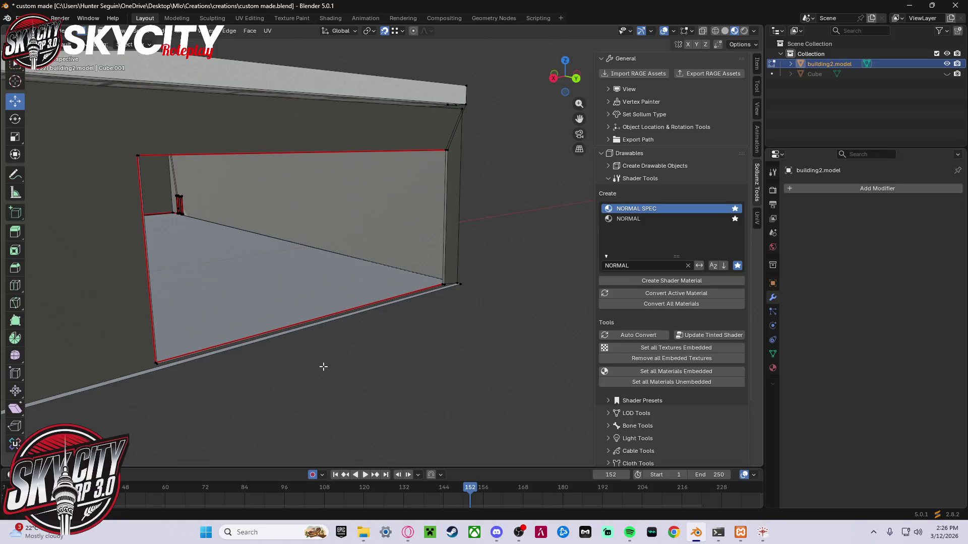
- Place the 3D cursor at the wall-floor corner
{"action": "middle_click_drag", "start_coordinate": [444, 345], "coordinate": [472, 336]}
{"action": "scroll", "coordinate": [473, 337], "scroll_direction": "up", "scroll_amount": 3}
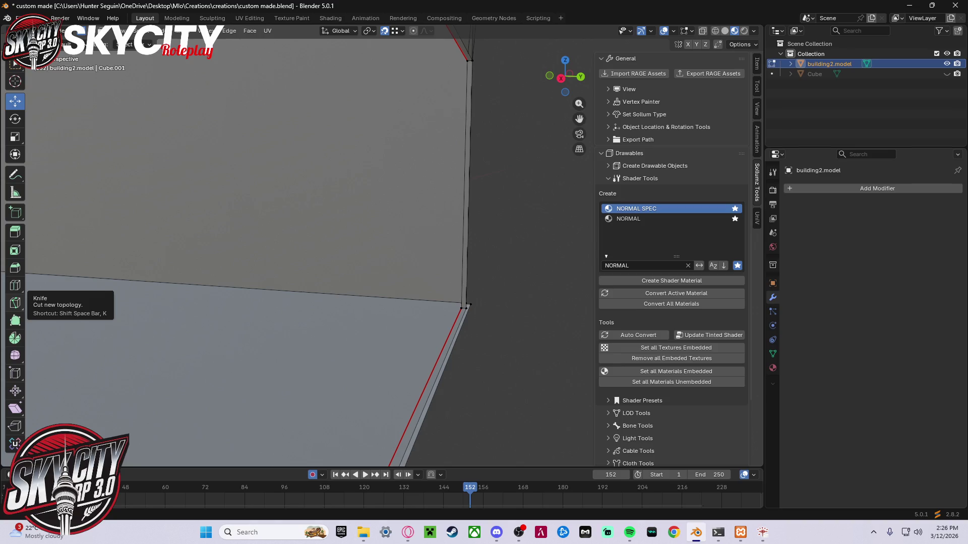
{"action": "scroll", "coordinate": [368, 361], "scroll_direction": "down", "scroll_amount": 2}
{"action": "mouse_move", "coordinate": [419, 322]}
{"action": "middle_mouse_down"}
{"action": "mouse_move", "coordinate": [473, 324]}
{"action": "mouse_move", "coordinate": [374, 356]}
{"action": "mouse_move", "coordinate": [279, 334]}
{"action": "middle_mouse_up"}
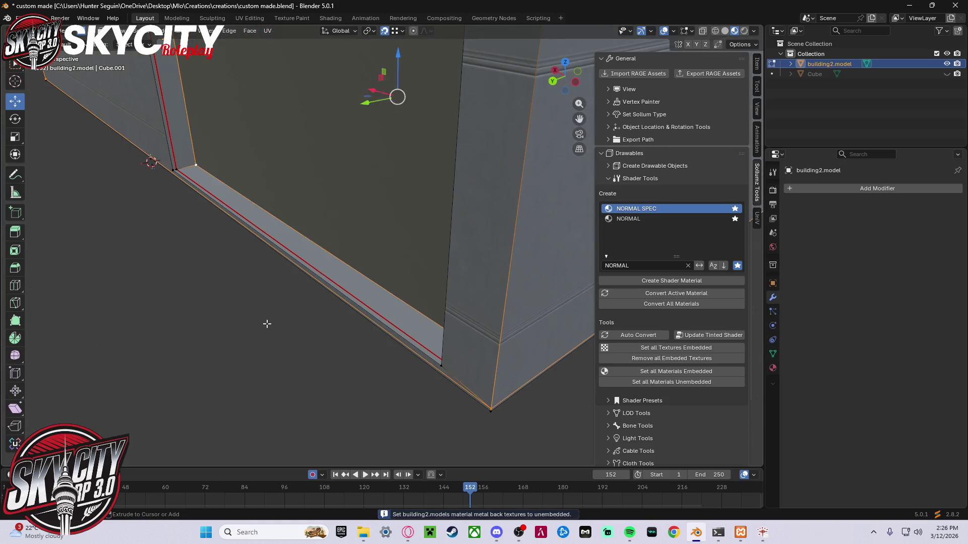
{"action": "mouse_move", "coordinate": [319, 226]}
{"action": "middle_mouse_down"}
{"action": "mouse_move", "coordinate": [324, 233]}
{"action": "mouse_move", "coordinate": [234, 233]}
{"action": "mouse_move", "coordinate": [121, 216]}
{"action": "middle_mouse_up"}
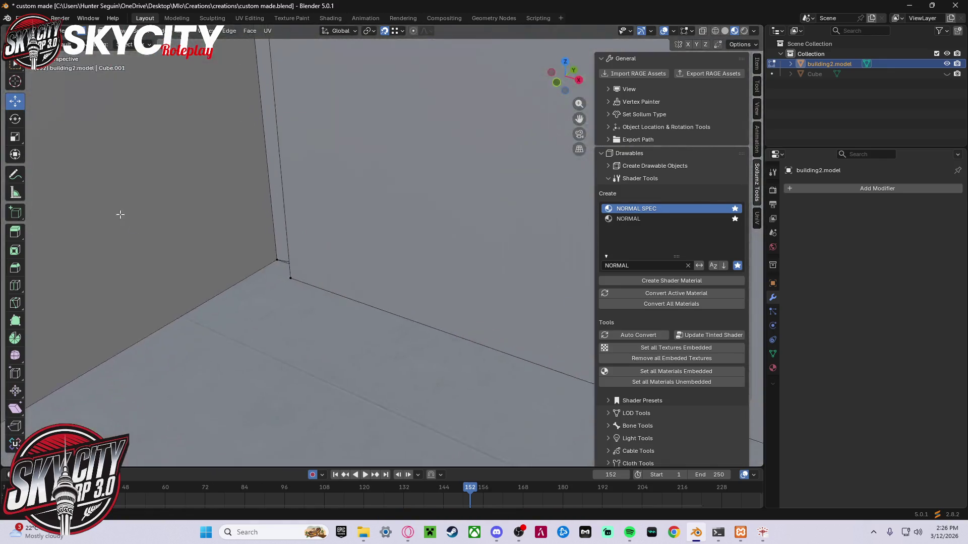
{"action": "right_click", "coordinate": [304, 280], "text": "shift"}
- Select the wall's bottom corner vertex and bring up its actions
{"action": "mouse_move", "coordinate": [305, 281]}
{"action": "middle_mouse_down", "text": "shift"}
{"action": "mouse_move", "coordinate": [307, 301]}
{"action": "mouse_move", "coordinate": [299, 250]}
{"action": "middle_mouse_up", "text": "shift"}
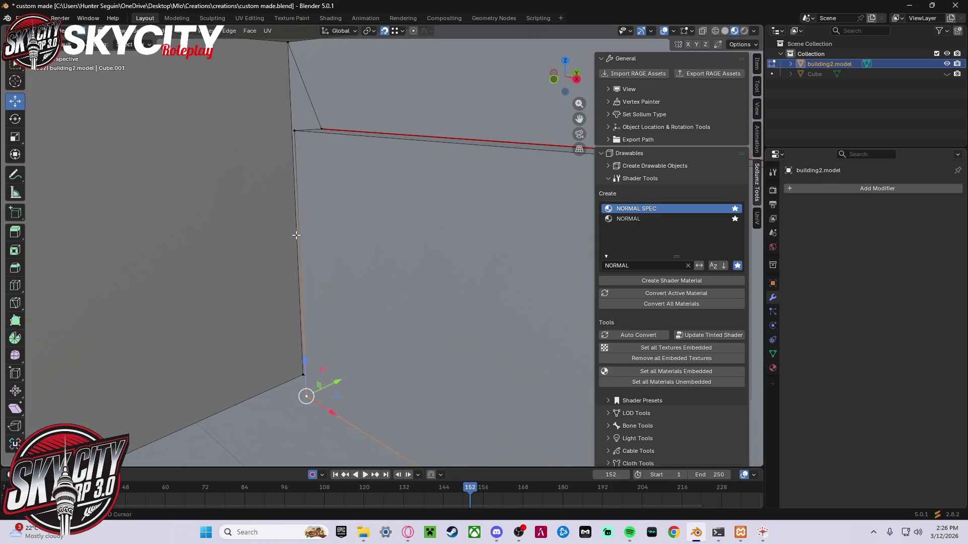
{"action": "mouse_move", "coordinate": [378, 235]}
{"action": "middle_mouse_down", "text": "shift"}
{"action": "mouse_move", "coordinate": [384, 244]}
{"action": "mouse_move", "coordinate": [211, 240]}
{"action": "mouse_move", "coordinate": [756, 226]}
{"action": "middle_mouse_up", "text": "shift"}
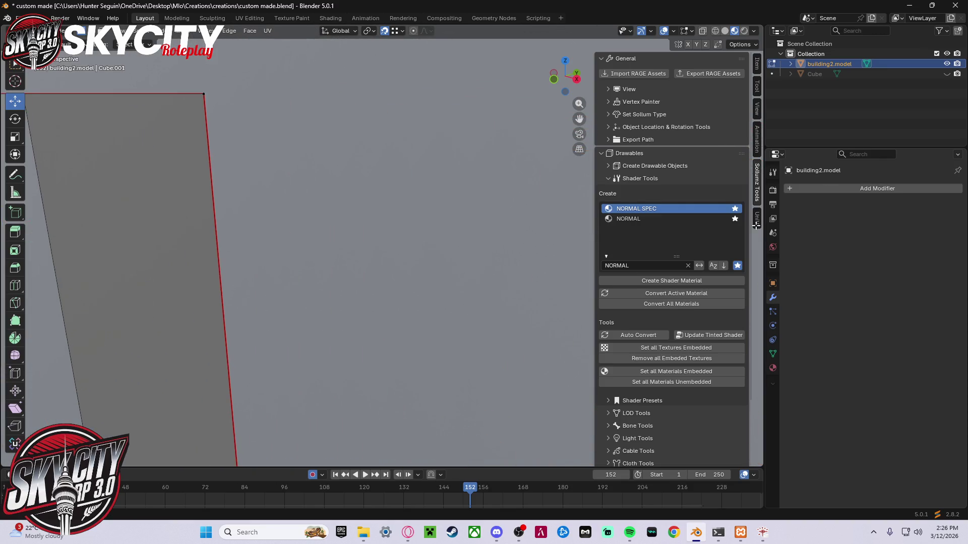
{"action": "scroll", "coordinate": [286, 185], "scroll_direction": "down", "scroll_amount": 5}
{"action": "mouse_move", "coordinate": [391, 250]}
{"action": "middle_mouse_down", "text": "shift"}
{"action": "mouse_move", "coordinate": [406, 198]}
{"action": "mouse_move", "coordinate": [340, 191]}
{"action": "mouse_move", "coordinate": [255, 244]}
{"action": "mouse_move", "coordinate": [280, 175]}
{"action": "mouse_move", "coordinate": [404, 153]}
{"action": "mouse_move", "coordinate": [384, 156]}
{"action": "middle_mouse_up", "text": "shift"}
{"action": "left_click", "coordinate": [322, 222]}
{"action": "right_click", "coordinate": [321, 222]}
{"action": "scroll", "coordinate": [322, 222], "scroll_direction": "up", "scroll_amount": 3}
- Delete the hidden Cube object from the Outliner
{"action": "left_click", "coordinate": [873, 74]}
{"action": "key", "text": "x"}
{"action": "mouse_move", "coordinate": [382, 249]}
{"action": "middle_mouse_down"}
{"action": "mouse_move", "coordinate": [424, 175]}
{"action": "mouse_move", "coordinate": [405, 200]}
{"action": "middle_mouse_up"}
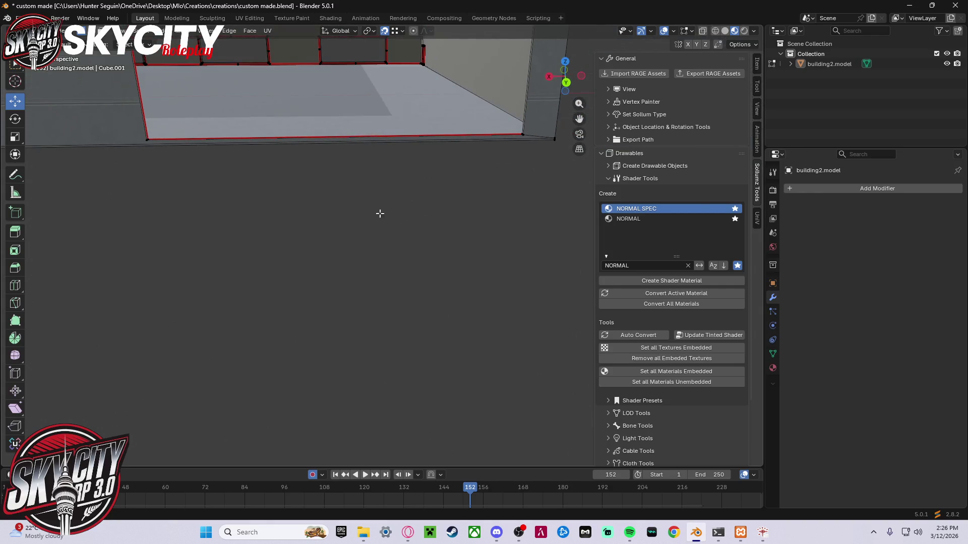
{"action": "key", "text": "shift+a"}
- Add a cube to the mesh, place it beside the wall and raise it along Z
{"action": "left_click", "coordinate": [321, 232]}
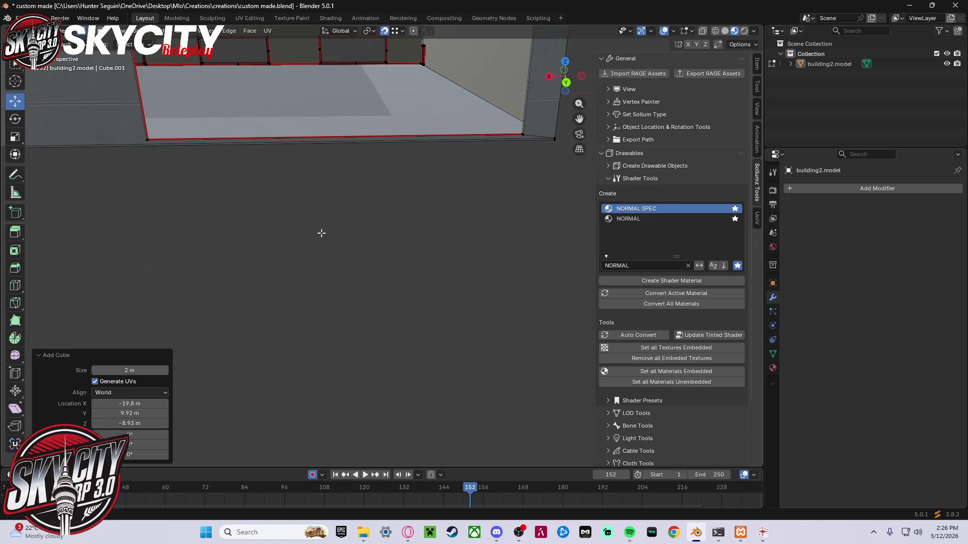
{"action": "key", "text": "g"}
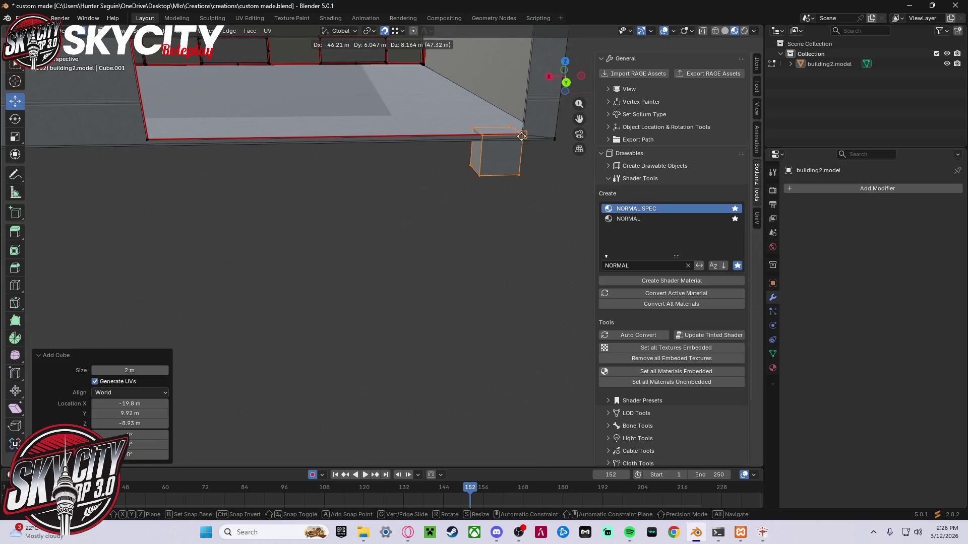
{"action": "left_click", "coordinate": [501, 175]}
{"action": "middle_click_drag", "start_coordinate": [500, 115], "coordinate": [461, 263]}
{"action": "mouse_move", "coordinate": [461, 263]}
{"action": "left_mouse_down"}
{"action": "mouse_move", "coordinate": [506, 82]}
{"action": "mouse_move", "coordinate": [506, 102]}
{"action": "left_mouse_up"}
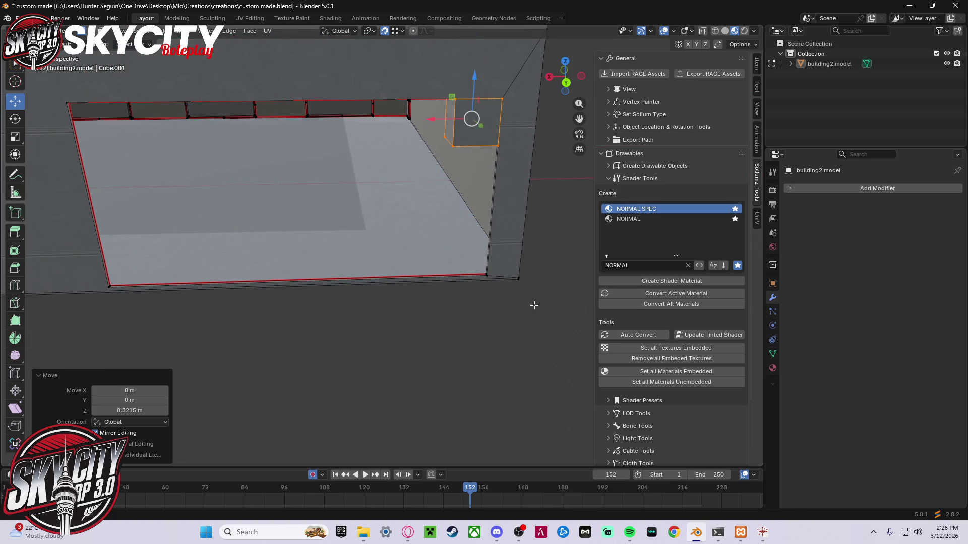
- Slide the cube left along X and drag one edge down to stretch it
{"action": "left_click", "coordinate": [100, 30]}
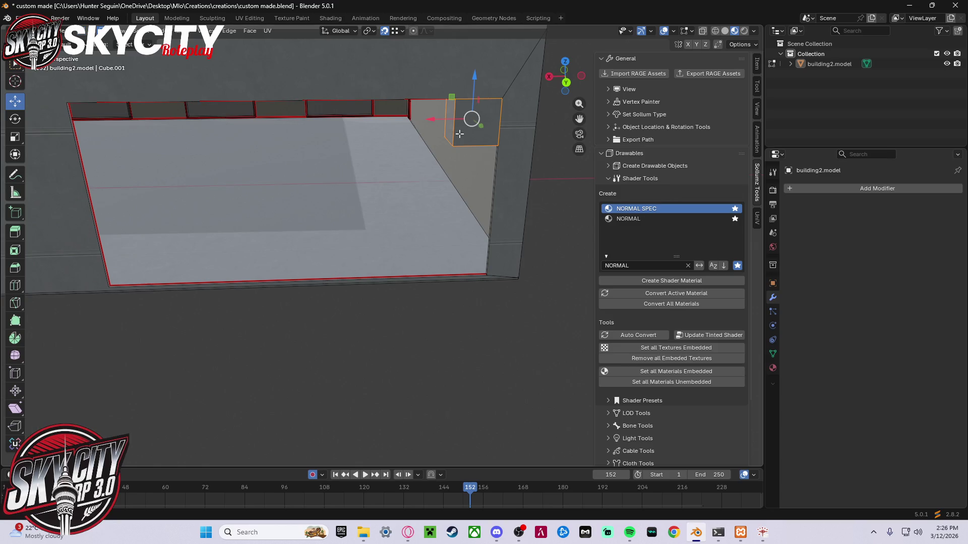
{"action": "left_click_drag", "start_coordinate": [430, 119], "coordinate": [82, 123]}
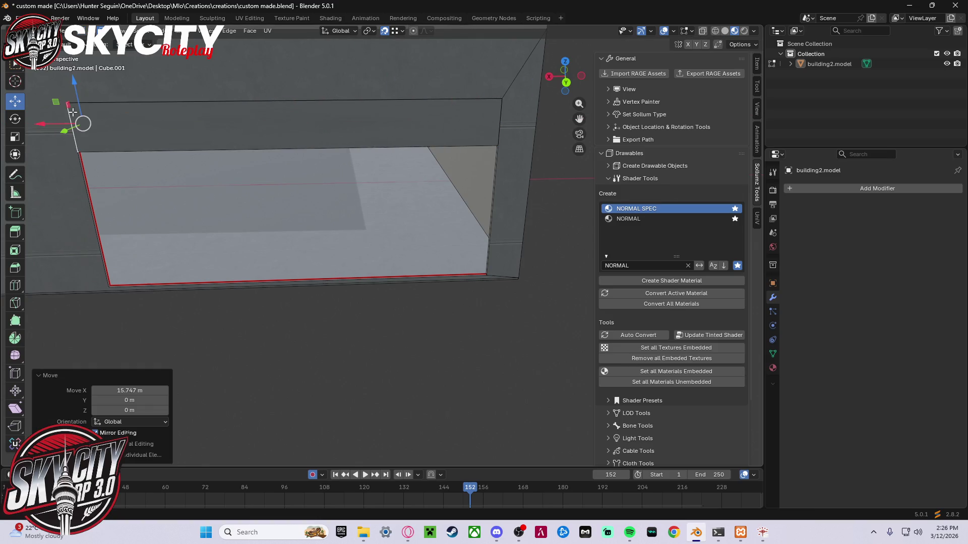
{"action": "middle_click_drag", "start_coordinate": [273, 180], "coordinate": [318, 189]}
{"action": "left_click", "coordinate": [316, 204]}
{"action": "left_click_drag", "start_coordinate": [310, 169], "coordinate": [305, 400]}
{"action": "mouse_move", "coordinate": [305, 401]}
{"action": "middle_mouse_down"}
{"action": "mouse_move", "coordinate": [363, 397]}
{"action": "mouse_move", "coordinate": [358, 384]}
{"action": "middle_mouse_up"}
- Select the linked piece and thin it along Y into a flat panel
{"action": "left_click", "coordinate": [706, 31]}
{"action": "key", "text": "l"}
{"action": "left_click_drag", "start_coordinate": [252, 231], "coordinate": [505, 276]}
{"action": "mouse_move", "coordinate": [489, 204]}
{"action": "middle_mouse_down"}
{"action": "mouse_move", "coordinate": [530, 215]}
{"action": "mouse_move", "coordinate": [455, 275]}
{"action": "middle_mouse_up"}
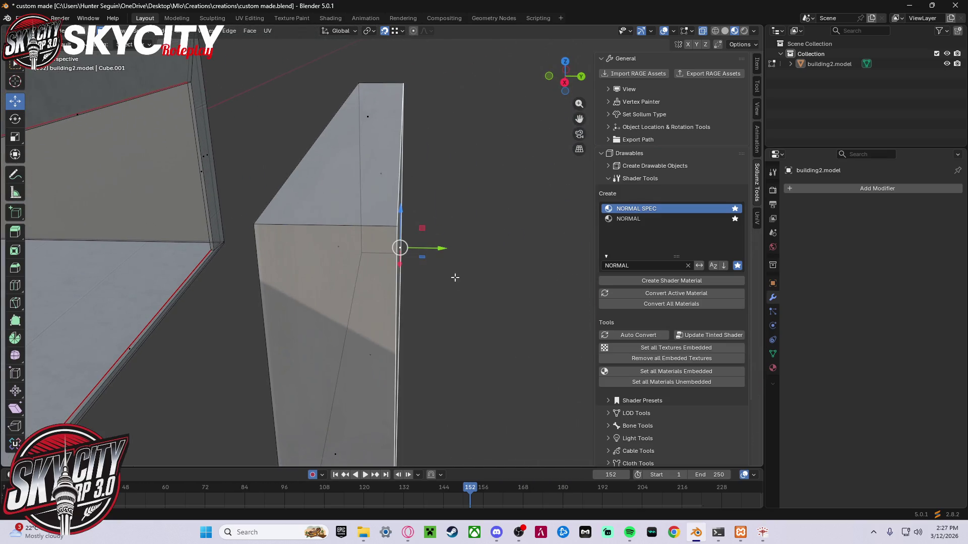
{"action": "mouse_move", "coordinate": [428, 251]}
{"action": "left_mouse_down"}
{"action": "mouse_move", "coordinate": [378, 240]}
{"action": "mouse_move", "coordinate": [396, 247]}
{"action": "left_mouse_up"}
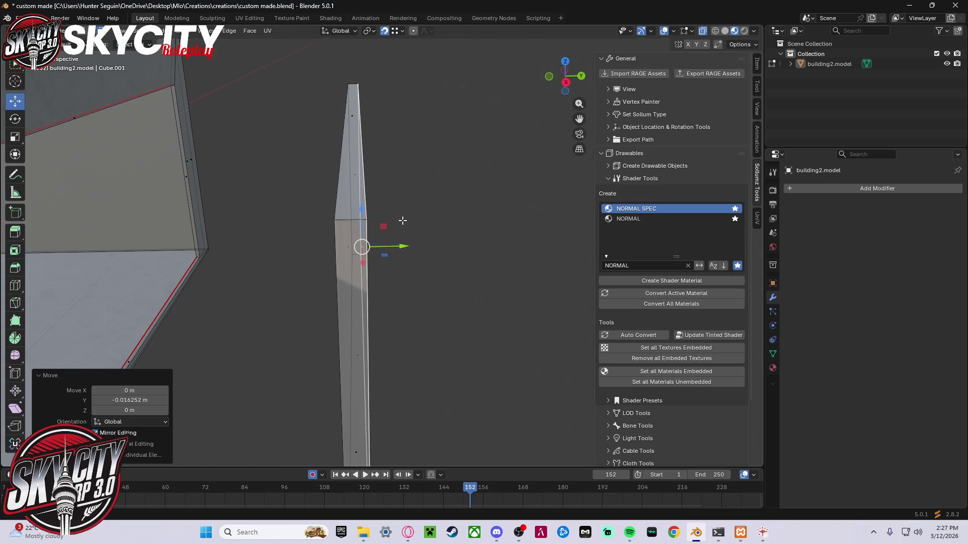
{"action": "left_click", "coordinate": [406, 210]}
{"action": "mouse_move", "coordinate": [407, 211]}
{"action": "middle_mouse_down"}
{"action": "mouse_move", "coordinate": [289, 214]}
{"action": "mouse_move", "coordinate": [324, 202]}
{"action": "middle_mouse_up"}
{"action": "left_click", "coordinate": [289, 214]}
{"action": "key", "text": "i"}
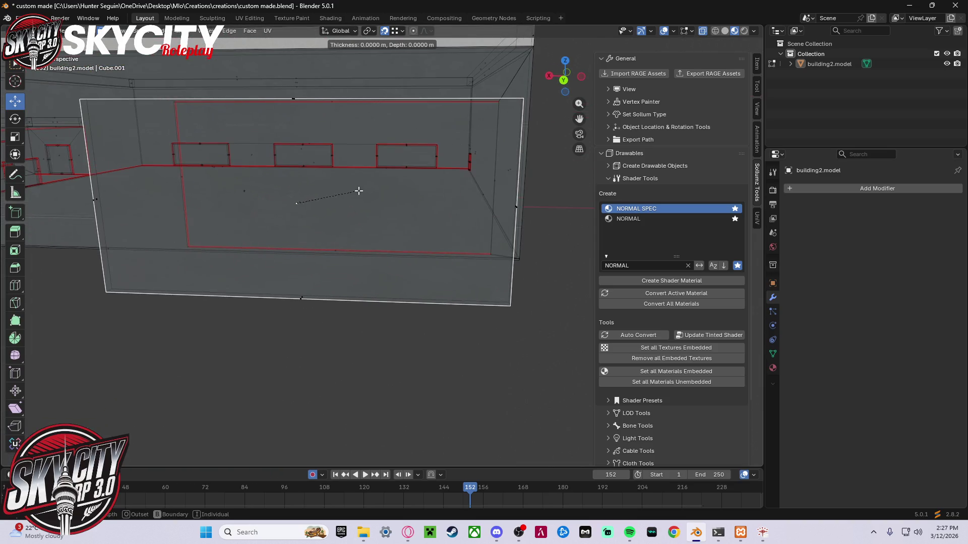
- Confirm the first face inset and delete the selected faces
{"action": "left_click", "coordinate": [309, 217]}
{"action": "mouse_move", "coordinate": [299, 228]}
{"action": "middle_mouse_down"}
{"action": "mouse_move", "coordinate": [477, 247]}
{"action": "mouse_move", "coordinate": [548, 241]}
{"action": "mouse_move", "coordinate": [502, 210]}
{"action": "mouse_move", "coordinate": [428, 213]}
{"action": "middle_mouse_up"}
{"action": "key", "text": "x"}
{"action": "left_click", "coordinate": [308, 278]}
- Inset the framed face by 0.3795 m and delete its inner face to open the frame
{"action": "left_click", "coordinate": [295, 212]}
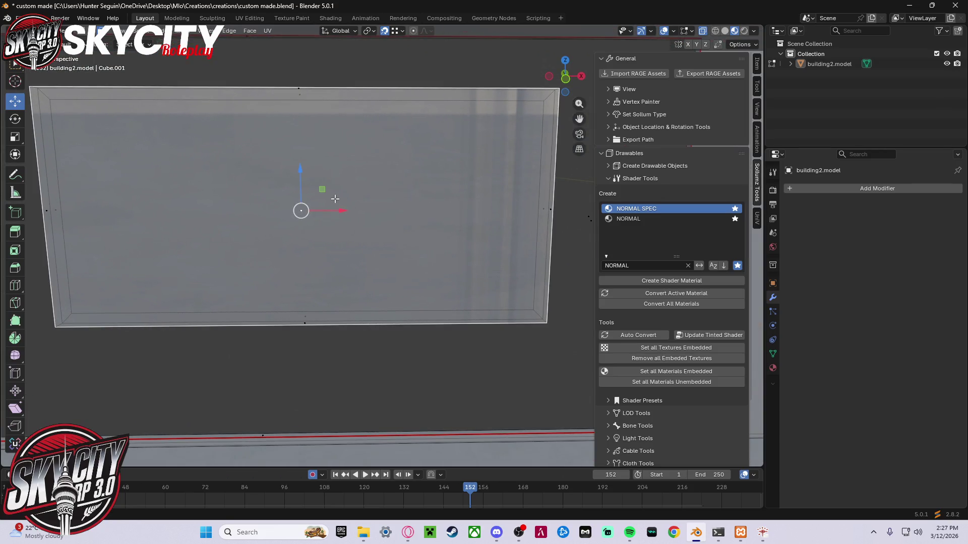
{"action": "key", "text": "i"}
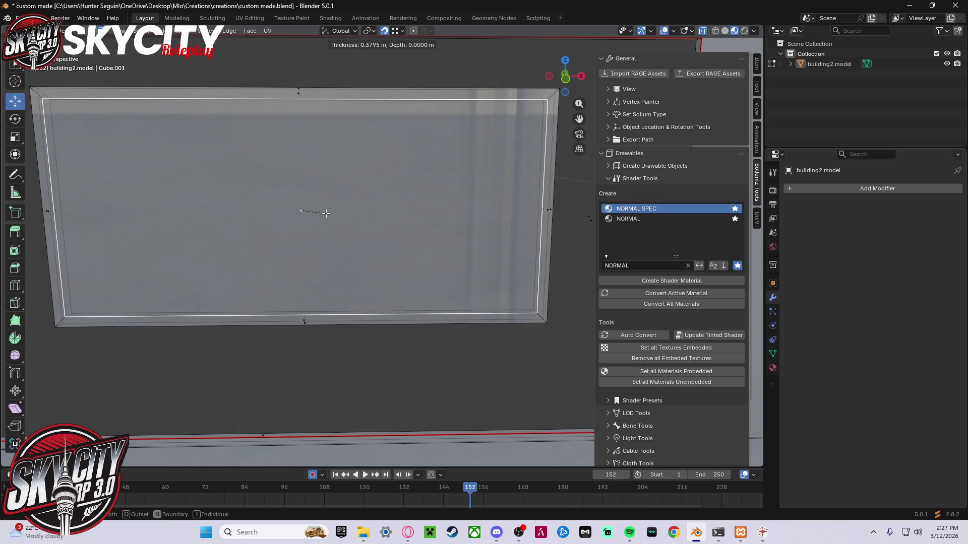
{"action": "left_click", "coordinate": [327, 214]}
{"action": "mouse_move", "coordinate": [328, 214]}
{"action": "middle_mouse_down"}
{"action": "mouse_move", "coordinate": [439, 204]}
{"action": "mouse_move", "coordinate": [403, 185]}
{"action": "middle_mouse_up"}
{"action": "key", "text": "x"}
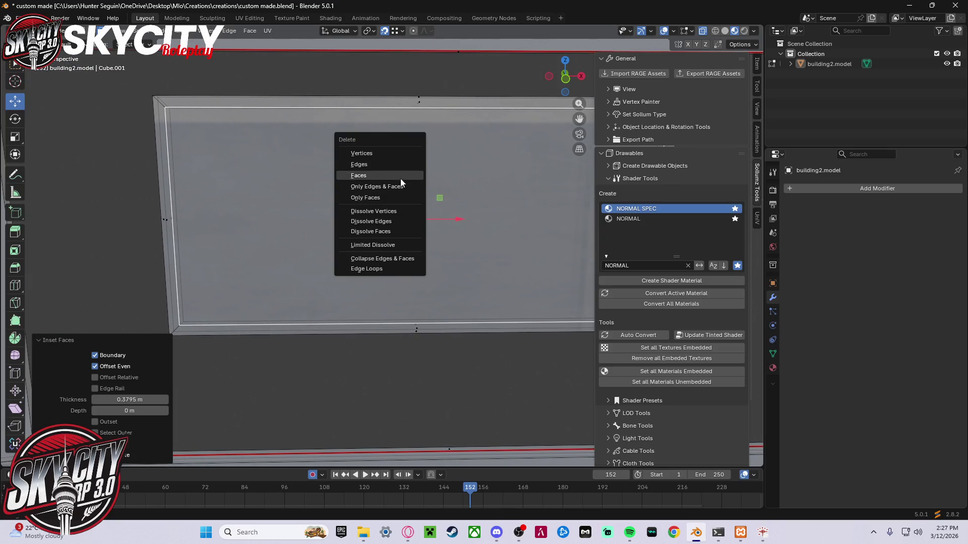
{"action": "left_click", "coordinate": [386, 197]}
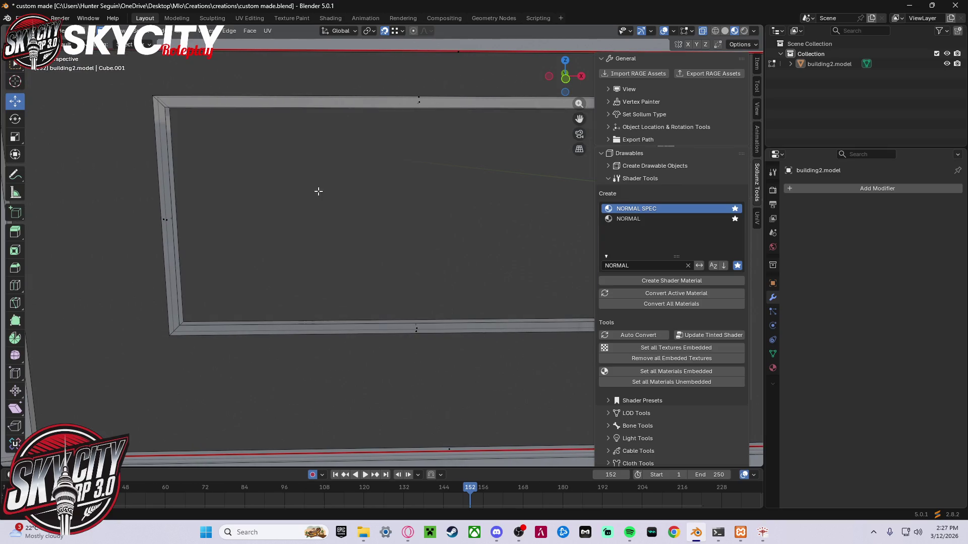
{"action": "mouse_move", "coordinate": [229, 150]}
{"action": "middle_mouse_down"}
{"action": "mouse_move", "coordinate": [242, 143]}
{"action": "mouse_move", "coordinate": [243, 152]}
{"action": "middle_mouse_up"}
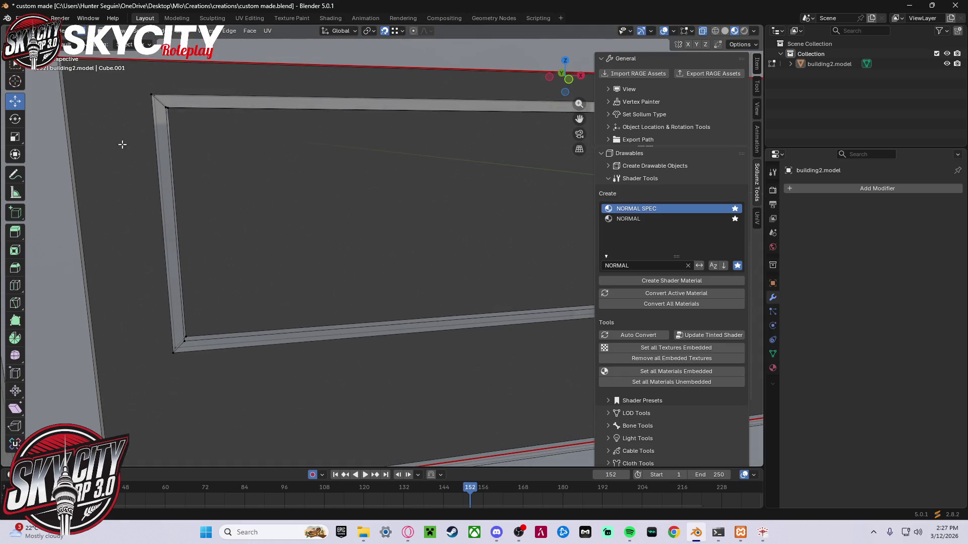
- Select the inner frame corners and move the inner top-right corner vertex
{"action": "middle_click_drag", "start_coordinate": [120, 139], "coordinate": [163, 187]}
{"action": "left_click", "coordinate": [183, 324]}
{"action": "left_click", "coordinate": [180, 108], "text": "shift"}
{"action": "left_click", "coordinate": [177, 109], "text": "shift"}
{"action": "left_click", "coordinate": [230, 161]}
{"action": "mouse_move", "coordinate": [230, 161]}
{"action": "middle_mouse_down"}
{"action": "mouse_move", "coordinate": [385, 212]}
{"action": "mouse_move", "coordinate": [615, 366]}
{"action": "middle_mouse_up"}
{"action": "left_click", "coordinate": [543, 315]}
{"action": "left_click", "coordinate": [80, 341], "text": "shift"}
{"action": "left_click", "coordinate": [72, 351], "text": "shift"}
{"action": "left_click", "coordinate": [82, 342], "text": "shift"}
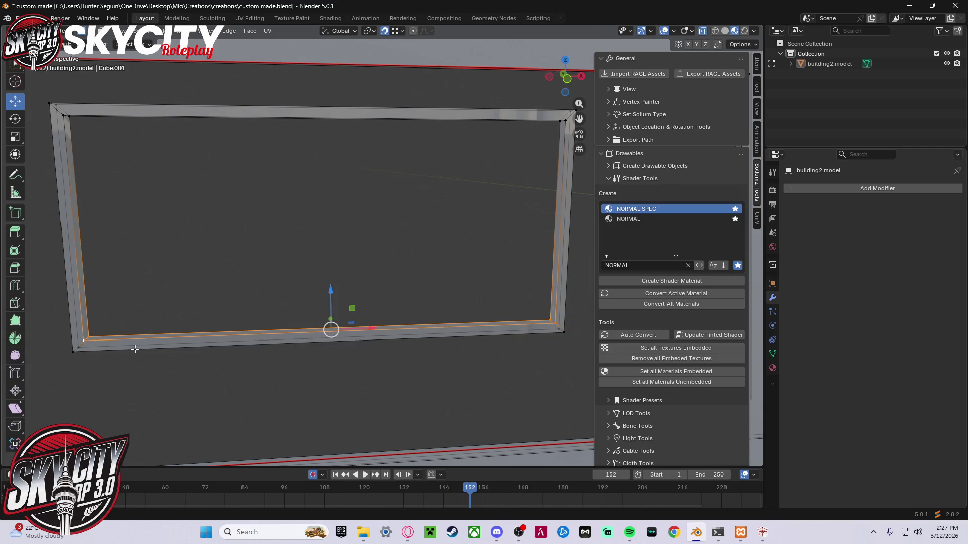
{"action": "left_click", "coordinate": [394, 272]}
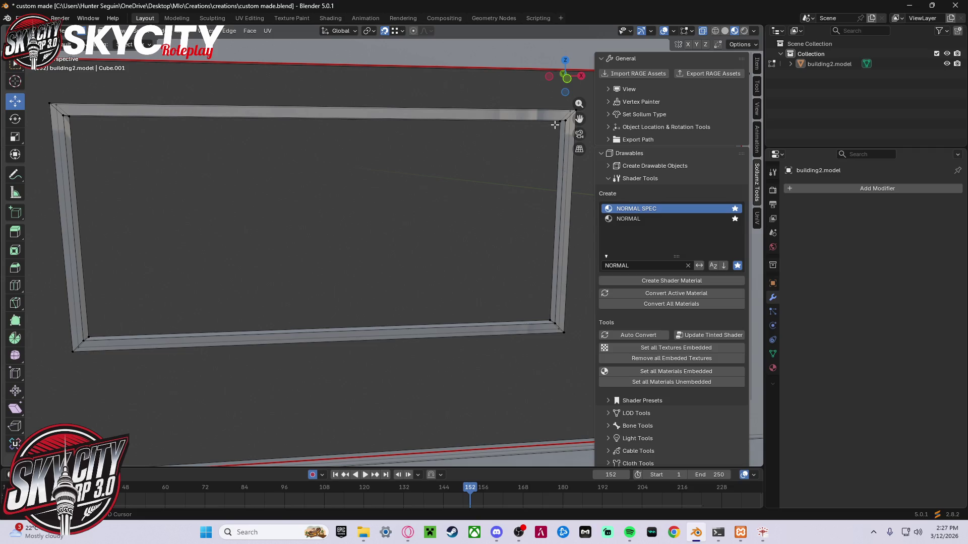
{"action": "left_click_drag", "start_coordinate": [555, 125], "coordinate": [548, 184]}
- Undo stray selections, reselect the top corners and edges, then deselect all
{"action": "left_click", "coordinate": [554, 323], "text": "shift"}
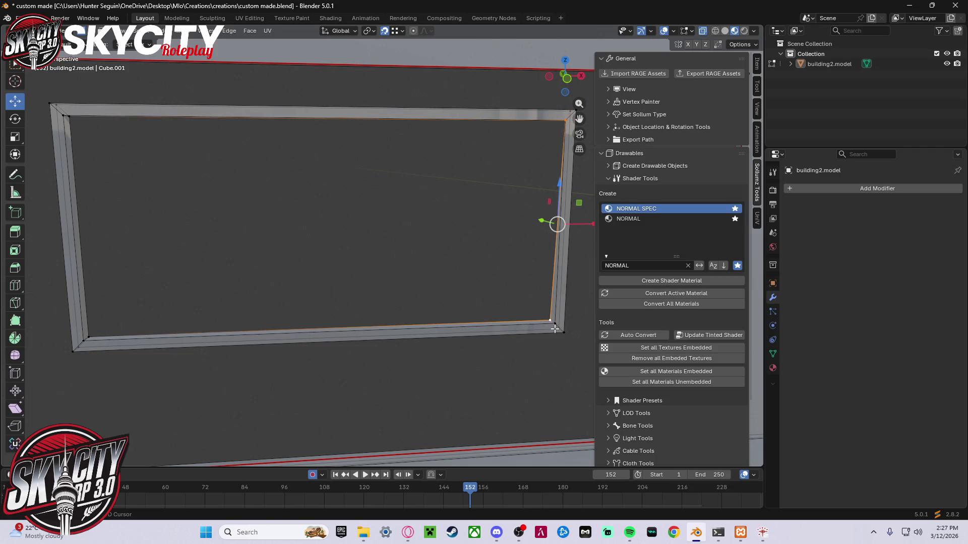
{"action": "key", "text": "ctrl+z"}
{"action": "key", "text": "ctrl+z"}
{"action": "key", "text": "ctrl+shift+z"}
{"action": "key", "text": "ctrl+z"}
{"action": "key", "text": "ctrl+z"}
{"action": "left_click", "coordinate": [566, 122]}
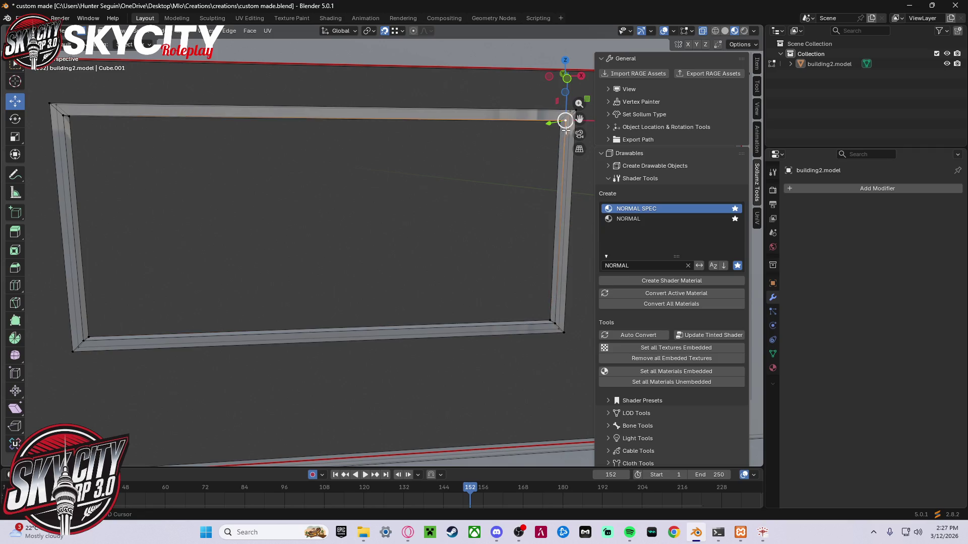
{"action": "left_click", "coordinate": [548, 317], "text": "shift"}
{"action": "left_click", "coordinate": [558, 124], "text": "shift"}
{"action": "left_click", "coordinate": [545, 181]}
{"action": "left_click", "coordinate": [557, 123]}
{"action": "left_click", "coordinate": [557, 120], "text": "shift"}
{"action": "left_click", "coordinate": [71, 120], "text": "shift"}
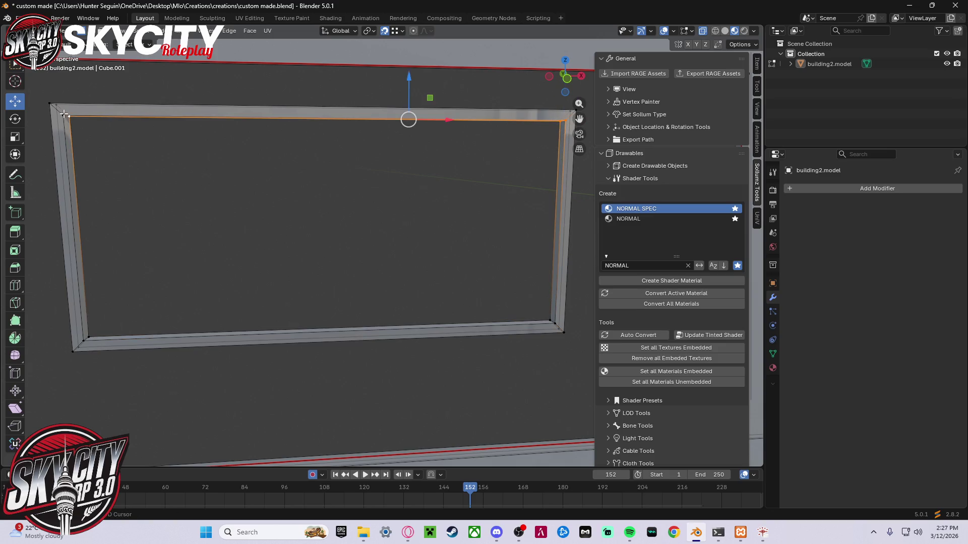
{"action": "key", "text": "alt+a"}
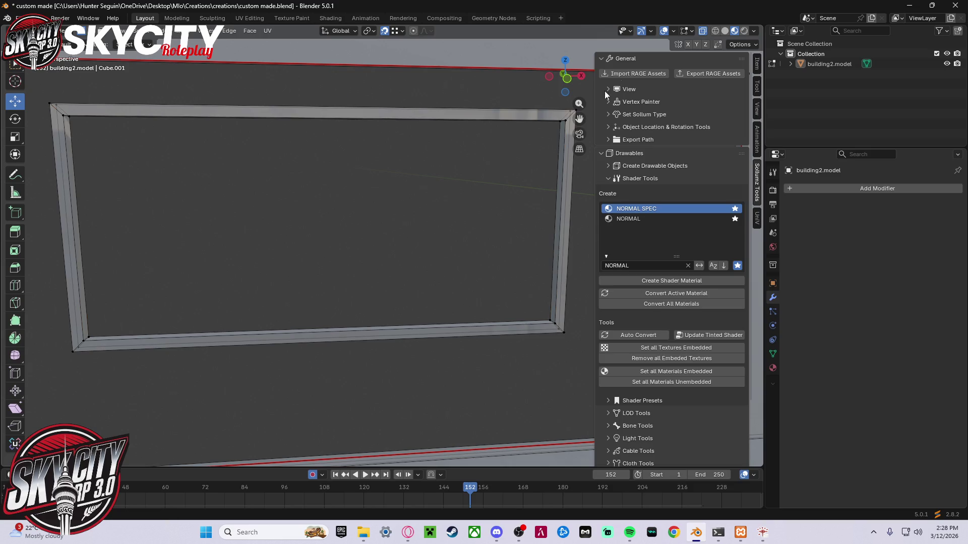
{"action": "mouse_move", "coordinate": [389, 260]}
{"action": "middle_mouse_down"}
{"action": "mouse_move", "coordinate": [473, 285]}
{"action": "mouse_move", "coordinate": [517, 230]}
{"action": "mouse_move", "coordinate": [282, 348]}
{"action": "middle_mouse_up"}
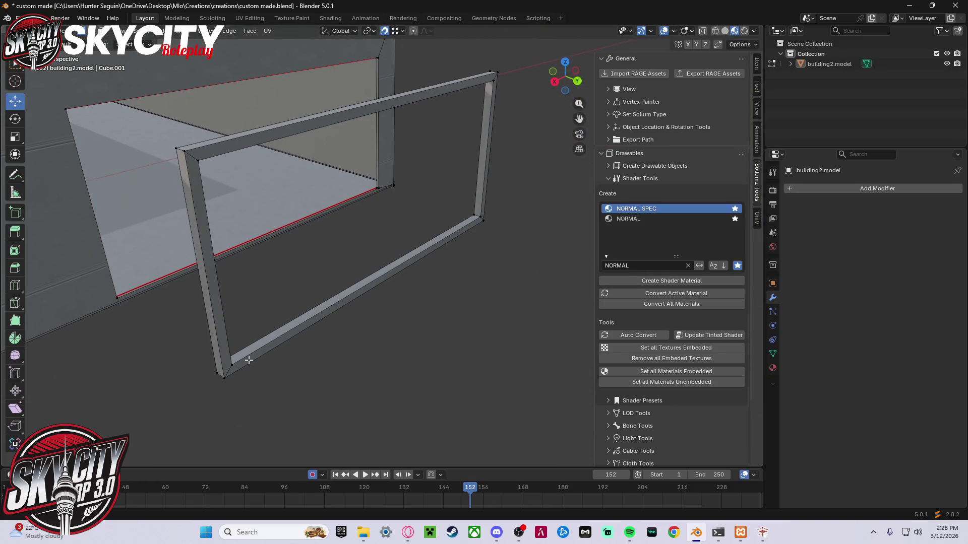
- Push the linked window frame 0.1202 m along Y into the wall and lower it slightly
{"action": "key", "text": "l"}
{"action": "left_click_drag", "start_coordinate": [421, 215], "coordinate": [302, 183]}
{"action": "mouse_move", "coordinate": [302, 182]}
{"action": "middle_mouse_down"}
{"action": "mouse_move", "coordinate": [363, 211]}
{"action": "mouse_move", "coordinate": [477, 229]}
{"action": "mouse_move", "coordinate": [486, 181]}
{"action": "mouse_move", "coordinate": [494, 192]}
{"action": "mouse_move", "coordinate": [499, 177]}
{"action": "mouse_move", "coordinate": [447, 173]}
{"action": "mouse_move", "coordinate": [379, 225]}
{"action": "mouse_move", "coordinate": [442, 188]}
{"action": "middle_mouse_up"}
{"action": "left_click_drag", "start_coordinate": [446, 172], "coordinate": [452, 170]}
{"action": "mouse_move", "coordinate": [452, 170]}
{"action": "middle_mouse_down"}
{"action": "mouse_move", "coordinate": [449, 213]}
{"action": "mouse_move", "coordinate": [491, 192]}
{"action": "mouse_move", "coordinate": [480, 186]}
{"action": "mouse_move", "coordinate": [491, 171]}
{"action": "mouse_move", "coordinate": [484, 194]}
{"action": "mouse_move", "coordinate": [486, 179]}
{"action": "mouse_move", "coordinate": [530, 158]}
{"action": "mouse_move", "coordinate": [551, 162]}
{"action": "mouse_move", "coordinate": [524, 176]}
{"action": "mouse_move", "coordinate": [396, 144]}
{"action": "middle_mouse_up"}
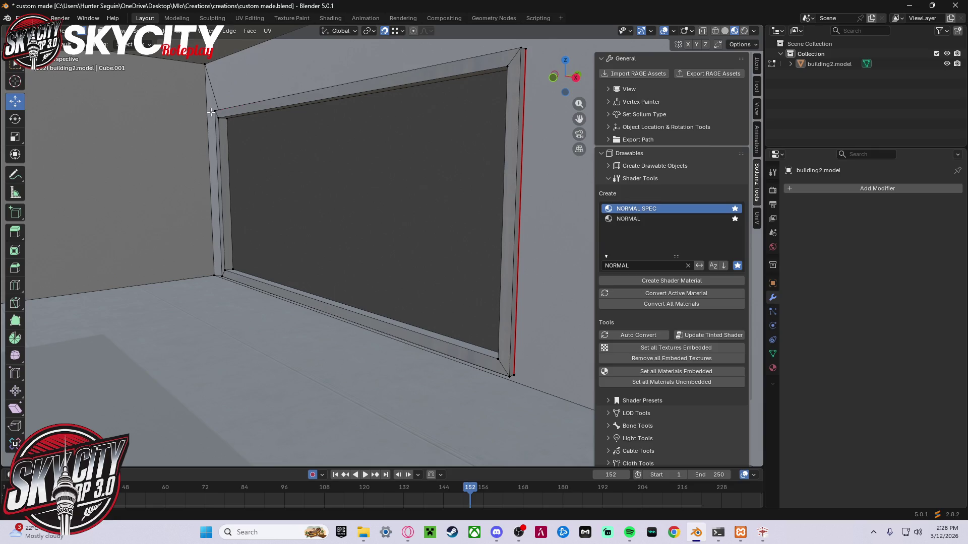
{"action": "key", "text": "l"}
{"action": "mouse_move", "coordinate": [326, 168]}
{"action": "left_mouse_down"}
{"action": "mouse_move", "coordinate": [343, 171]}
{"action": "mouse_move", "coordinate": [234, 123]}
{"action": "left_mouse_up"}
{"action": "key", "text": "alt+a"}
{"action": "mouse_move", "coordinate": [296, 165]}
{"action": "middle_mouse_down"}
{"action": "mouse_move", "coordinate": [300, 151]}
{"action": "mouse_move", "coordinate": [162, 155]}
{"action": "mouse_move", "coordinate": [213, 182]}
{"action": "mouse_move", "coordinate": [368, 156]}
{"action": "mouse_move", "coordinate": [217, 128]}
{"action": "mouse_move", "coordinate": [266, 303]}
{"action": "middle_mouse_up"}
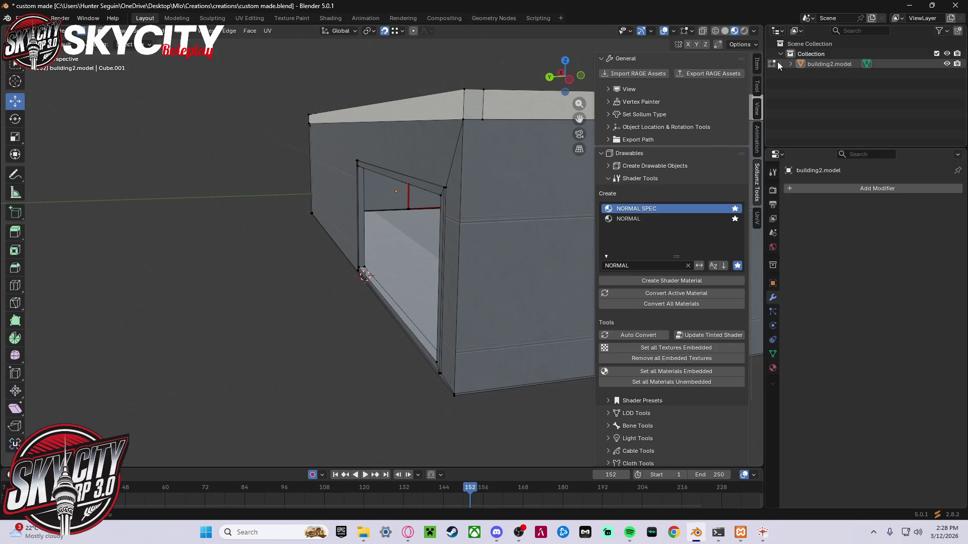
- Rename the normal_spec.001 material slot to 'marble frames'
{"action": "left_click", "coordinate": [771, 369]}
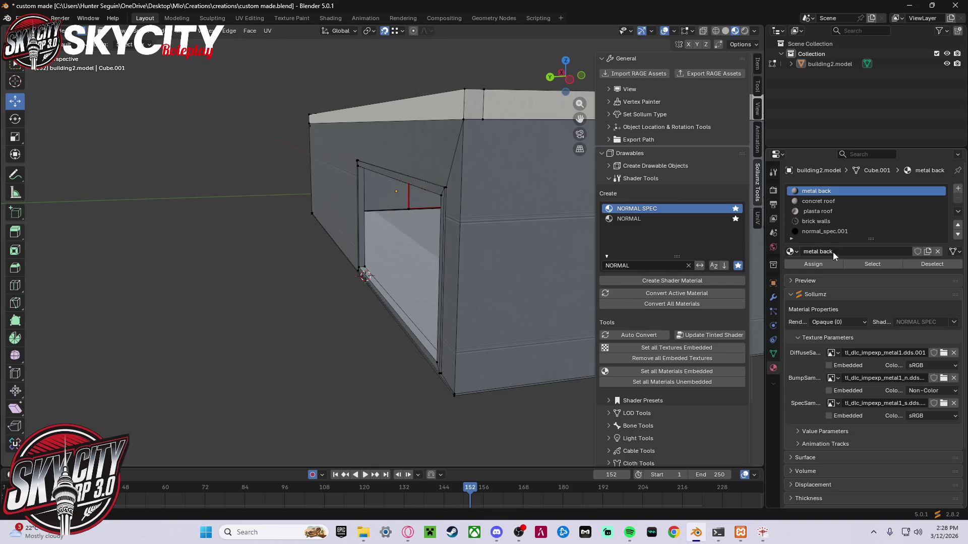
{"action": "double_click", "coordinate": [830, 233]}
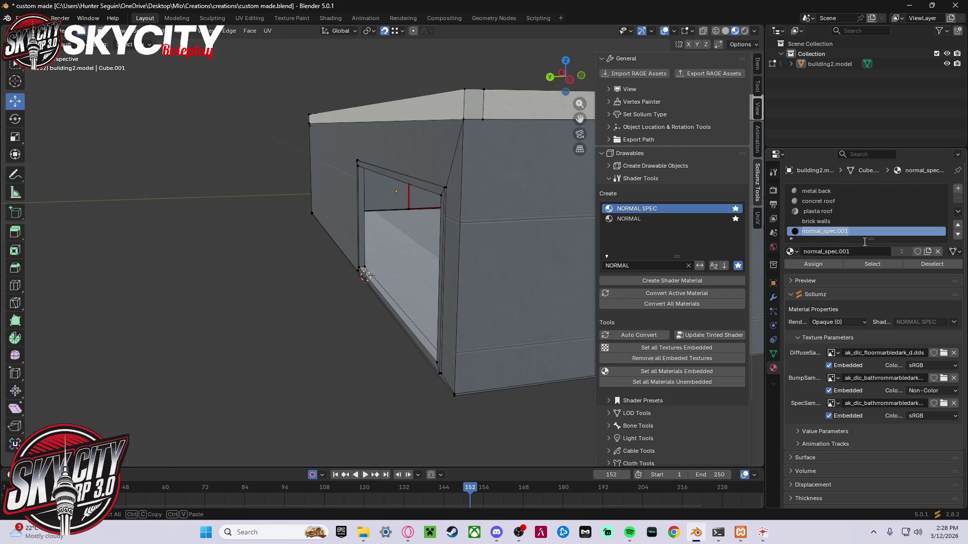
{"action": "type", "text": "marble frames"}
{"action": "left_click", "coordinate": [858, 198]}
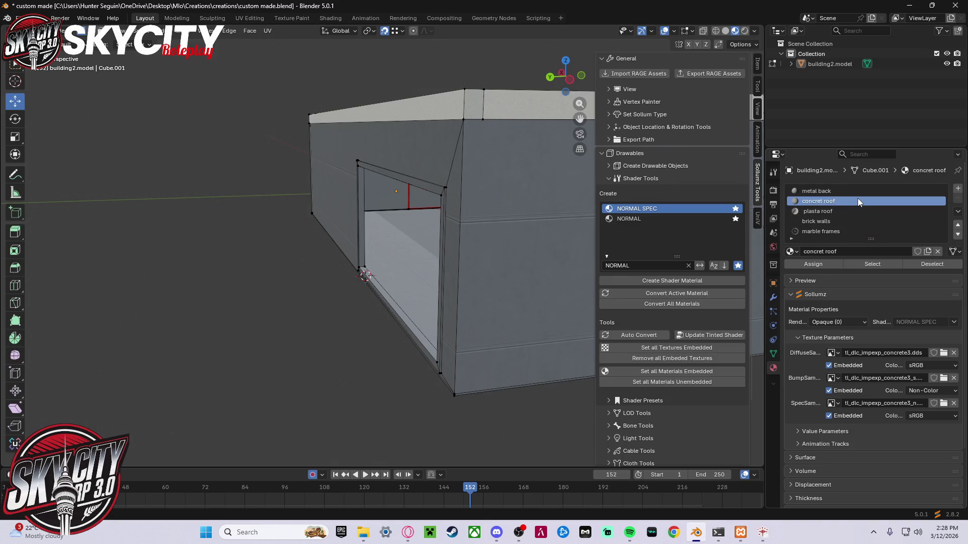
- Assign the metal back material to the whole linked door frame
{"action": "left_click", "coordinate": [845, 193]}
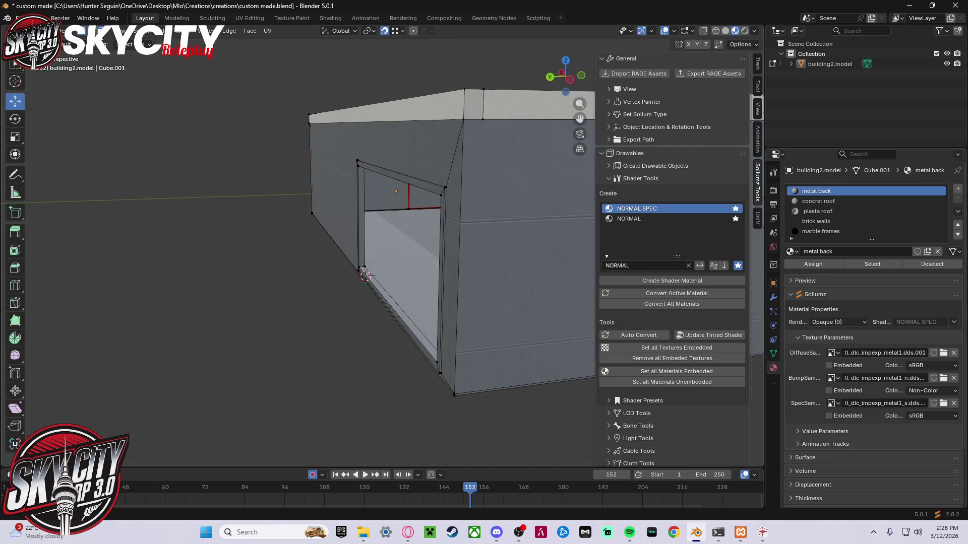
{"action": "left_click", "coordinate": [407, 181]}
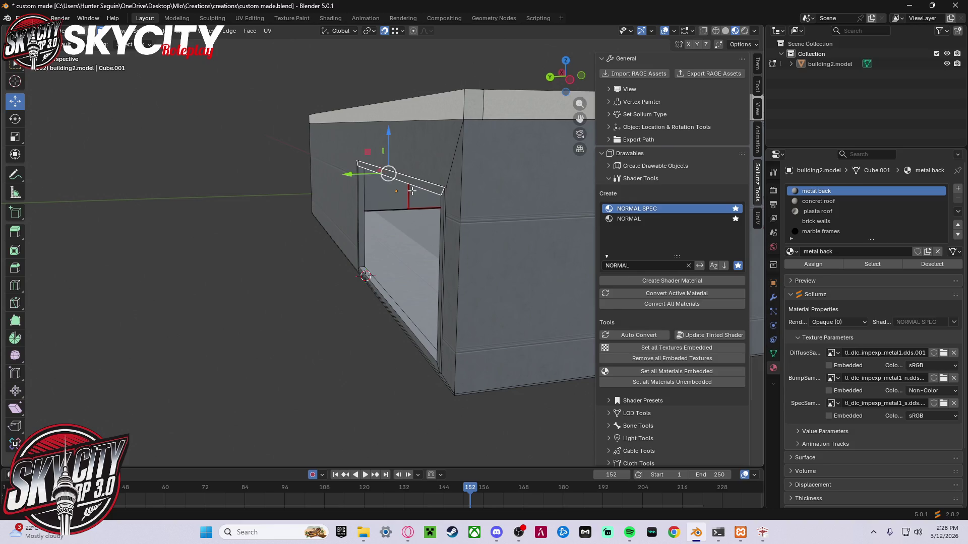
{"action": "key", "text": "l"}
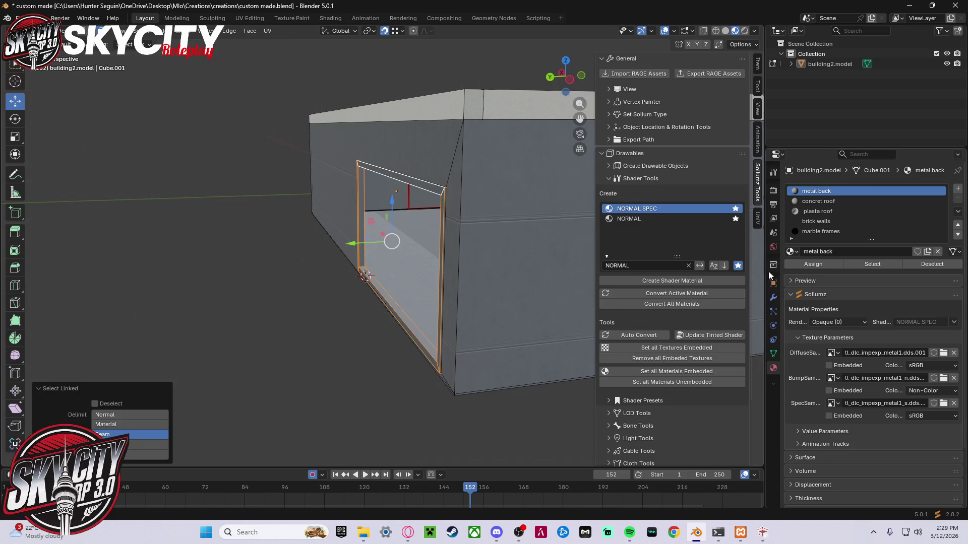
{"action": "left_click", "coordinate": [829, 266]}
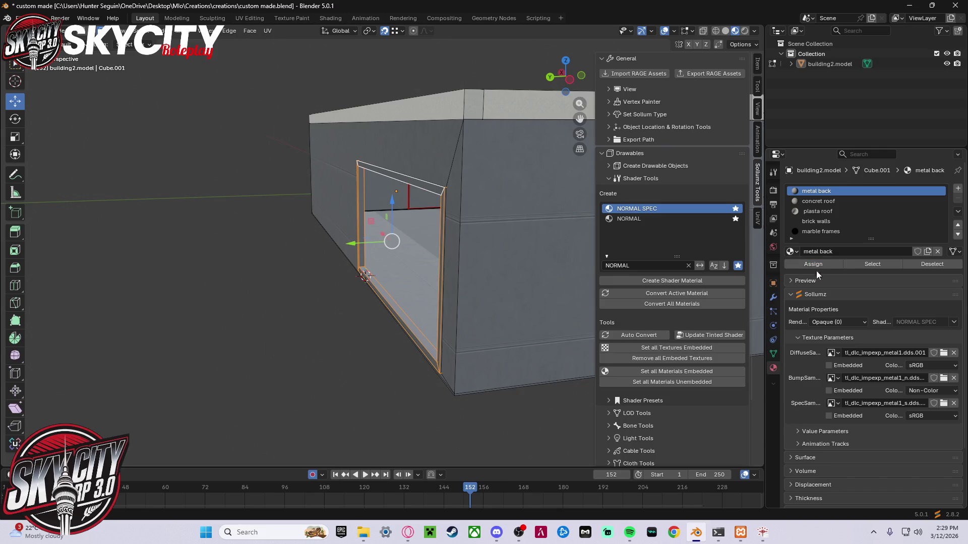
{"action": "left_click", "coordinate": [816, 221]}
{"action": "left_click", "coordinate": [813, 264]}
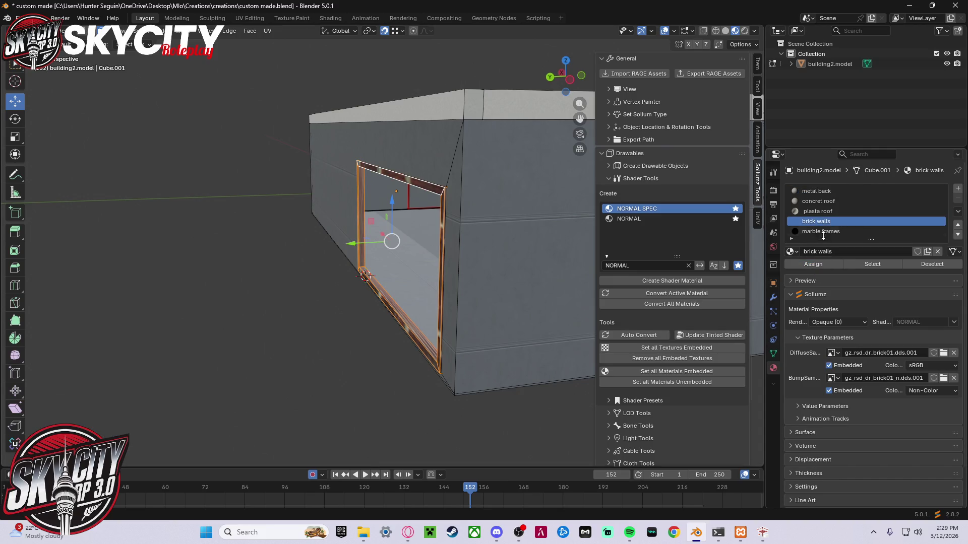
{"action": "left_click", "coordinate": [832, 192]}
{"action": "left_click", "coordinate": [833, 267]}
{"action": "key", "text": "alt+a"}
- Make brick walls the active material and leave Edit Mode to view the textured building
{"action": "mouse_move", "coordinate": [365, 372]}
{"action": "middle_mouse_down"}
{"action": "mouse_move", "coordinate": [459, 367]}
{"action": "mouse_move", "coordinate": [484, 349]}
{"action": "middle_mouse_up"}
{"action": "mouse_move", "coordinate": [408, 284]}
{"action": "middle_mouse_down"}
{"action": "mouse_move", "coordinate": [486, 289]}
{"action": "mouse_move", "coordinate": [360, 288]}
{"action": "middle_mouse_up"}
{"action": "scroll", "coordinate": [443, 287], "scroll_direction": "up", "scroll_amount": 3}
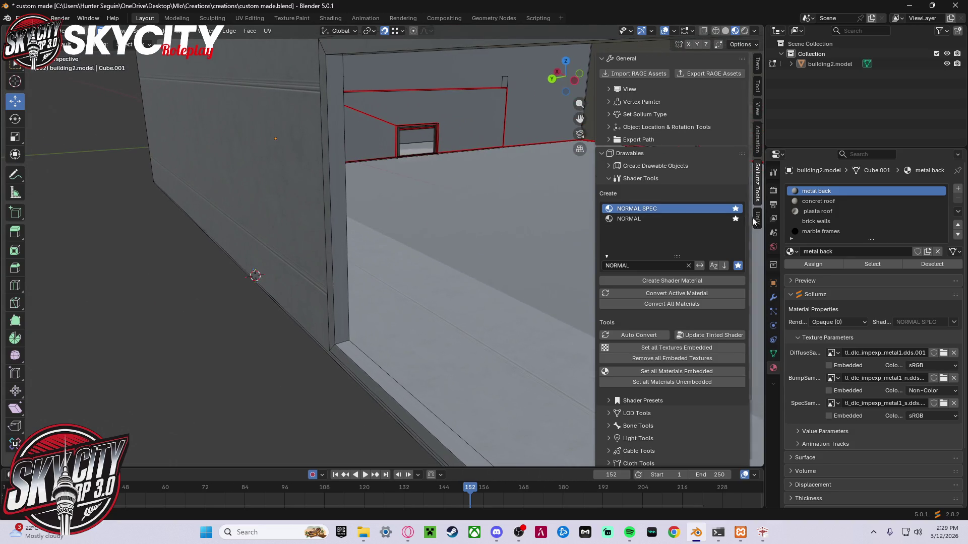
{"action": "left_click", "coordinate": [824, 222]}
{"action": "scroll", "coordinate": [350, 295], "scroll_direction": "down", "scroll_amount": 3}
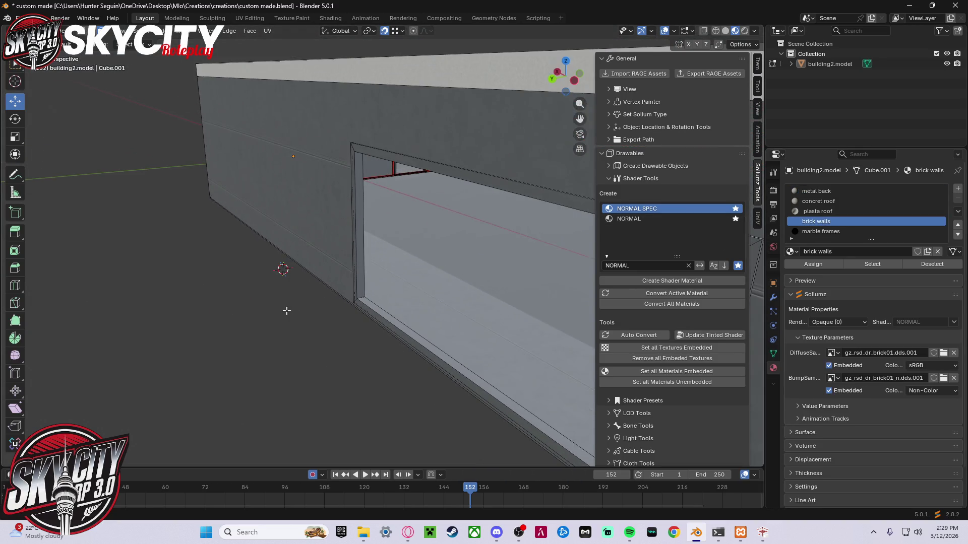
{"action": "key", "text": "Tab"}
{"action": "mouse_move", "coordinate": [443, 293]}
{"action": "middle_mouse_down"}
{"action": "mouse_move", "coordinate": [297, 262]}
{"action": "mouse_move", "coordinate": [340, 261]}
{"action": "mouse_move", "coordinate": [308, 275]}
{"action": "mouse_move", "coordinate": [282, 269]}
{"action": "mouse_move", "coordinate": [290, 253]}
{"action": "mouse_move", "coordinate": [314, 255]}
{"action": "middle_mouse_up"}
{"action": "scroll", "coordinate": [329, 277], "scroll_direction": "up", "scroll_amount": 8}
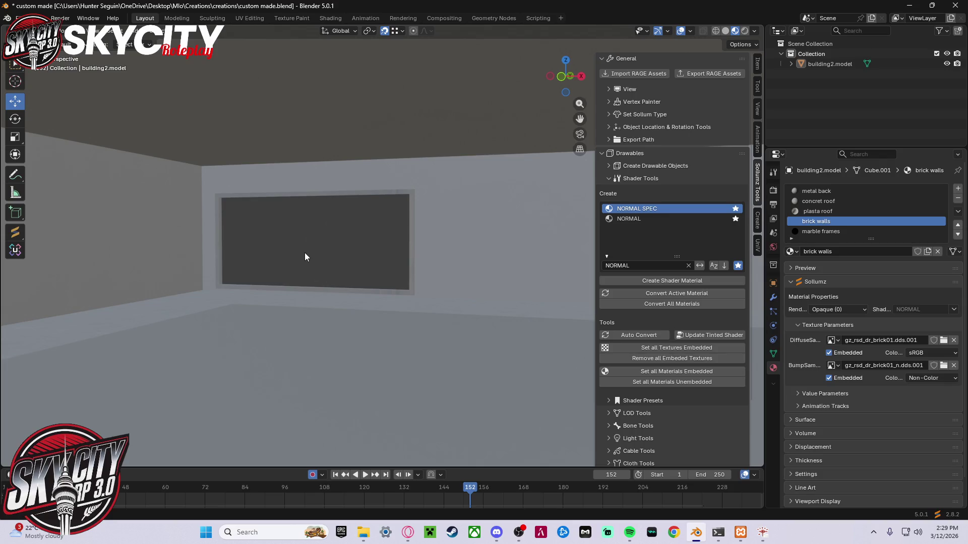
- Make metal back the active material and orbit around to the roof corner
{"action": "middle_click_drag", "start_coordinate": [377, 247], "coordinate": [375, 246]}
{"action": "scroll", "coordinate": [302, 260], "scroll_direction": "down", "scroll_amount": 10}
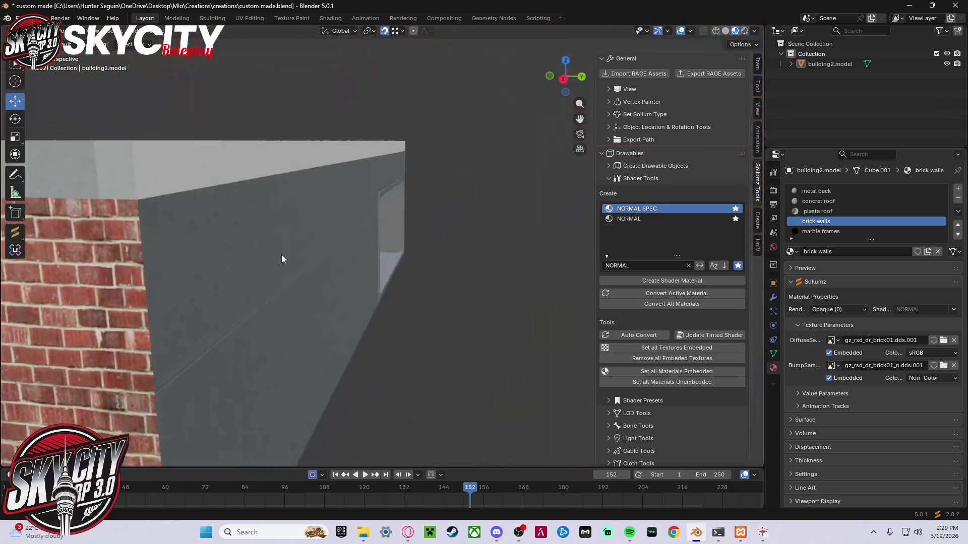
{"action": "left_click", "coordinate": [827, 192]}
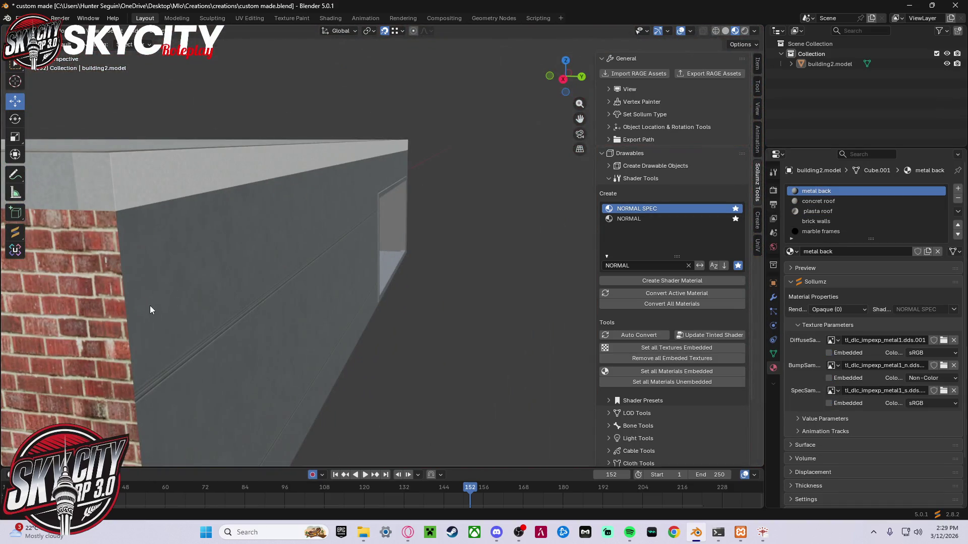
{"action": "mouse_move", "coordinate": [304, 320]}
{"action": "middle_mouse_down"}
{"action": "mouse_move", "coordinate": [402, 309]}
{"action": "mouse_move", "coordinate": [339, 322]}
{"action": "mouse_move", "coordinate": [313, 409]}
{"action": "middle_mouse_up"}
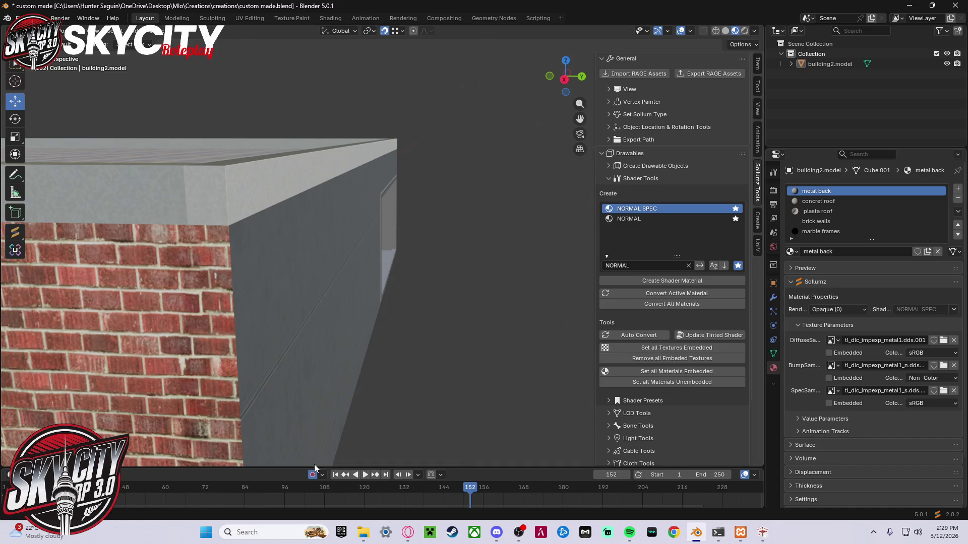
{"action": "mouse_move", "coordinate": [385, 234]}
{"action": "middle_mouse_down"}
{"action": "mouse_move", "coordinate": [367, 208]}
{"action": "mouse_move", "coordinate": [348, 214]}
{"action": "mouse_move", "coordinate": [303, 161]}
{"action": "mouse_move", "coordinate": [425, 209]}
{"action": "mouse_move", "coordinate": [491, 213]}
{"action": "mouse_move", "coordinate": [442, 214]}
{"action": "mouse_move", "coordinate": [450, 201]}
{"action": "mouse_move", "coordinate": [256, 208]}
{"action": "mouse_move", "coordinate": [192, 225]}
{"action": "mouse_move", "coordinate": [151, 218]}
{"action": "mouse_move", "coordinate": [291, 228]}
{"action": "middle_mouse_up"}
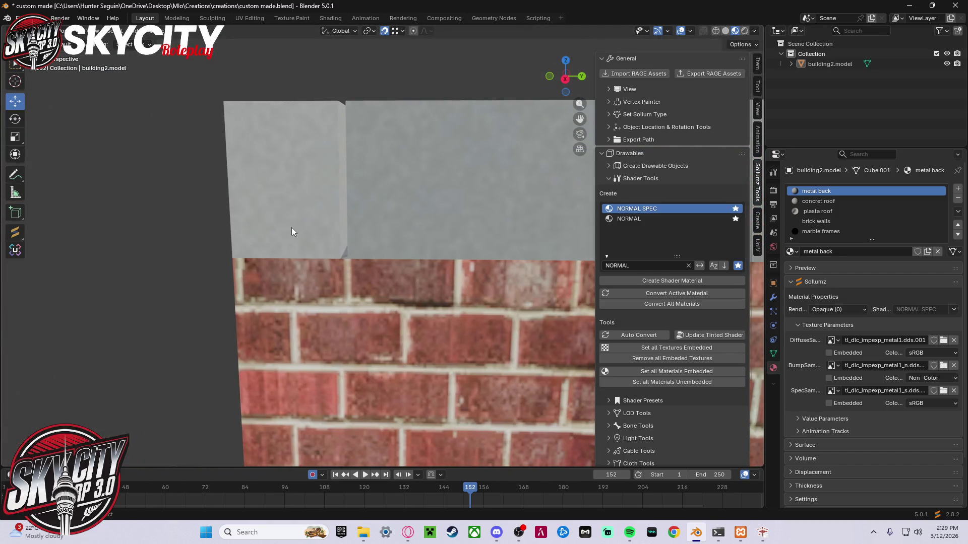
{"action": "middle_click_drag", "start_coordinate": [356, 226], "coordinate": [467, 230]}
- In Edit Mode, select the narrow corner face under the roof and adjust it along one axis
{"action": "key", "text": "Tab"}
{"action": "left_click", "coordinate": [528, 279]}
{"action": "left_click_drag", "start_coordinate": [549, 321], "coordinate": [542, 320]}
{"action": "key", "text": "ctrl+z"}
- Orbit and zoom around the brick wall, roof edge and interior walls to check alignment
{"action": "mouse_move", "coordinate": [360, 345]}
{"action": "middle_mouse_down"}
{"action": "mouse_move", "coordinate": [361, 302]}
{"action": "mouse_move", "coordinate": [531, 332]}
{"action": "middle_mouse_up"}
{"action": "scroll", "coordinate": [532, 332], "scroll_direction": "up", "scroll_amount": 6}
{"action": "scroll", "coordinate": [376, 166], "scroll_direction": "down", "scroll_amount": 6}
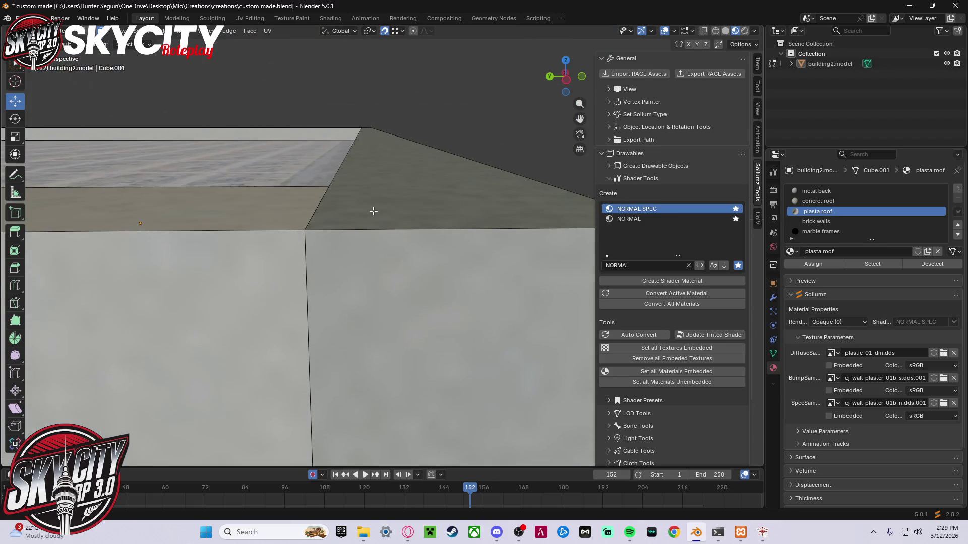
{"action": "scroll", "coordinate": [373, 211], "scroll_direction": "down", "scroll_amount": 5}
{"action": "mouse_move", "coordinate": [373, 211]}
{"action": "middle_mouse_down"}
{"action": "mouse_move", "coordinate": [454, 286]}
{"action": "mouse_move", "coordinate": [304, 309]}
{"action": "mouse_move", "coordinate": [281, 329]}
{"action": "mouse_move", "coordinate": [303, 313]}
{"action": "mouse_move", "coordinate": [291, 345]}
{"action": "mouse_move", "coordinate": [274, 325]}
{"action": "middle_mouse_up"}
{"action": "scroll", "coordinate": [454, 287], "scroll_direction": "up", "scroll_amount": 4}
{"action": "scroll", "coordinate": [453, 287], "scroll_direction": "up", "scroll_amount": 5}
{"action": "scroll", "coordinate": [302, 314], "scroll_direction": "up", "scroll_amount": 5}
{"action": "scroll", "coordinate": [274, 325], "scroll_direction": "down", "scroll_amount": 4}
{"action": "mouse_move", "coordinate": [395, 363]}
{"action": "middle_mouse_down"}
{"action": "mouse_move", "coordinate": [333, 348]}
{"action": "mouse_move", "coordinate": [277, 358]}
{"action": "mouse_move", "coordinate": [313, 302]}
{"action": "mouse_move", "coordinate": [368, 327]}
{"action": "mouse_move", "coordinate": [509, 332]}
{"action": "middle_mouse_up"}
{"action": "scroll", "coordinate": [277, 358], "scroll_direction": "up", "scroll_amount": 4}
{"action": "scroll", "coordinate": [384, 281], "scroll_direction": "down", "scroll_amount": 6}
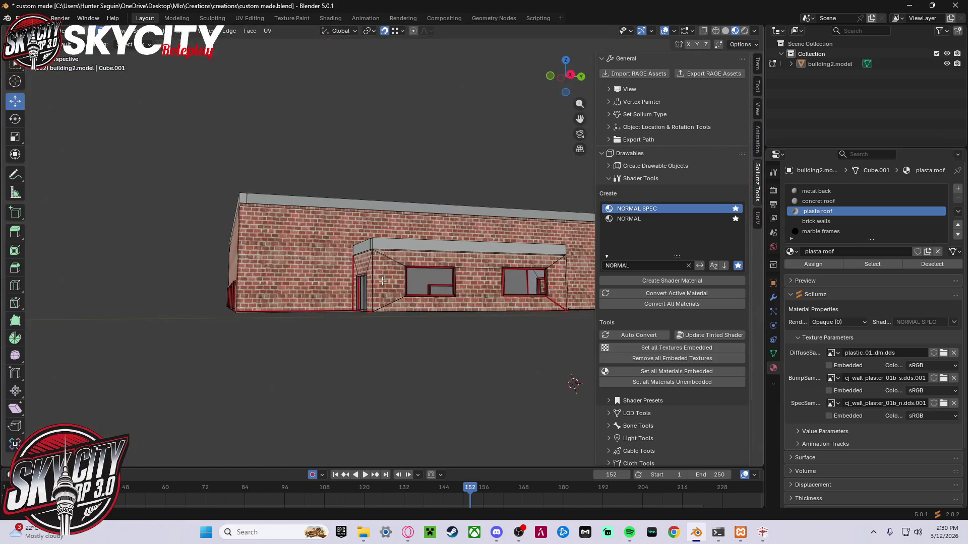
- Turn on the Face Orientation overlay to see which way the building's faces point
{"action": "left_click", "coordinate": [675, 32]}
{"action": "left_click", "coordinate": [623, 236]}
{"action": "middle_click_drag", "start_coordinate": [426, 371], "coordinate": [413, 313]}
{"action": "scroll", "coordinate": [426, 339], "scroll_direction": "up", "scroll_amount": 5}
{"action": "scroll", "coordinate": [413, 313], "scroll_direction": "up", "scroll_amount": 8}
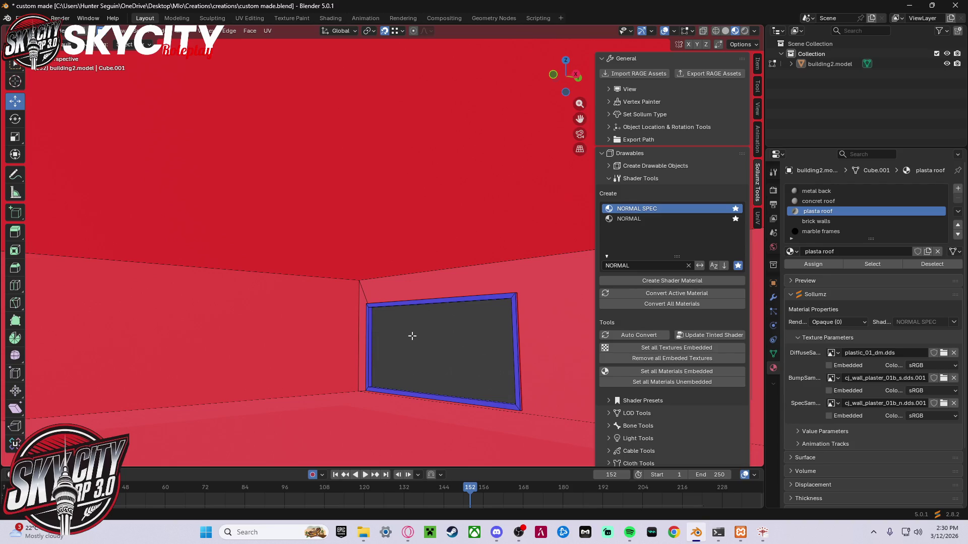
- Select the whole mesh and recalculate normals so every face points outward
{"action": "key", "text": "a"}
{"action": "key", "text": "shift+n"}
{"action": "mouse_move", "coordinate": [416, 345]}
{"action": "middle_mouse_down"}
{"action": "mouse_move", "coordinate": [261, 369]}
{"action": "mouse_move", "coordinate": [227, 352]}
{"action": "mouse_move", "coordinate": [156, 358]}
{"action": "middle_mouse_up"}
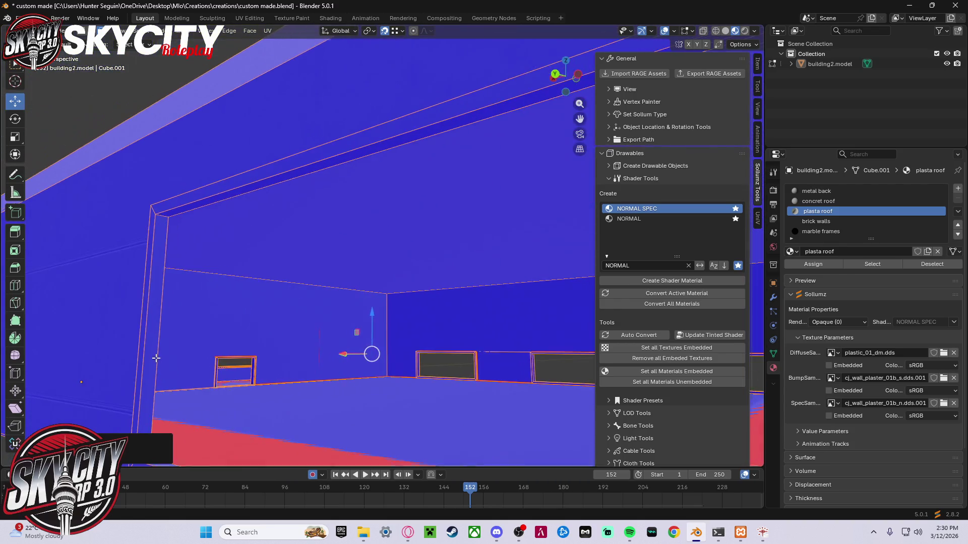
{"action": "scroll", "coordinate": [156, 358], "scroll_direction": "down", "scroll_amount": 6}
{"action": "key", "text": "alt+a"}
{"action": "mouse_move", "coordinate": [280, 378]}
{"action": "middle_mouse_down"}
{"action": "mouse_move", "coordinate": [319, 396]}
{"action": "mouse_move", "coordinate": [412, 397]}
{"action": "mouse_move", "coordinate": [471, 376]}
{"action": "mouse_move", "coordinate": [386, 373]}
{"action": "middle_mouse_up"}
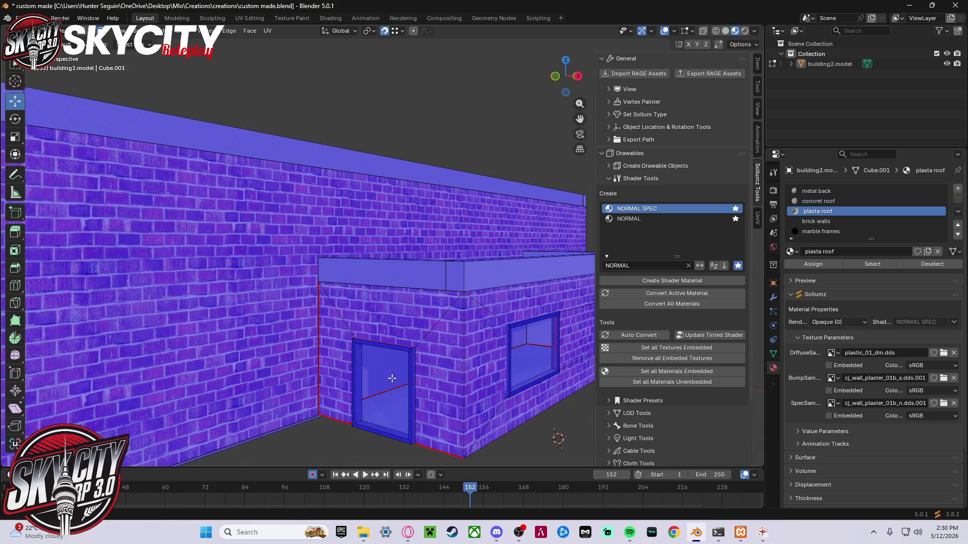
- Select the window frame and raise it slightly on Z within its recess
{"action": "left_click", "coordinate": [506, 381]}
{"action": "mouse_move", "coordinate": [510, 388]}
{"action": "middle_mouse_down"}
{"action": "mouse_move", "coordinate": [364, 371]}
{"action": "mouse_move", "coordinate": [366, 364]}
{"action": "middle_mouse_up"}
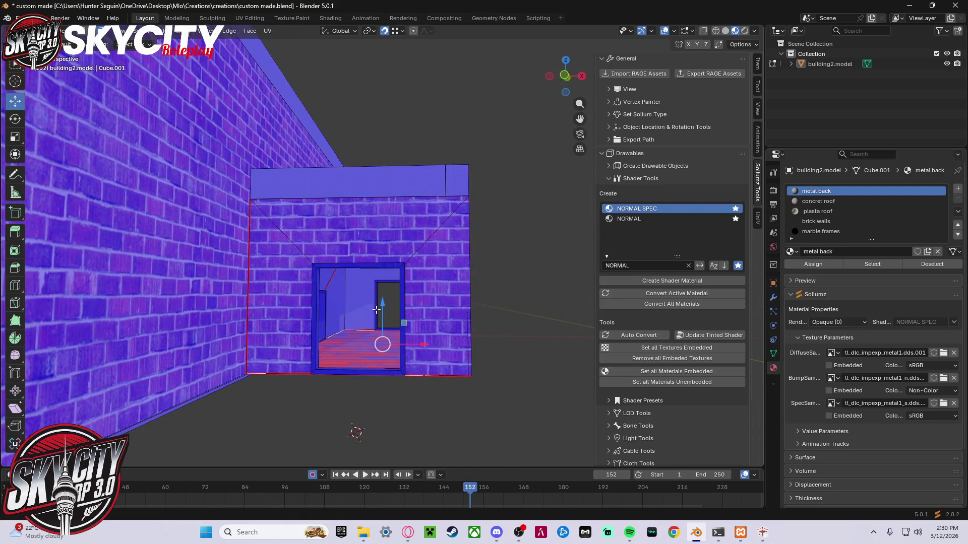
{"action": "left_click_drag", "start_coordinate": [384, 303], "coordinate": [386, 303]}
{"action": "middle_click_drag", "start_coordinate": [322, 408], "coordinate": [333, 402]}
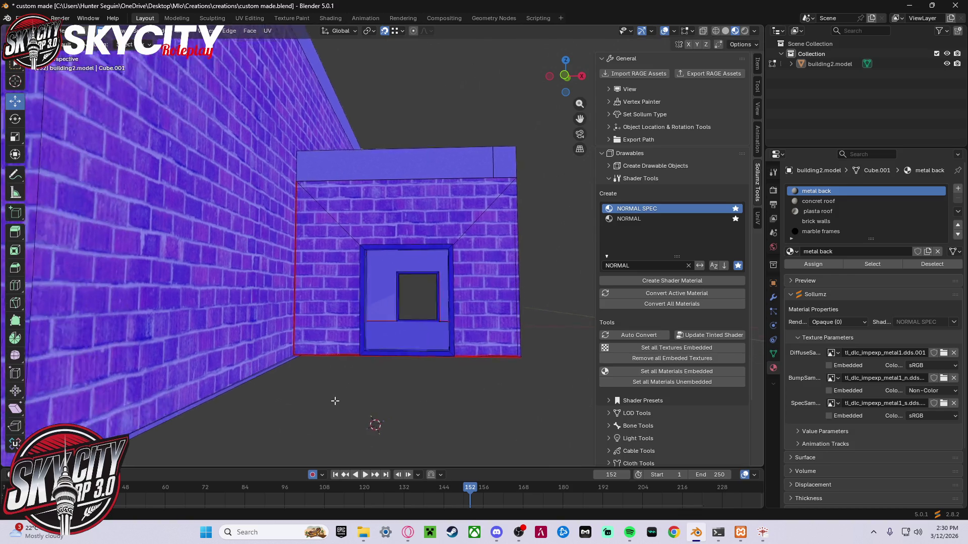
{"action": "scroll", "coordinate": [333, 401], "scroll_direction": "up", "scroll_amount": 8}
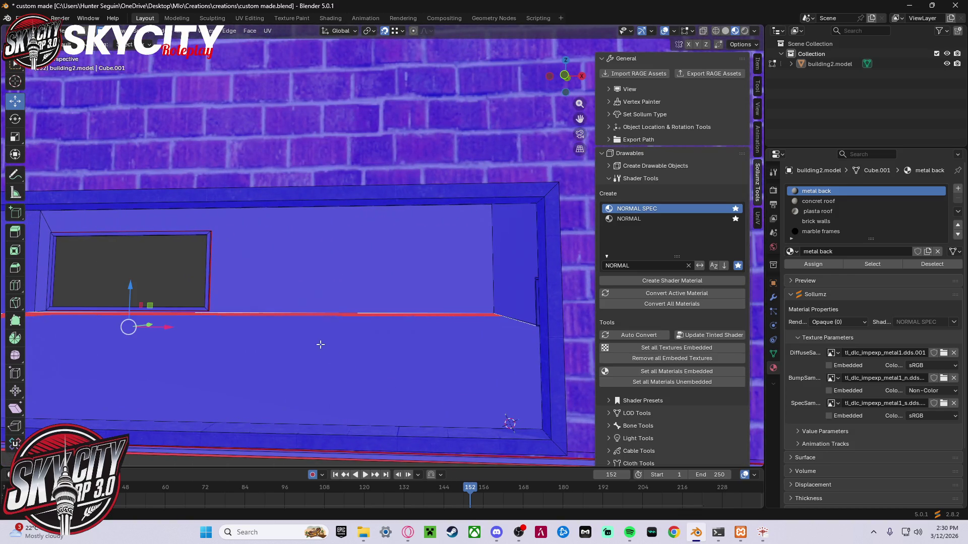
{"action": "left_click_drag", "start_coordinate": [132, 290], "coordinate": [137, 287]}
{"action": "scroll", "coordinate": [167, 288], "scroll_direction": "down", "scroll_amount": 6}
- Check the walls from above and below, select a brick wall face, then disable Face Orientation
{"action": "mouse_move", "coordinate": [167, 318]}
{"action": "middle_mouse_down"}
{"action": "mouse_move", "coordinate": [231, 313]}
{"action": "mouse_move", "coordinate": [177, 333]}
{"action": "mouse_move", "coordinate": [96, 302]}
{"action": "mouse_move", "coordinate": [63, 317]}
{"action": "mouse_move", "coordinate": [71, 342]}
{"action": "mouse_move", "coordinate": [191, 359]}
{"action": "middle_mouse_up"}
{"action": "scroll", "coordinate": [191, 360], "scroll_direction": "up", "scroll_amount": 12}
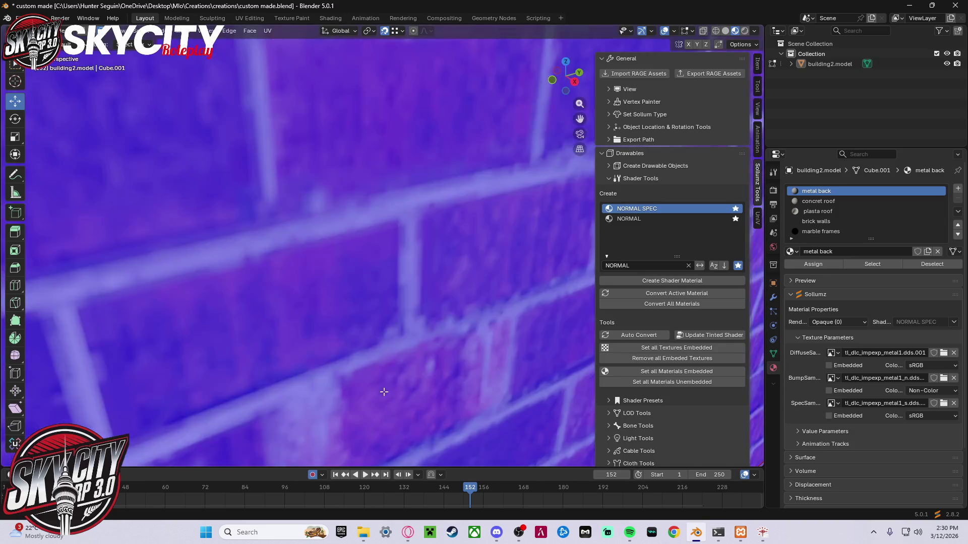
{"action": "scroll", "coordinate": [384, 392], "scroll_direction": "down", "scroll_amount": 3}
{"action": "mouse_move", "coordinate": [409, 372]}
{"action": "middle_mouse_down"}
{"action": "mouse_move", "coordinate": [538, 382]}
{"action": "mouse_move", "coordinate": [629, 345]}
{"action": "middle_mouse_up"}
{"action": "scroll", "coordinate": [416, 270], "scroll_direction": "down", "scroll_amount": 8}
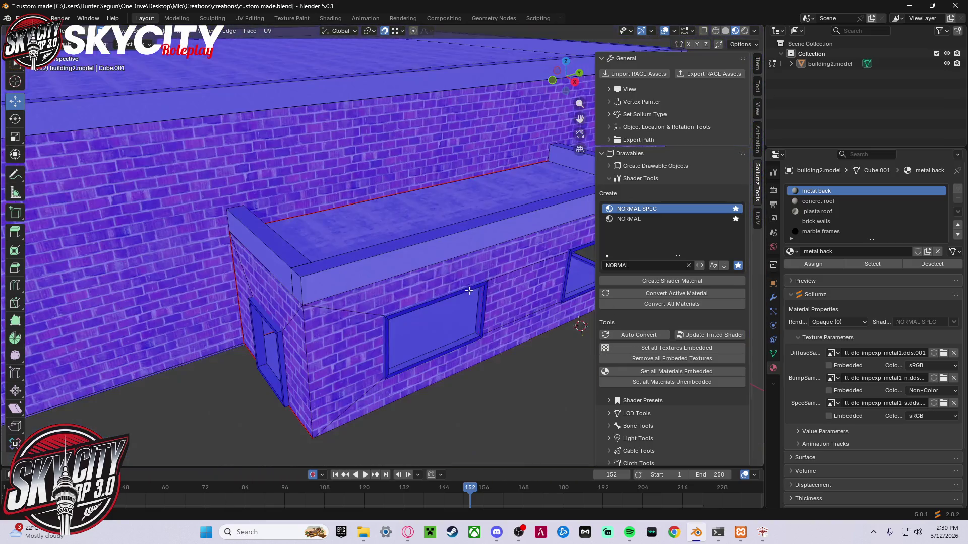
{"action": "mouse_move", "coordinate": [416, 242]}
{"action": "middle_mouse_down"}
{"action": "mouse_move", "coordinate": [416, 269]}
{"action": "mouse_move", "coordinate": [268, 238]}
{"action": "middle_mouse_up"}
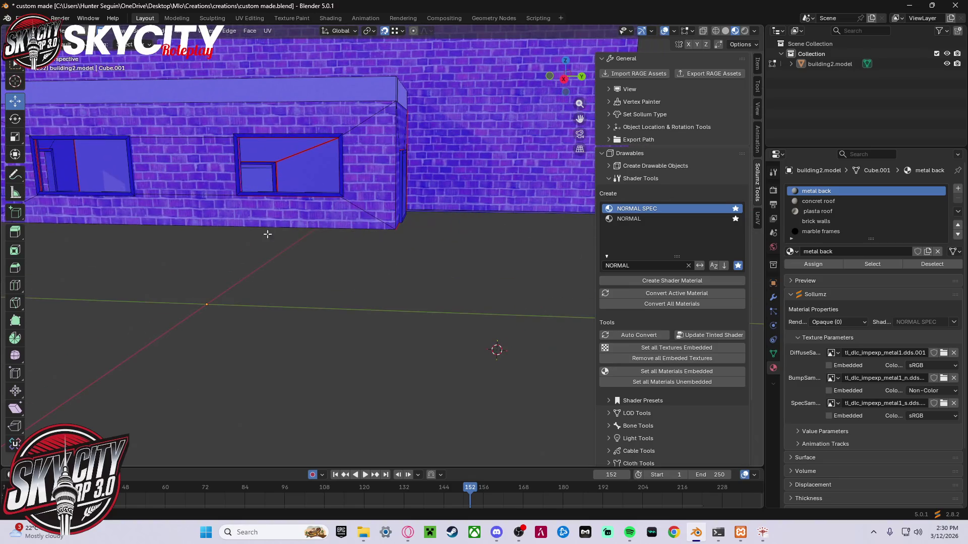
{"action": "left_click", "coordinate": [268, 234]}
{"action": "scroll", "coordinate": [313, 252], "scroll_direction": "up", "scroll_amount": 10}
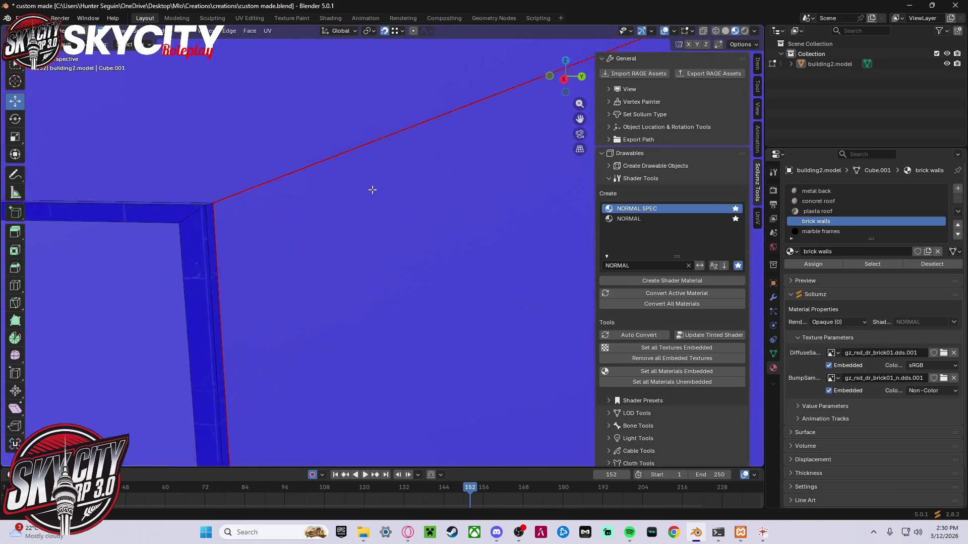
{"action": "middle_click_drag", "start_coordinate": [372, 189], "coordinate": [338, 190]}
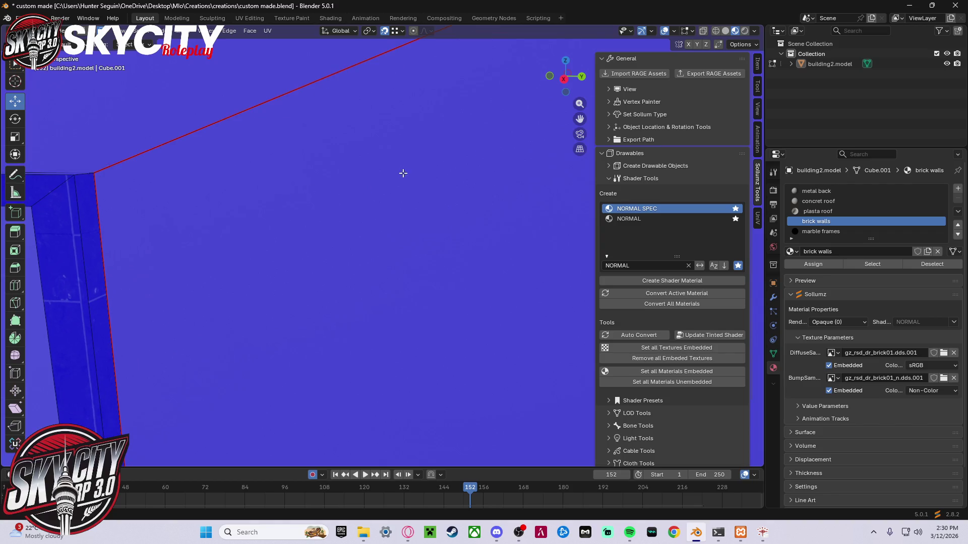
{"action": "left_click", "coordinate": [676, 32]}
{"action": "left_click", "coordinate": [615, 237]}
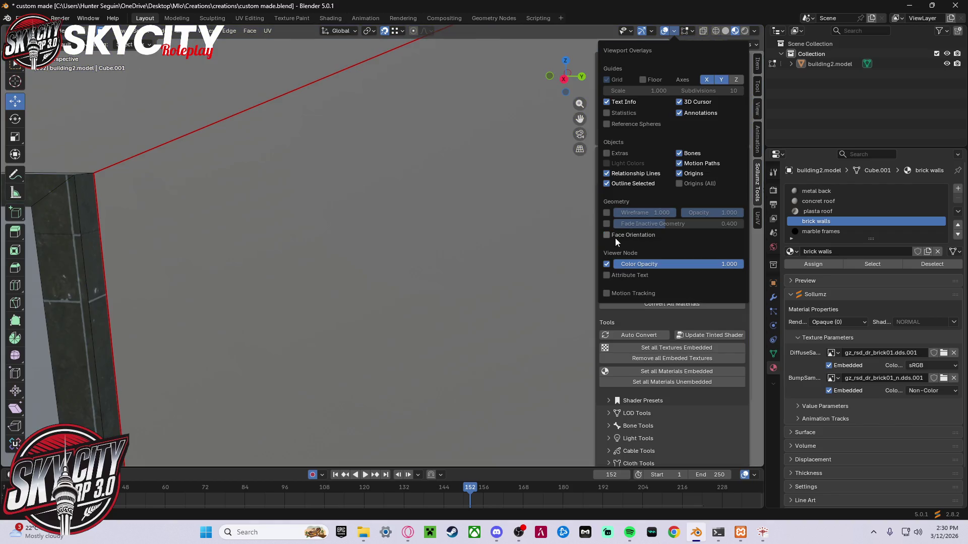
{"action": "middle_click_drag", "start_coordinate": [156, 229], "coordinate": [149, 213]}
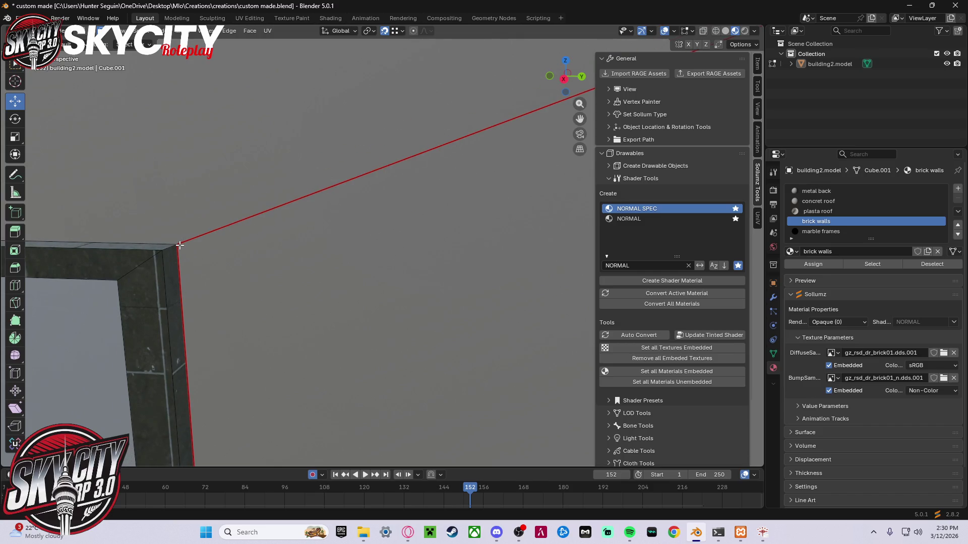
{"action": "left_click", "coordinate": [180, 245]}
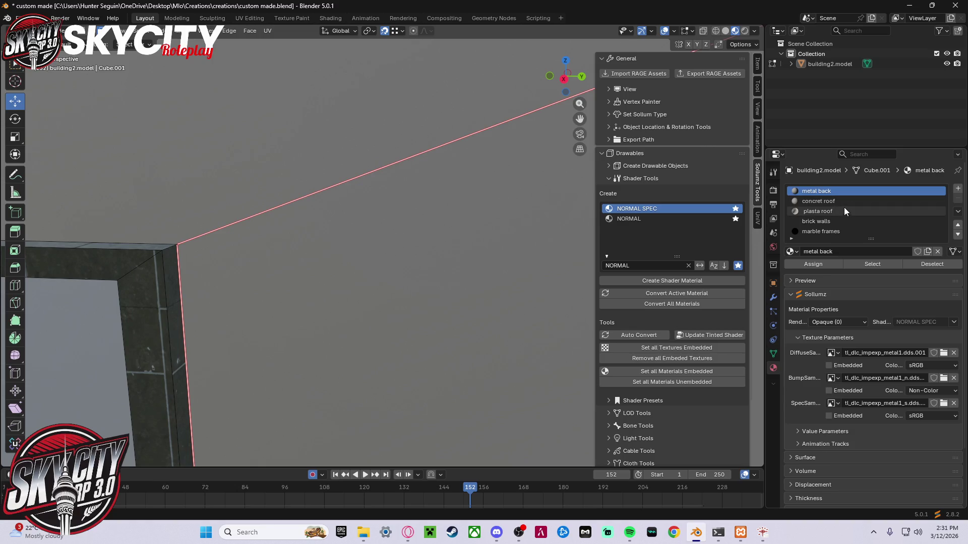
{"action": "mouse_move", "coordinate": [404, 242]}
{"action": "middle_mouse_down"}
{"action": "mouse_move", "coordinate": [423, 227]}
{"action": "mouse_move", "coordinate": [481, 345]}
{"action": "middle_mouse_up"}
{"action": "middle_click_drag", "start_coordinate": [437, 409], "coordinate": [556, 380]}
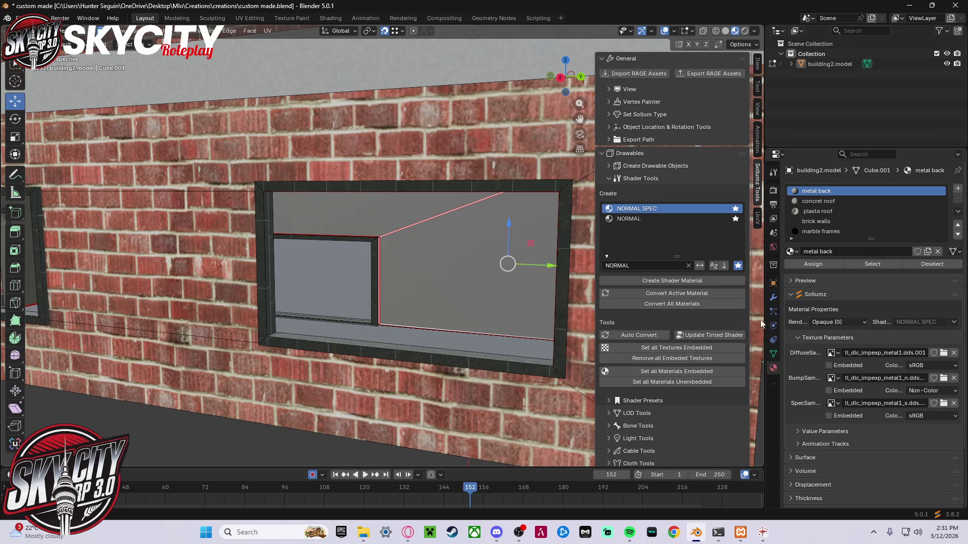
{"action": "left_click", "coordinate": [872, 225]}
{"action": "left_click", "coordinate": [861, 210]}
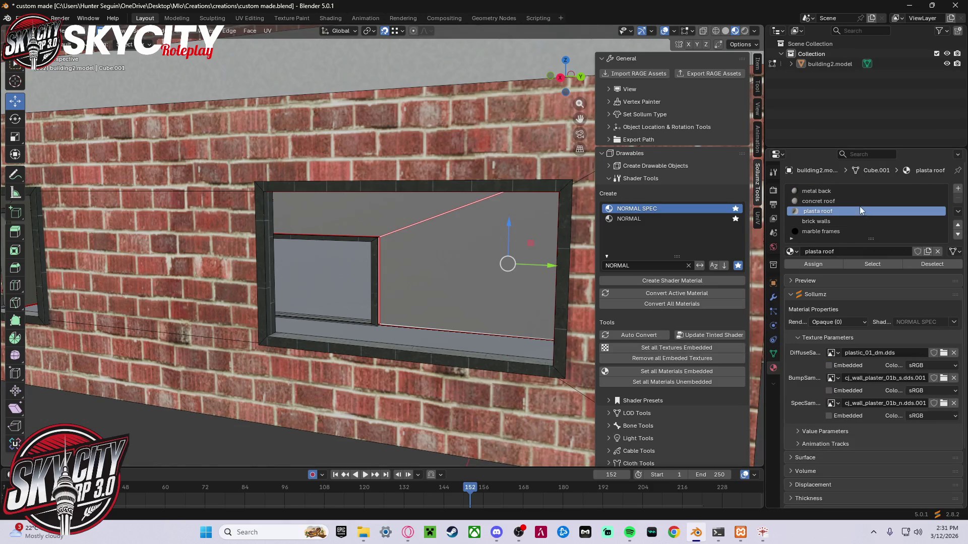
{"action": "left_click", "coordinate": [858, 201]}
{"action": "scroll", "coordinate": [870, 204], "scroll_direction": "down", "scroll_amount": 1}
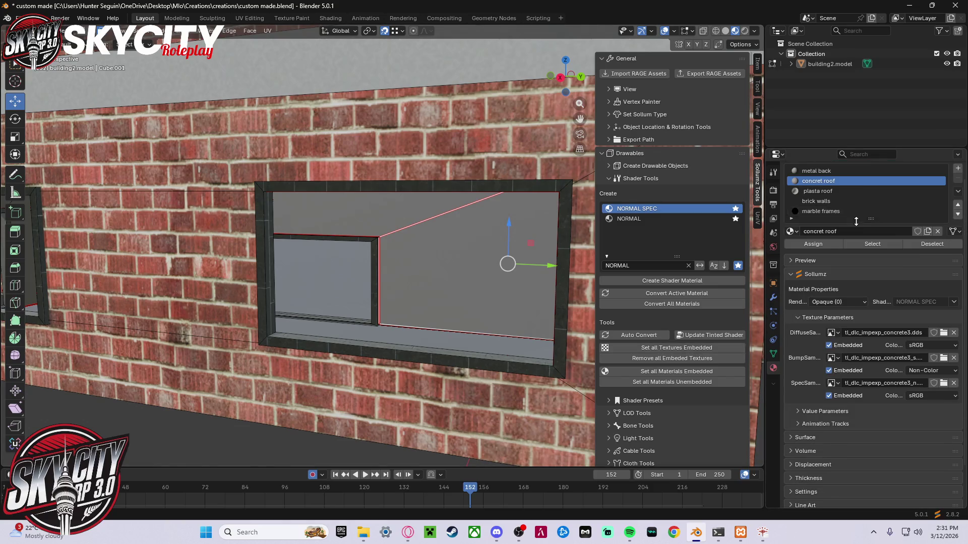
{"action": "left_click", "coordinate": [812, 242]}
{"action": "left_click", "coordinate": [677, 278]}
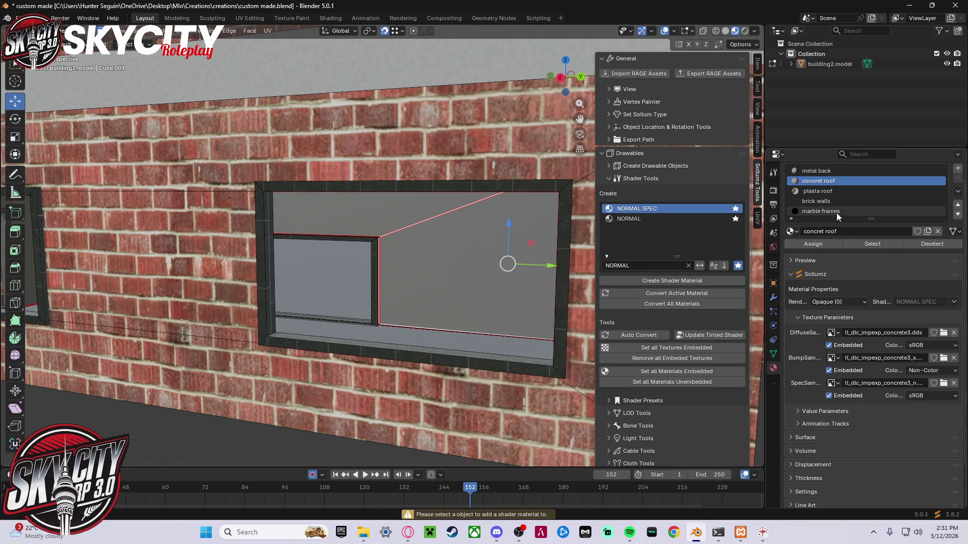
{"action": "left_click", "coordinate": [271, 427]}
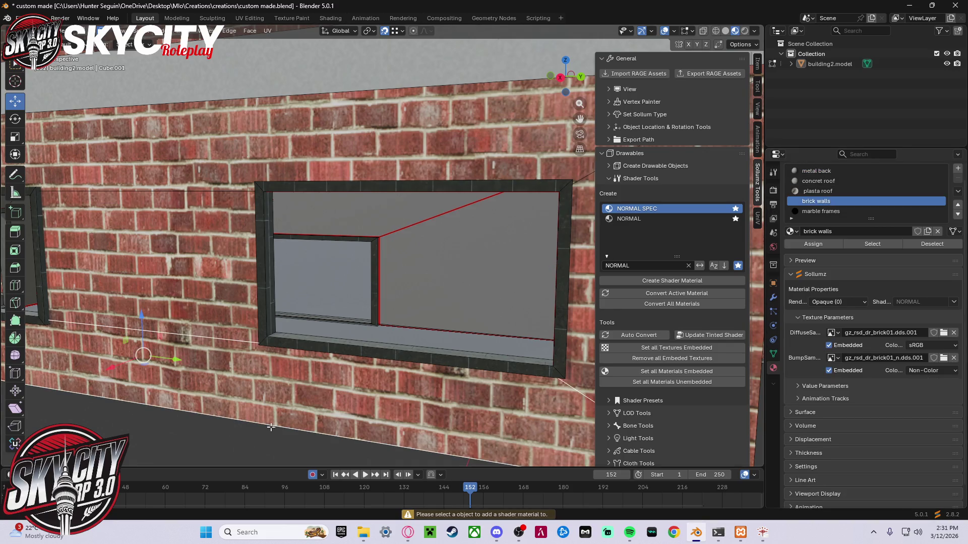
{"action": "key", "text": "l"}
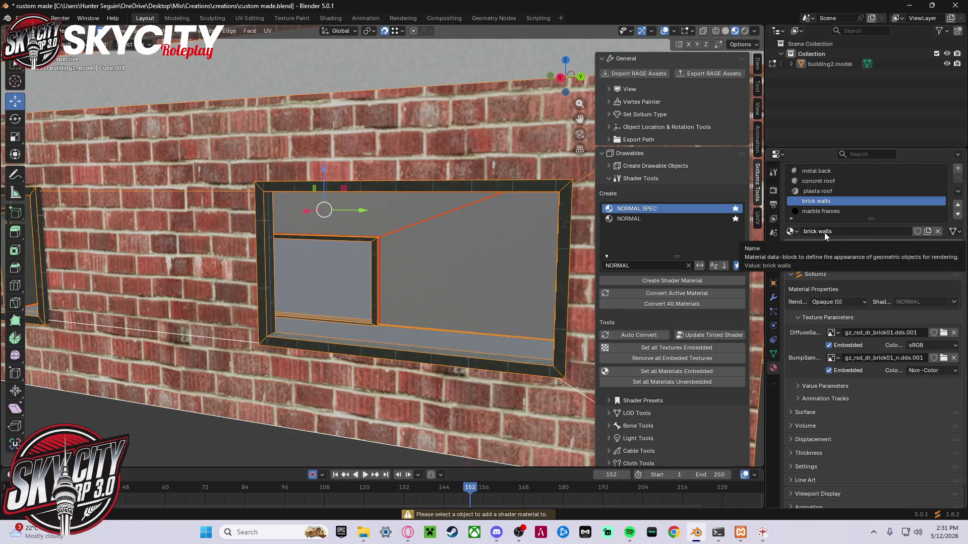
{"action": "left_click", "coordinate": [449, 285]}
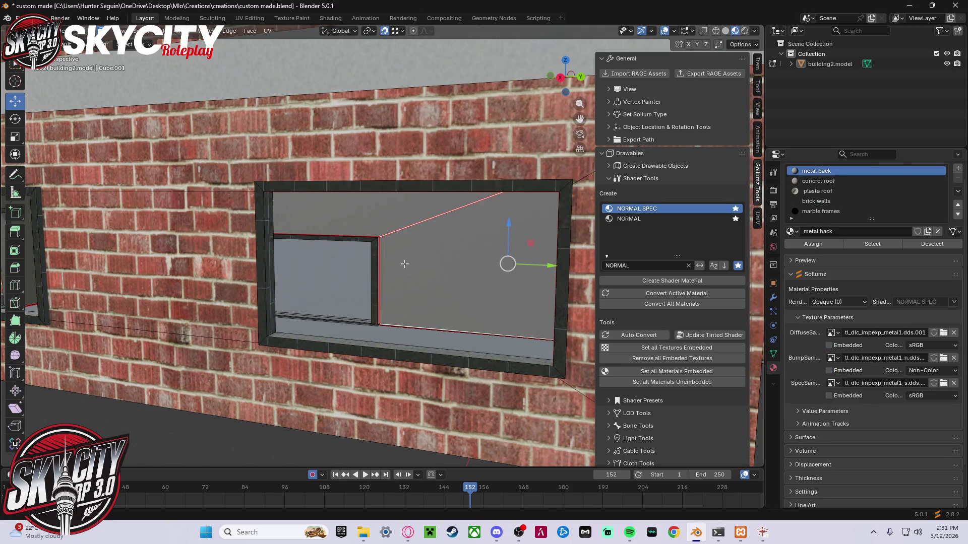
{"action": "left_click", "coordinate": [322, 272]}
{"action": "middle_click_drag", "start_coordinate": [323, 272], "coordinate": [333, 247]}
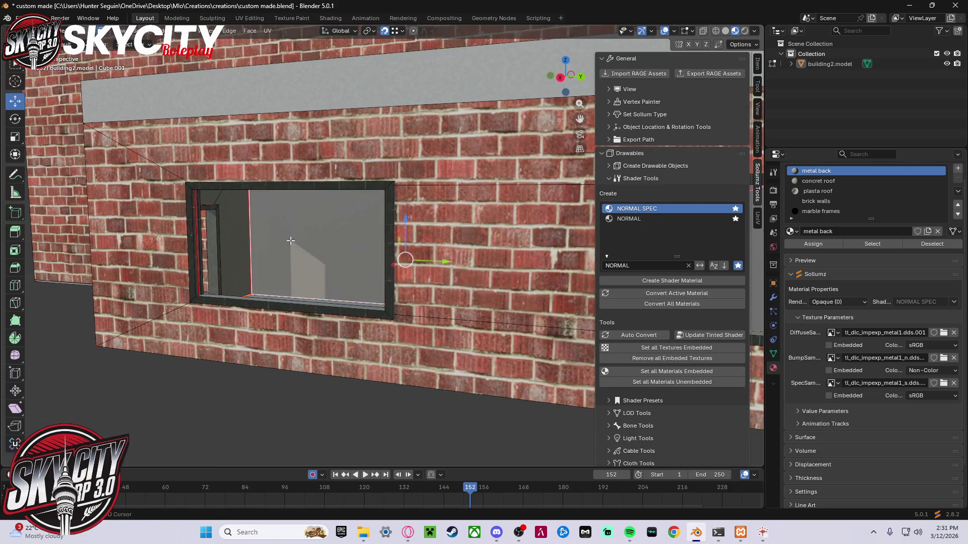
{"action": "mouse_move", "coordinate": [211, 200]}
{"action": "middle_mouse_down"}
{"action": "mouse_move", "coordinate": [264, 225]}
{"action": "mouse_move", "coordinate": [160, 230]}
{"action": "middle_mouse_up"}
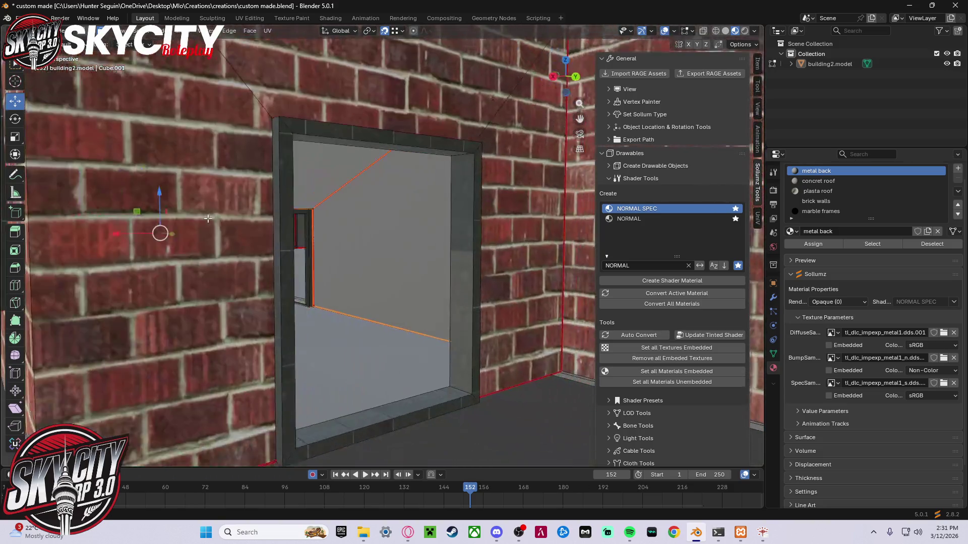
{"action": "scroll", "coordinate": [160, 231], "scroll_direction": "down", "scroll_amount": 3}
{"action": "scroll", "coordinate": [334, 236], "scroll_direction": "up", "scroll_amount": 8}
{"action": "scroll", "coordinate": [335, 236], "scroll_direction": "down", "scroll_amount": 8}
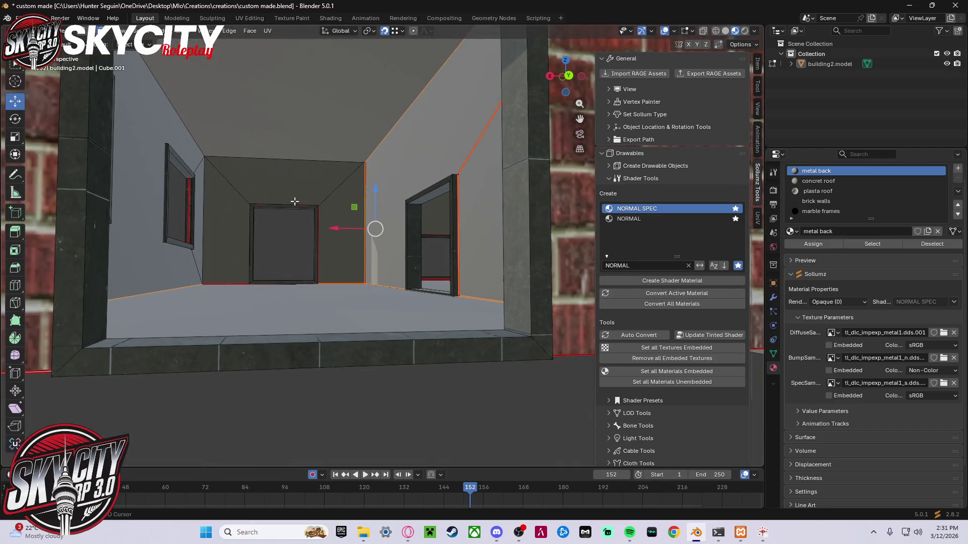
{"action": "left_click", "coordinate": [145, 257], "text": "shift"}
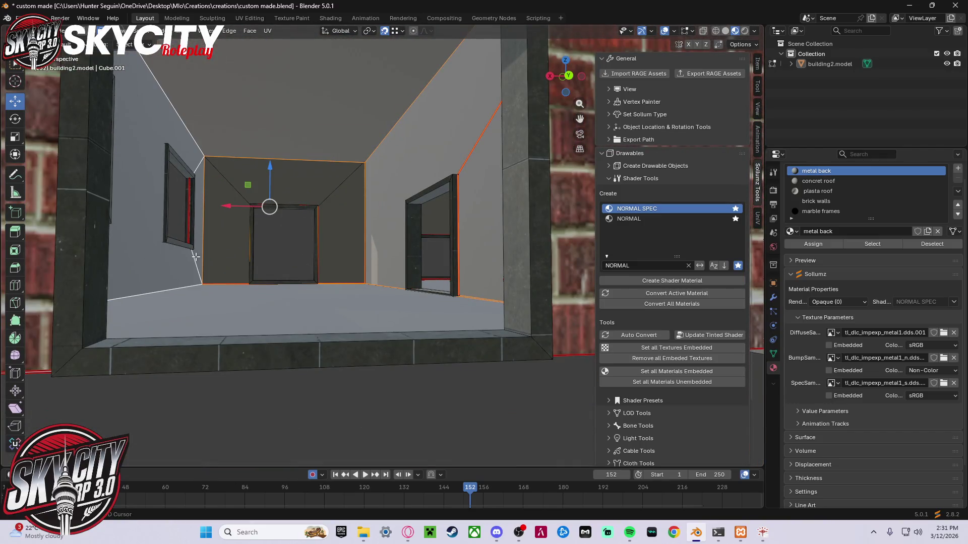
{"action": "middle_click_drag", "start_coordinate": [192, 258], "coordinate": [238, 224]}
{"action": "left_click", "coordinate": [238, 224]}
{"action": "left_click", "coordinate": [227, 216], "text": "shift"}
{"action": "middle_click_drag", "start_coordinate": [354, 241], "coordinate": [411, 245]}
{"action": "left_click", "coordinate": [439, 235], "text": "shift"}
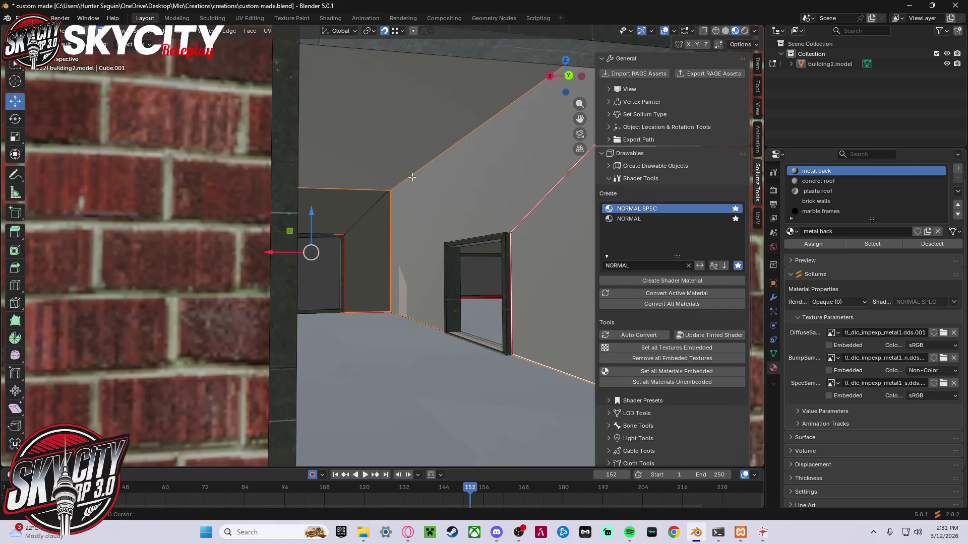
{"action": "middle_click_drag", "start_coordinate": [502, 301], "coordinate": [447, 270]}
{"action": "left_click", "coordinate": [448, 270]}
{"action": "left_click", "coordinate": [343, 216], "text": "shift"}
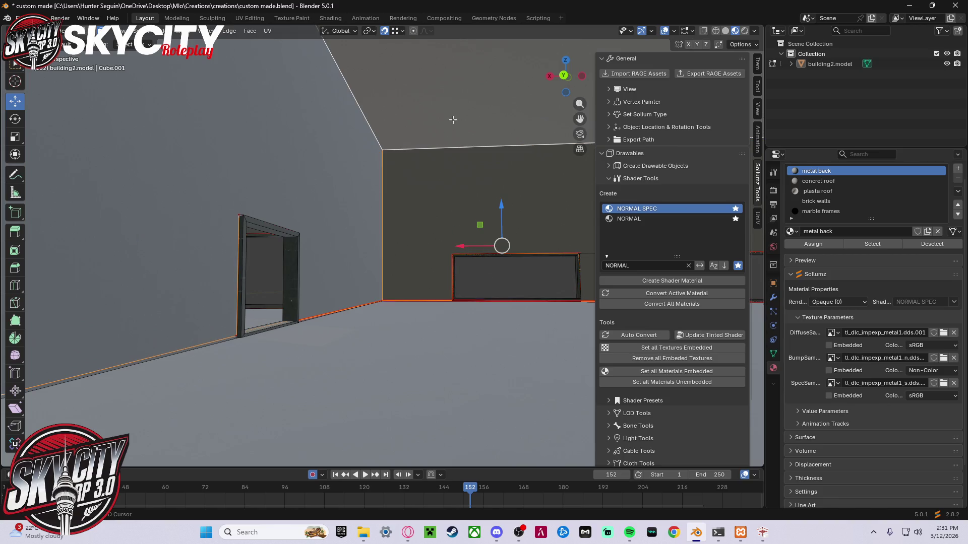
{"action": "mouse_move", "coordinate": [491, 378]}
{"action": "middle_mouse_down"}
{"action": "mouse_move", "coordinate": [391, 379]}
{"action": "mouse_move", "coordinate": [428, 309]}
{"action": "mouse_move", "coordinate": [503, 311]}
{"action": "mouse_move", "coordinate": [393, 326]}
{"action": "mouse_move", "coordinate": [247, 313]}
{"action": "mouse_move", "coordinate": [511, 326]}
{"action": "middle_mouse_up"}
{"action": "left_click", "coordinate": [475, 314]}
{"action": "mouse_move", "coordinate": [384, 293]}
{"action": "middle_mouse_down"}
{"action": "mouse_move", "coordinate": [447, 288]}
{"action": "mouse_move", "coordinate": [496, 222]}
{"action": "middle_mouse_up"}
{"action": "left_click", "coordinate": [499, 214], "text": "shift"}
{"action": "mouse_move", "coordinate": [584, 340]}
{"action": "middle_mouse_down"}
{"action": "mouse_move", "coordinate": [553, 335]}
{"action": "mouse_move", "coordinate": [474, 179]}
{"action": "mouse_move", "coordinate": [533, 205]}
{"action": "mouse_move", "coordinate": [614, 214]}
{"action": "middle_mouse_up"}
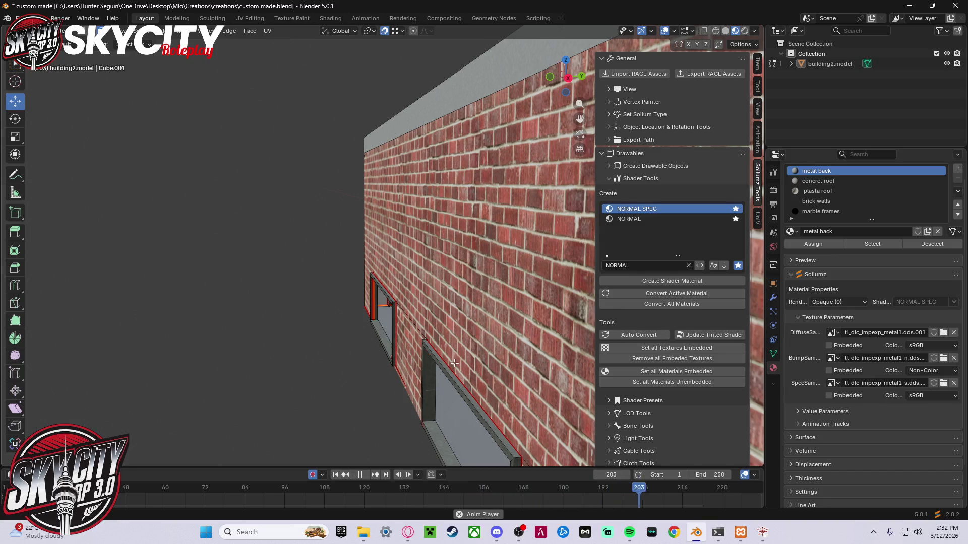
{"action": "middle_click_drag", "start_coordinate": [436, 381], "coordinate": [440, 315], "text": "shift"}
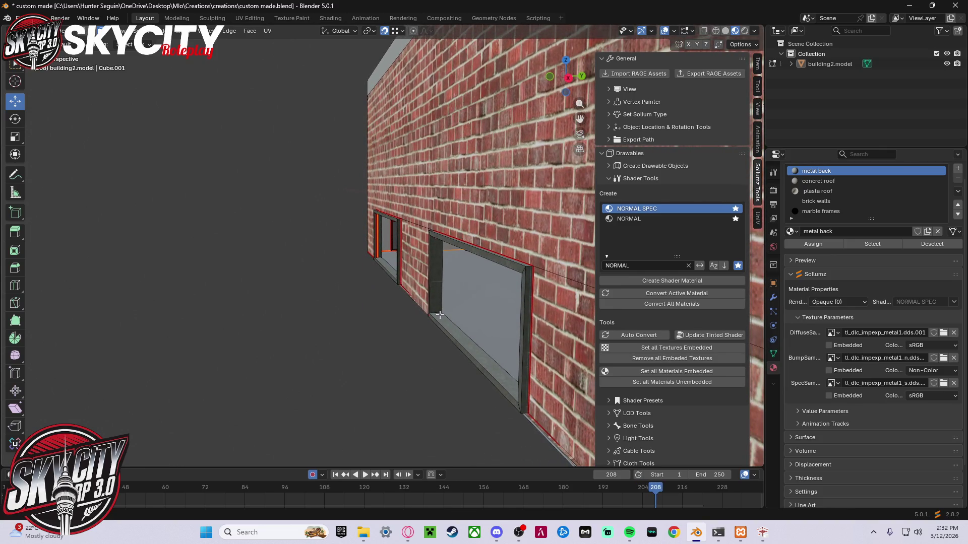
{"action": "scroll", "coordinate": [437, 306], "scroll_direction": "up", "scroll_amount": 5}
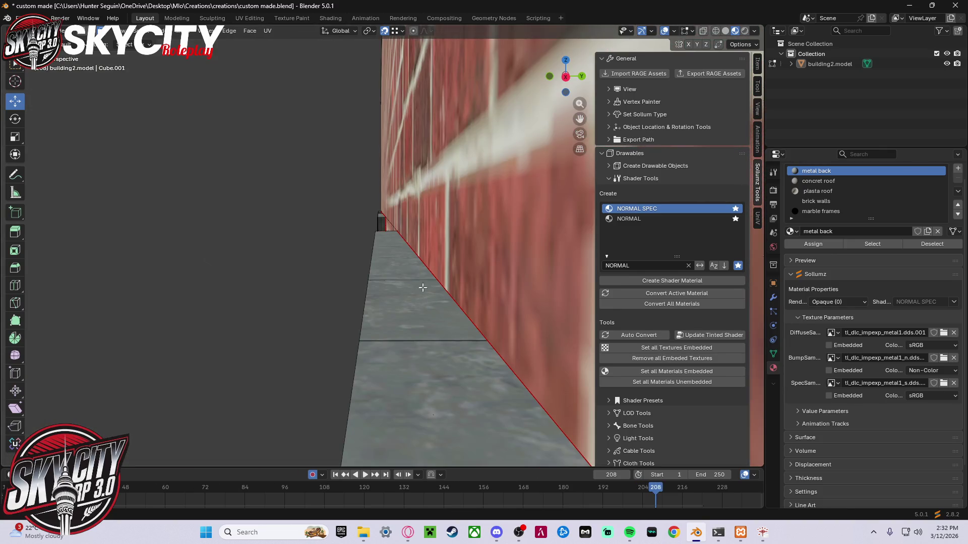
{"action": "scroll", "coordinate": [387, 176], "scroll_direction": "up", "scroll_amount": 3}
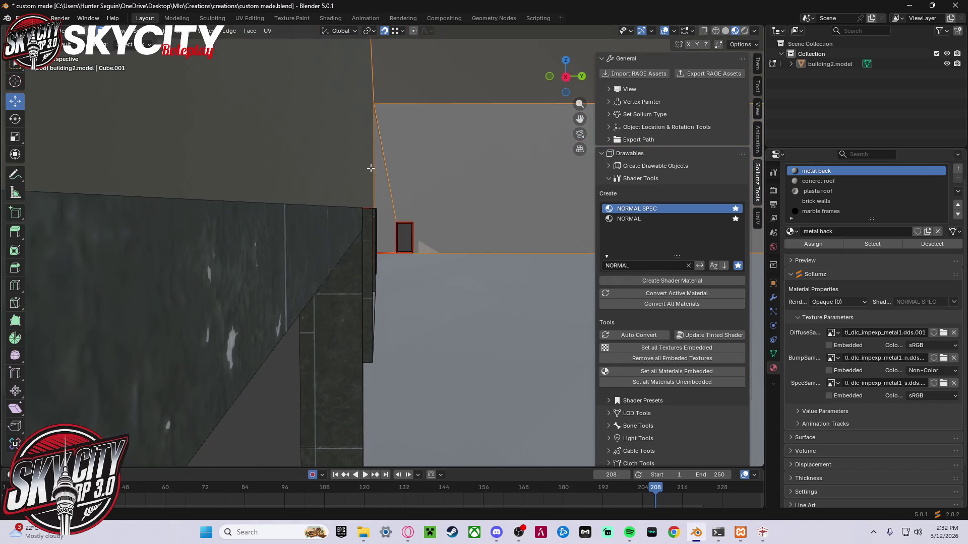
{"action": "scroll", "coordinate": [371, 168], "scroll_direction": "up", "scroll_amount": 4}
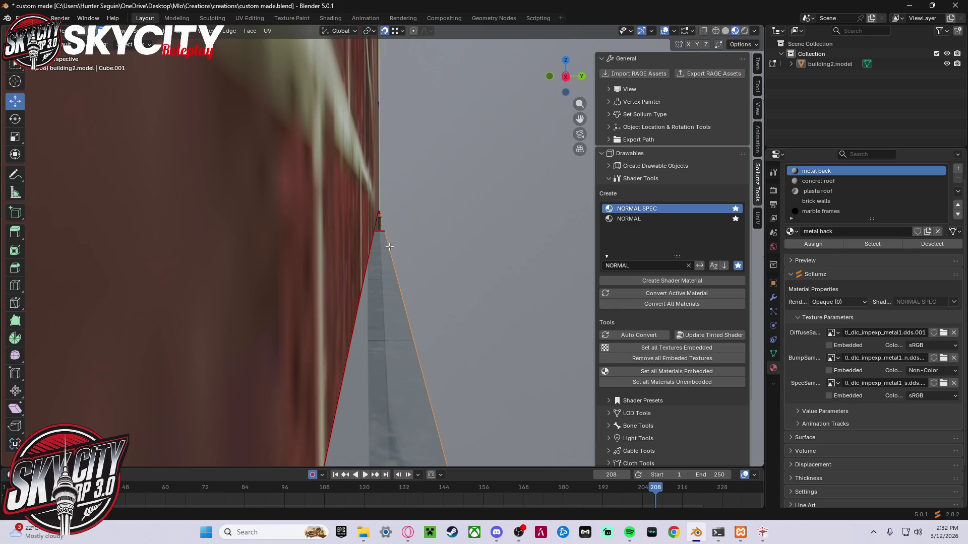
{"action": "scroll", "coordinate": [398, 263], "scroll_direction": "down", "scroll_amount": 6}
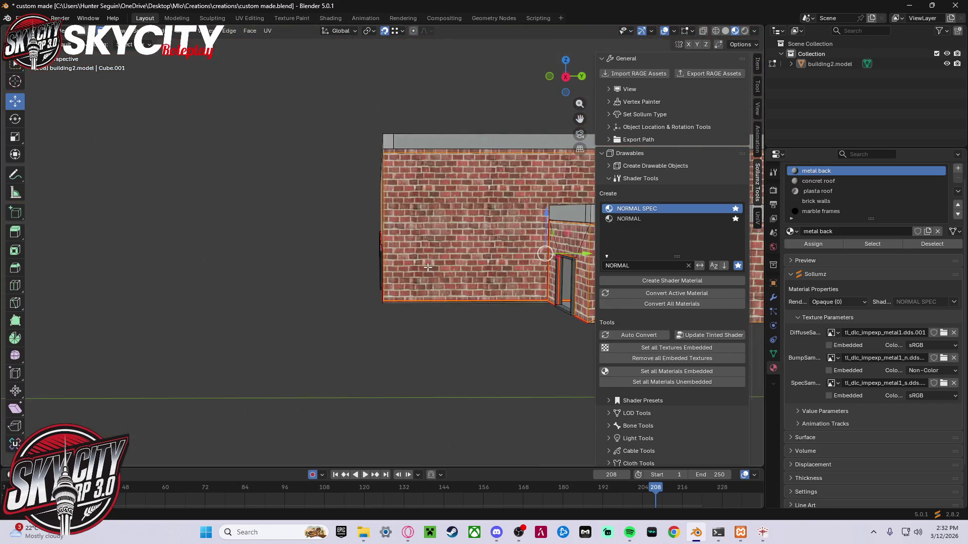
{"action": "mouse_move", "coordinate": [448, 256]}
{"action": "middle_mouse_down"}
{"action": "mouse_move", "coordinate": [426, 323]}
{"action": "mouse_move", "coordinate": [318, 298]}
{"action": "mouse_move", "coordinate": [488, 296]}
{"action": "mouse_move", "coordinate": [267, 320]}
{"action": "mouse_move", "coordinate": [415, 306]}
{"action": "mouse_move", "coordinate": [514, 255]}
{"action": "mouse_move", "coordinate": [507, 228]}
{"action": "mouse_move", "coordinate": [529, 257]}
{"action": "mouse_move", "coordinate": [568, 257]}
{"action": "middle_mouse_up"}
{"action": "scroll", "coordinate": [425, 332], "scroll_direction": "up", "scroll_amount": 3}
{"action": "scroll", "coordinate": [424, 331], "scroll_direction": "up", "scroll_amount": 2}
{"action": "mouse_move", "coordinate": [506, 265]}
{"action": "middle_mouse_down"}
{"action": "mouse_move", "coordinate": [449, 266]}
{"action": "mouse_move", "coordinate": [512, 274]}
{"action": "mouse_move", "coordinate": [287, 277]}
{"action": "mouse_move", "coordinate": [600, 285]}
{"action": "mouse_move", "coordinate": [454, 277]}
{"action": "mouse_move", "coordinate": [625, 307]}
{"action": "mouse_move", "coordinate": [658, 255]}
{"action": "mouse_move", "coordinate": [689, 235]}
{"action": "mouse_move", "coordinate": [473, 262]}
{"action": "mouse_move", "coordinate": [444, 282]}
{"action": "mouse_move", "coordinate": [393, 293]}
{"action": "middle_mouse_up"}
{"action": "scroll", "coordinate": [633, 301], "scroll_direction": "down", "scroll_amount": 2}
{"action": "mouse_move", "coordinate": [436, 347]}
{"action": "middle_mouse_down"}
{"action": "mouse_move", "coordinate": [444, 323]}
{"action": "mouse_move", "coordinate": [504, 305]}
{"action": "mouse_move", "coordinate": [521, 281]}
{"action": "mouse_move", "coordinate": [399, 270]}
{"action": "mouse_move", "coordinate": [515, 268]}
{"action": "mouse_move", "coordinate": [293, 270]}
{"action": "mouse_move", "coordinate": [335, 265]}
{"action": "middle_mouse_up"}
{"action": "key", "text": "ctrl+z"}
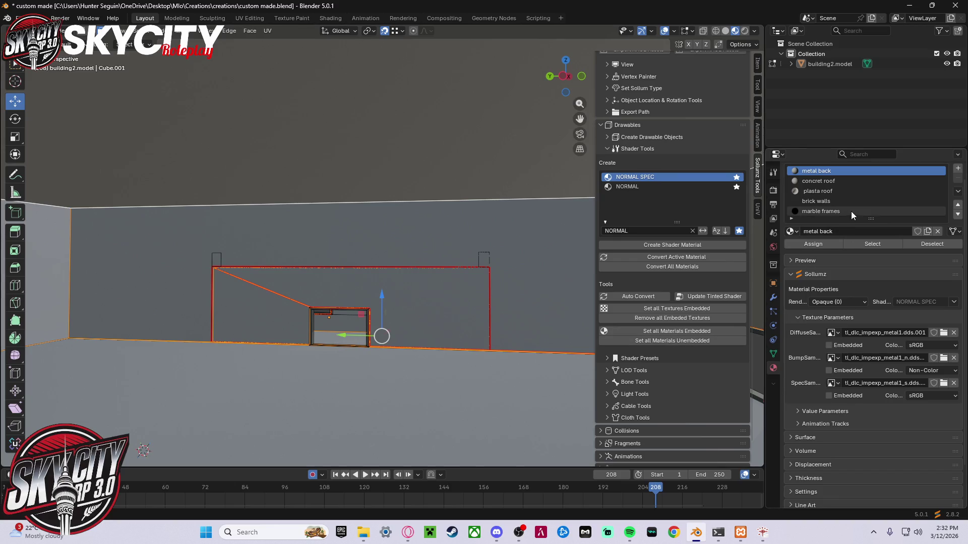
- Select and frame a building wall, trying to add a shader material to it
{"action": "scroll", "coordinate": [854, 187], "scroll_direction": "down", "scroll_amount": 2}
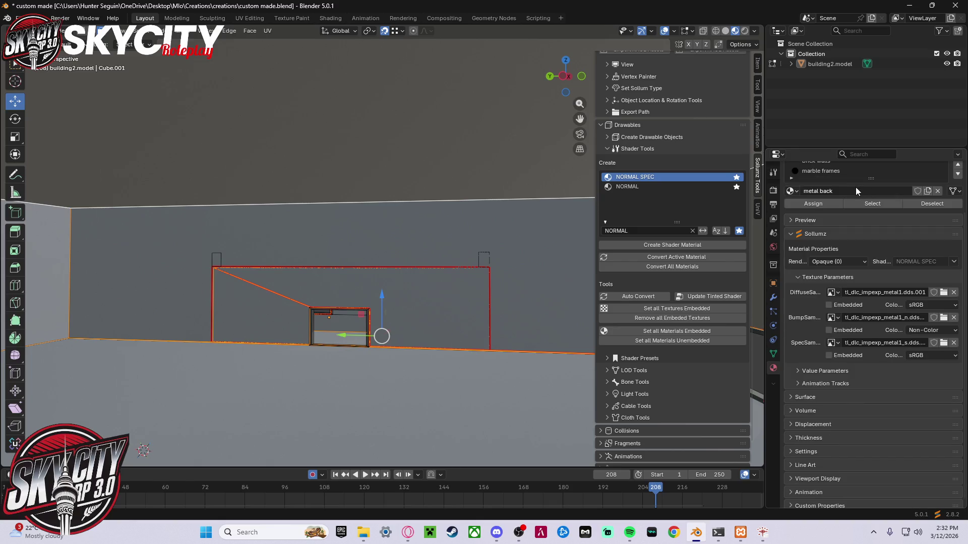
{"action": "left_click", "coordinate": [681, 245]}
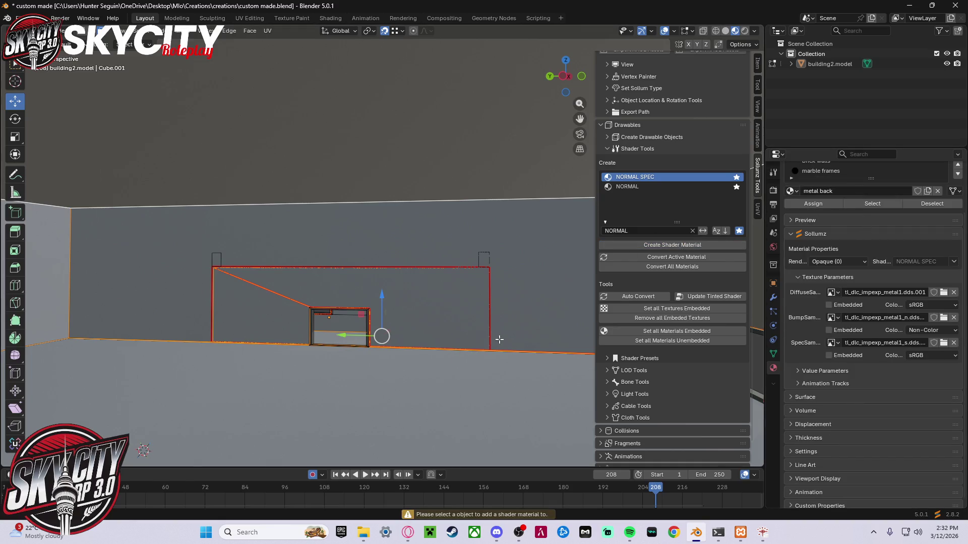
{"action": "left_click", "coordinate": [377, 340]}
{"action": "key", "text": "KP_Decimal"}
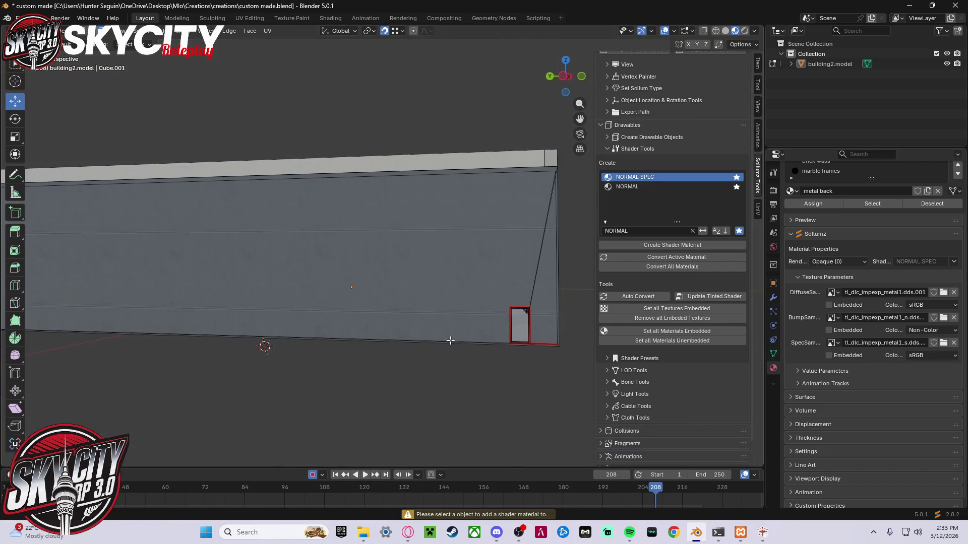
{"action": "left_click", "coordinate": [442, 292]}
{"action": "left_click", "coordinate": [657, 245]}
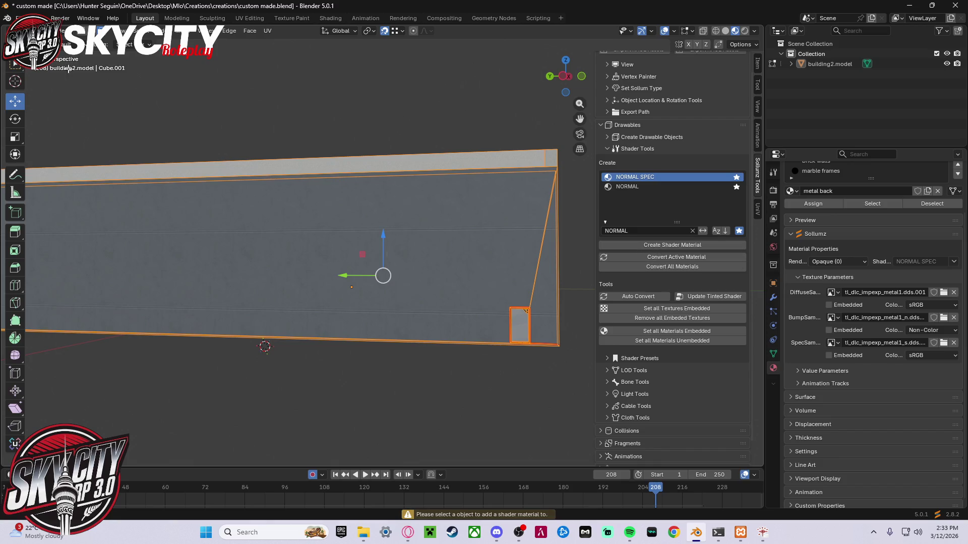
- Switch to Object Mode, create the normal_spec shader material, and select its new slot
{"action": "left_click", "coordinate": [37, 30]}
{"action": "left_click", "coordinate": [65, 42]}
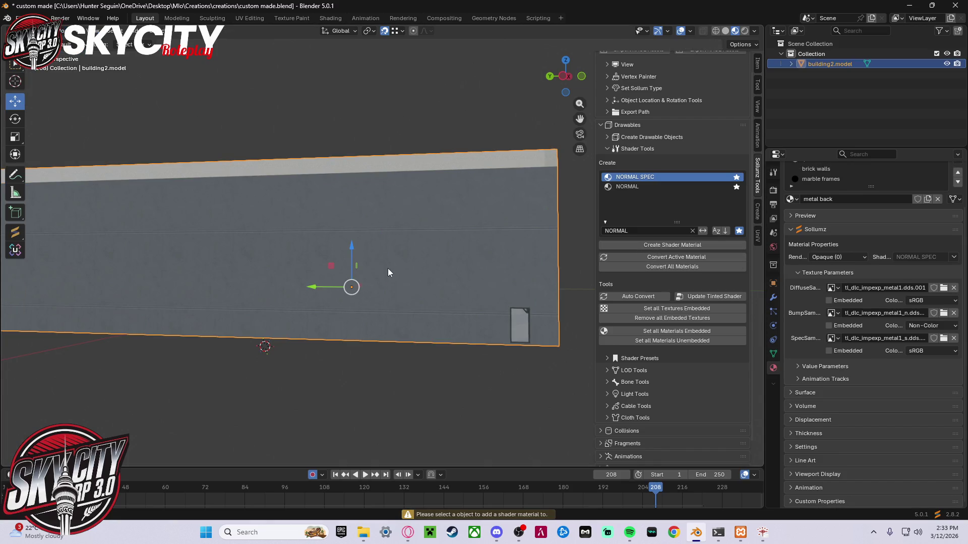
{"action": "left_click", "coordinate": [679, 245]}
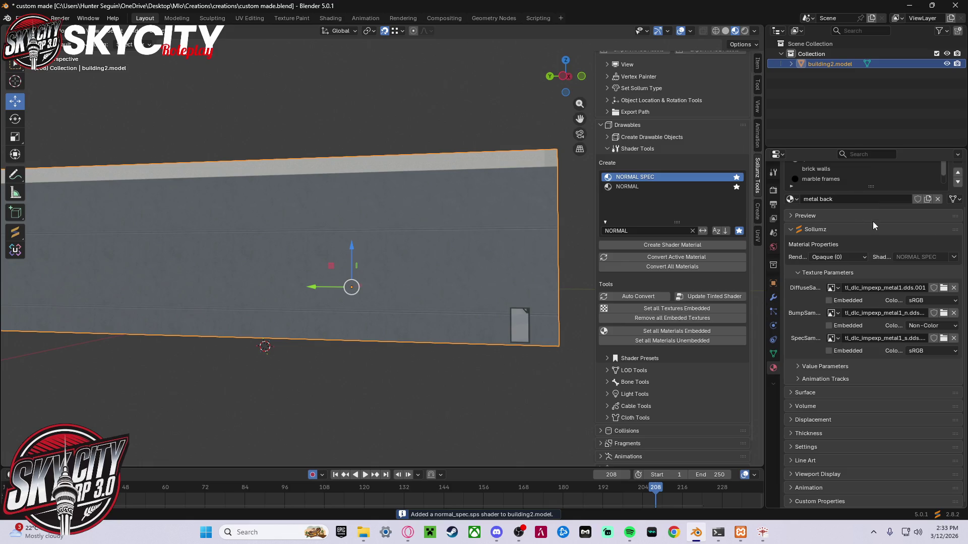
{"action": "left_click_drag", "start_coordinate": [871, 187], "coordinate": [876, 197]}
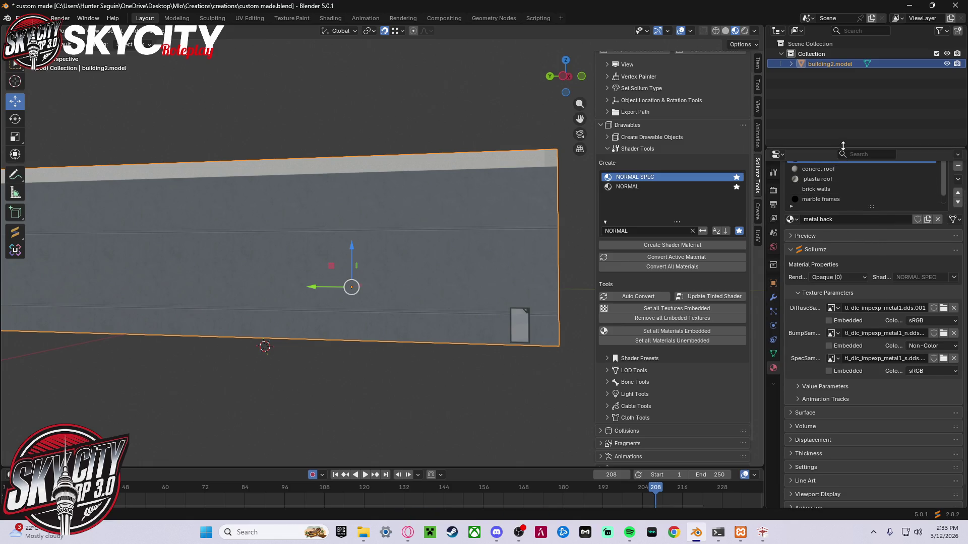
{"action": "left_click_drag", "start_coordinate": [843, 146], "coordinate": [842, 185]}
{"action": "scroll", "coordinate": [837, 341], "scroll_direction": "down", "scroll_amount": 1}
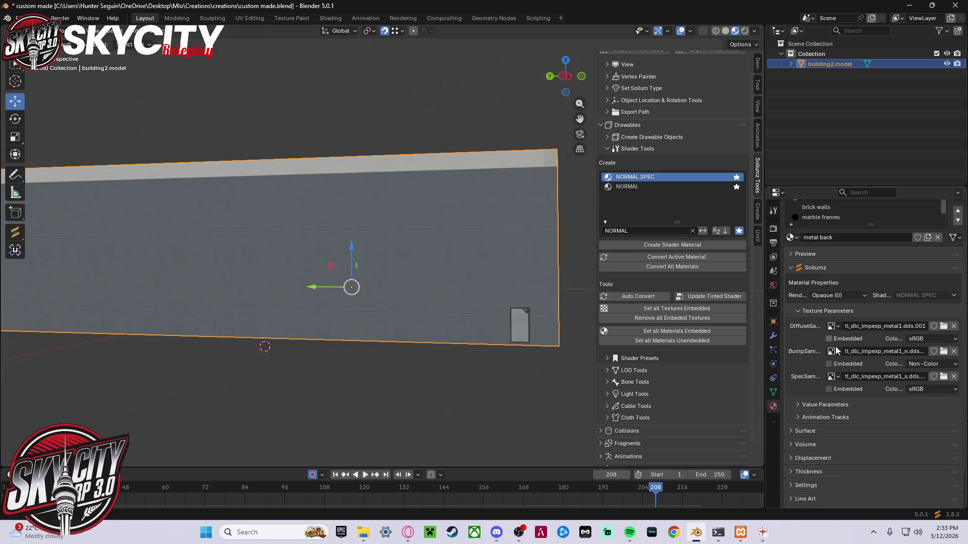
{"action": "scroll", "coordinate": [836, 341], "scroll_direction": "up", "scroll_amount": 3}
{"action": "scroll", "coordinate": [837, 267], "scroll_direction": "down", "scroll_amount": 1}
{"action": "left_click", "coordinate": [841, 268]}
- Browse the alltextures folder for a texture, searching for 'PLA' and then 'black'
{"action": "left_click", "coordinate": [944, 378]}
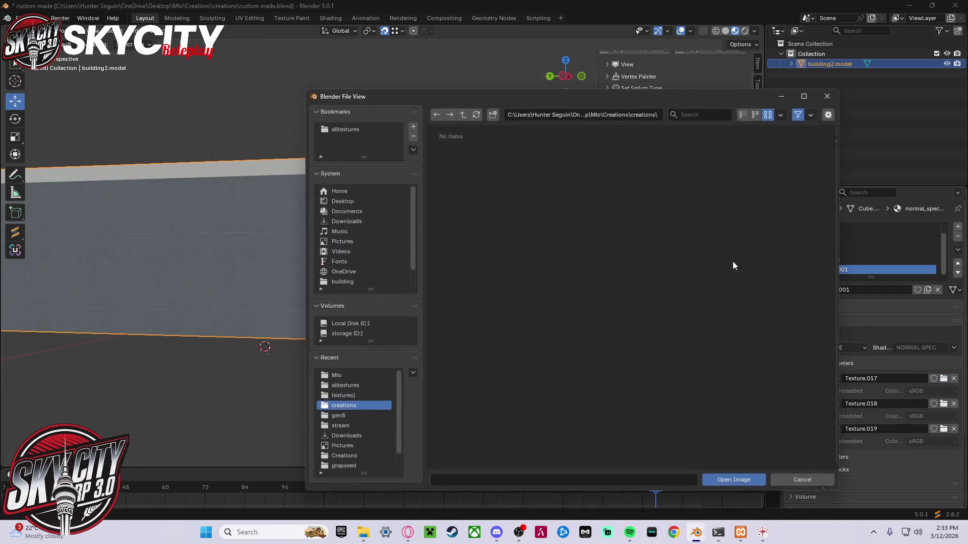
{"action": "left_click", "coordinate": [396, 130]}
{"action": "left_click", "coordinate": [691, 116]}
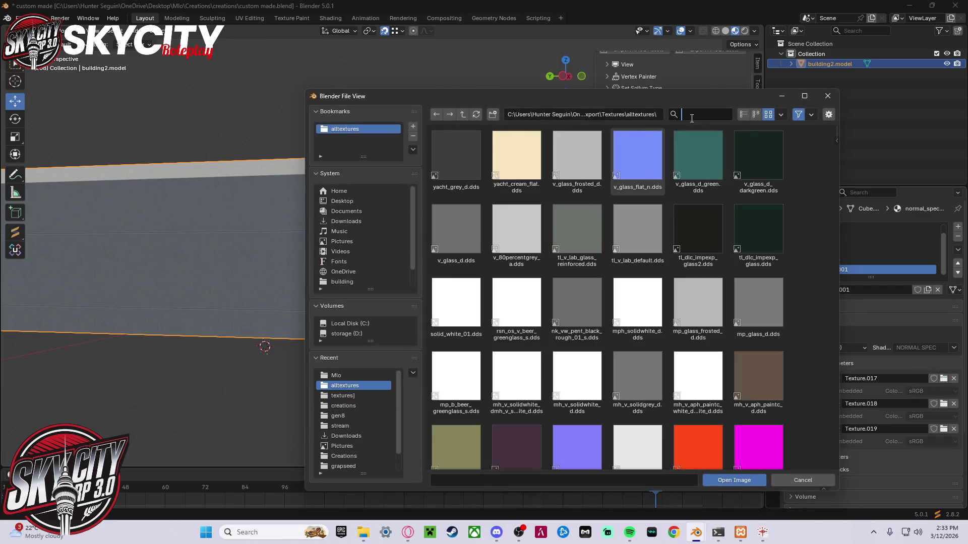
{"action": "type", "text": "PLA"}
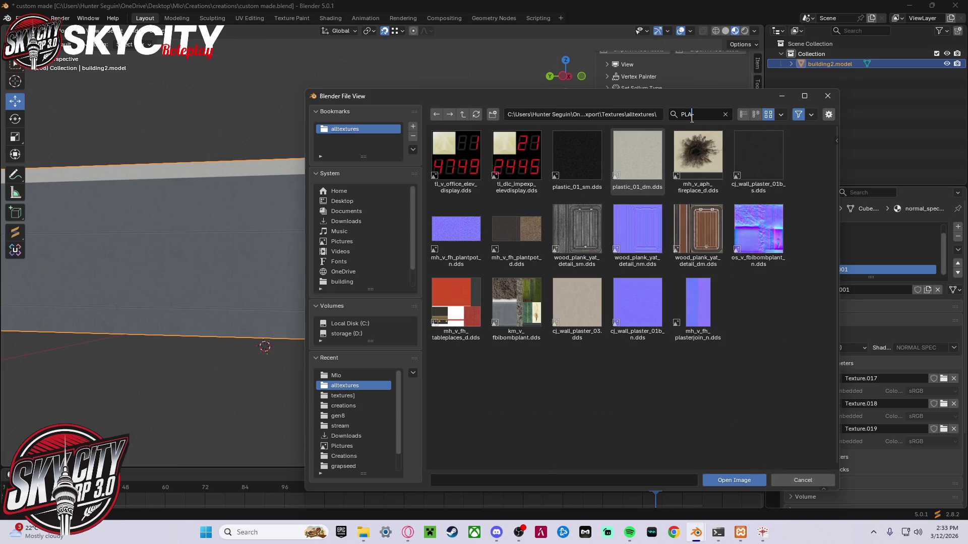
{"action": "key", "text": "BackSpace"}
{"action": "key", "text": "BackSpace"}
{"action": "key", "text": "BackSpace"}
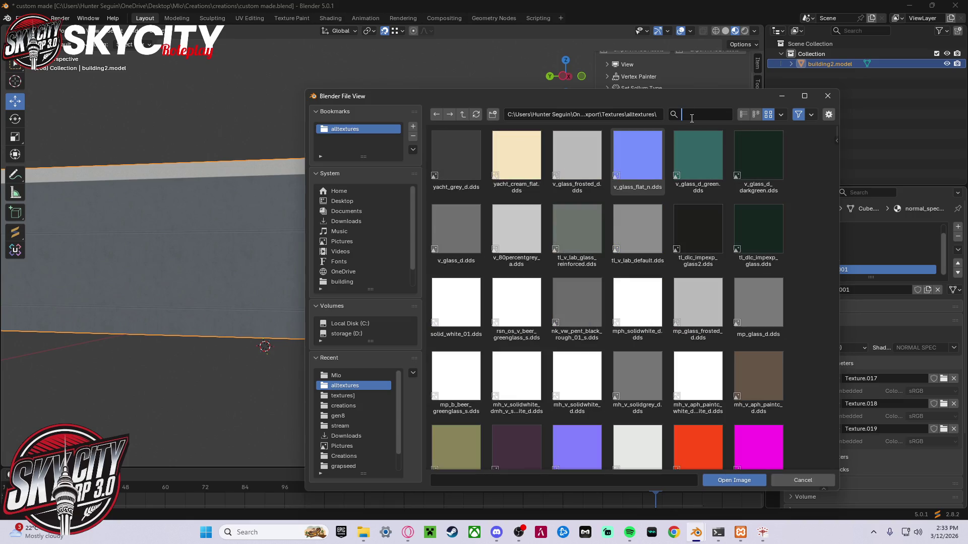
{"action": "type", "text": "black"}
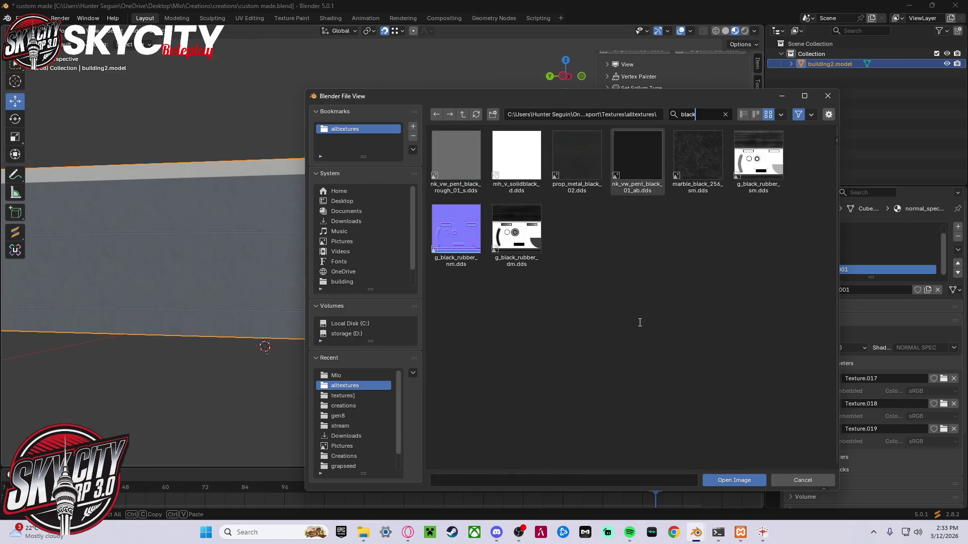
{"action": "key", "text": "BackSpace"}
{"action": "key", "text": "BackSpace"}
{"action": "key", "text": "BackSpace"}
- Search the textures for 'paint' and 'grey', then close the browser without choosing a file
{"action": "type", "text": "paint"}
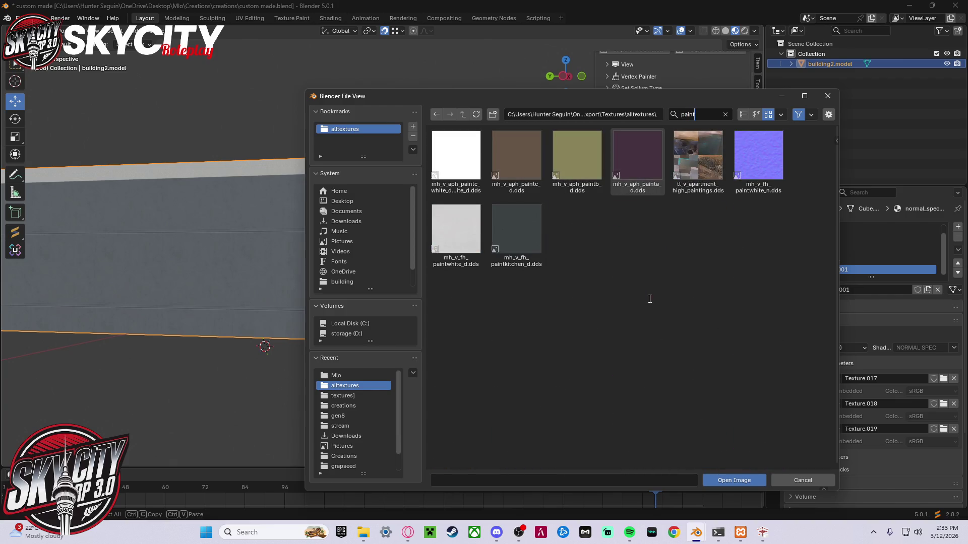
{"action": "key", "text": "BackSpace"}
{"action": "key", "text": "BackSpace"}
{"action": "key", "text": "BackSpace"}
{"action": "type", "text": "grey"}
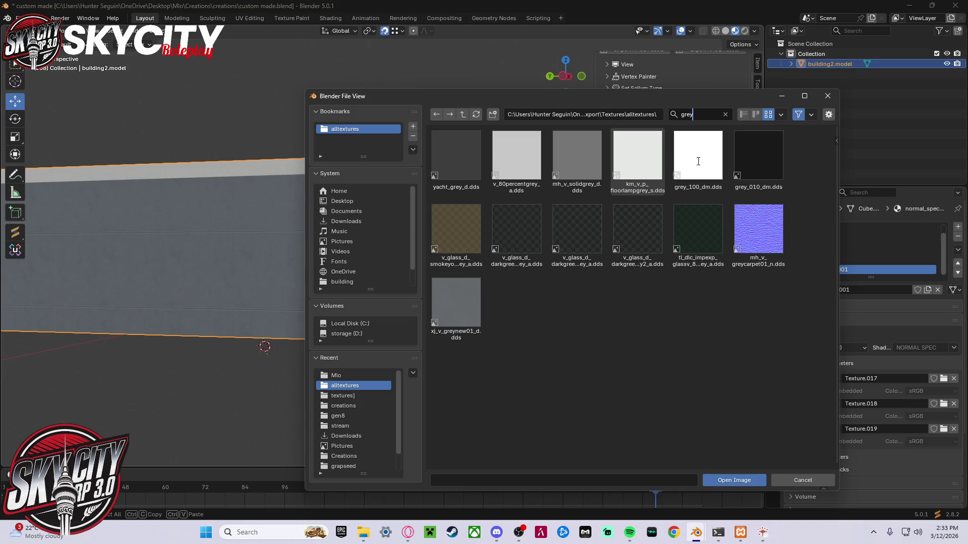
{"action": "key", "text": "Home"}
{"action": "key", "text": "Delete"}
{"action": "key", "text": "Delete"}
{"action": "key", "text": "Delete"}
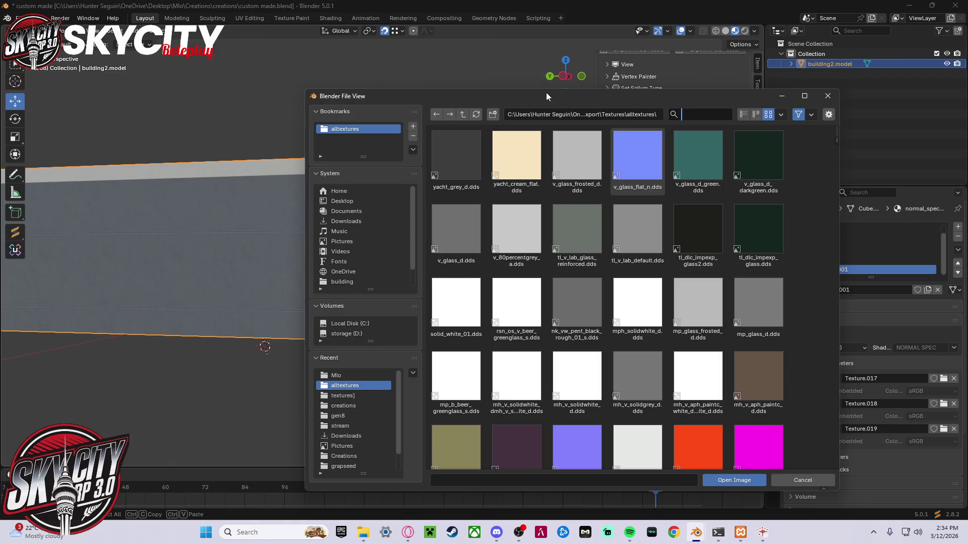
{"action": "left_click", "coordinate": [193, 393]}
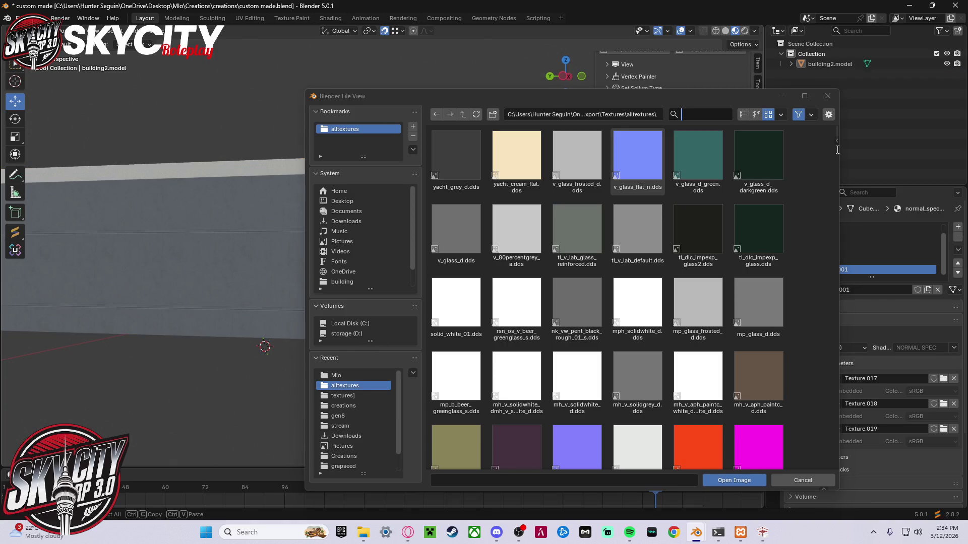
{"action": "left_click", "coordinate": [827, 96]}
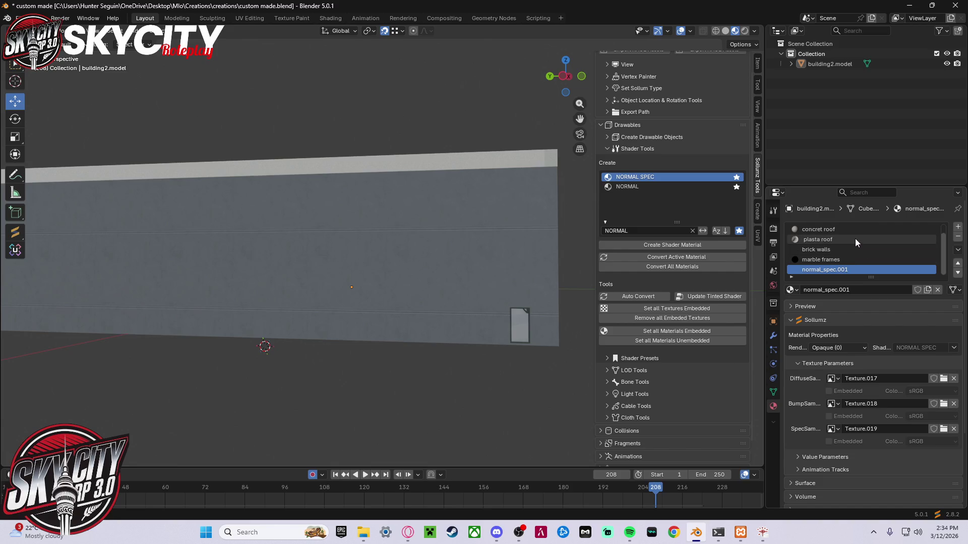
- Reopen the texture browser, search for 'plas', and close it without loading an image
{"action": "left_click", "coordinate": [943, 378]}
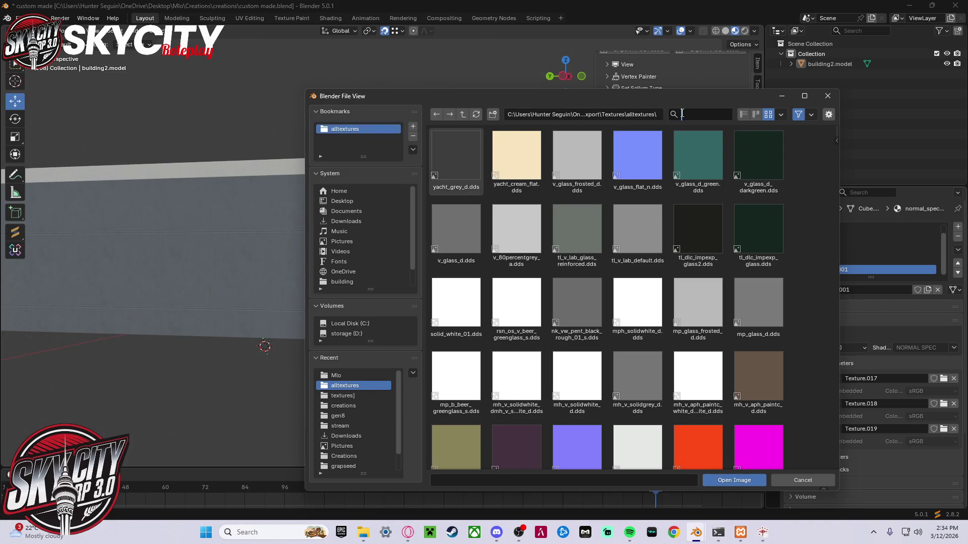
{"action": "left_click", "coordinate": [681, 114]}
{"action": "type", "text": "pl"}
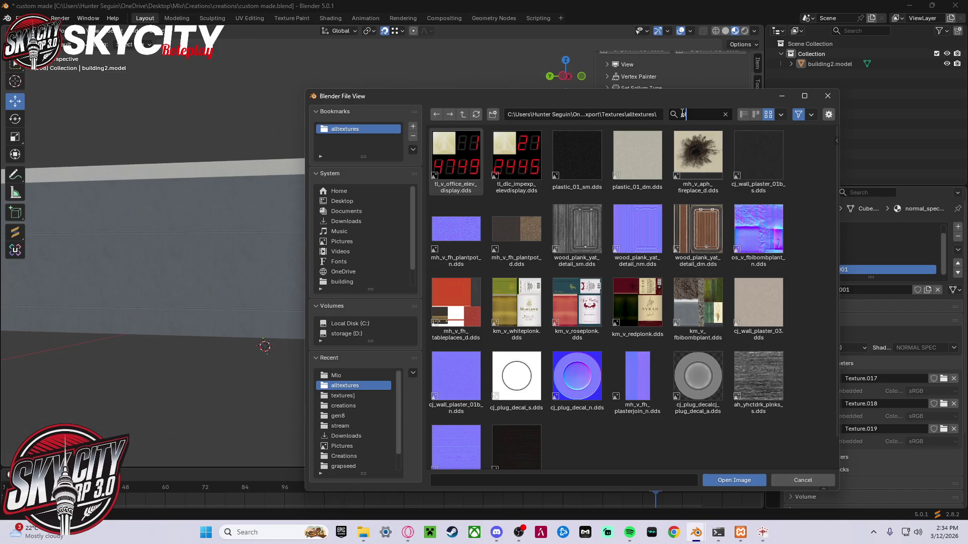
{"action": "type", "text": "as"}
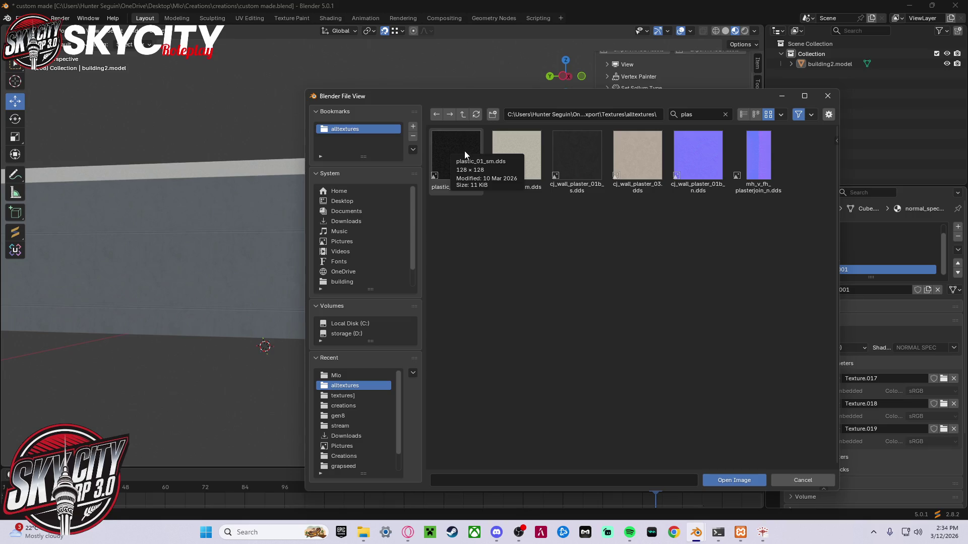
{"action": "left_click", "coordinate": [828, 97]}
{"action": "mouse_move", "coordinate": [515, 271]}
{"action": "middle_mouse_down"}
{"action": "mouse_move", "coordinate": [473, 243]}
{"action": "mouse_move", "coordinate": [387, 268]}
{"action": "middle_mouse_up"}
{"action": "mouse_move", "coordinate": [481, 253]}
{"action": "middle_mouse_down"}
{"action": "mouse_move", "coordinate": [492, 242]}
{"action": "mouse_move", "coordinate": [352, 252]}
{"action": "middle_mouse_up"}
{"action": "scroll", "coordinate": [361, 258], "scroll_direction": "up", "scroll_amount": 5}
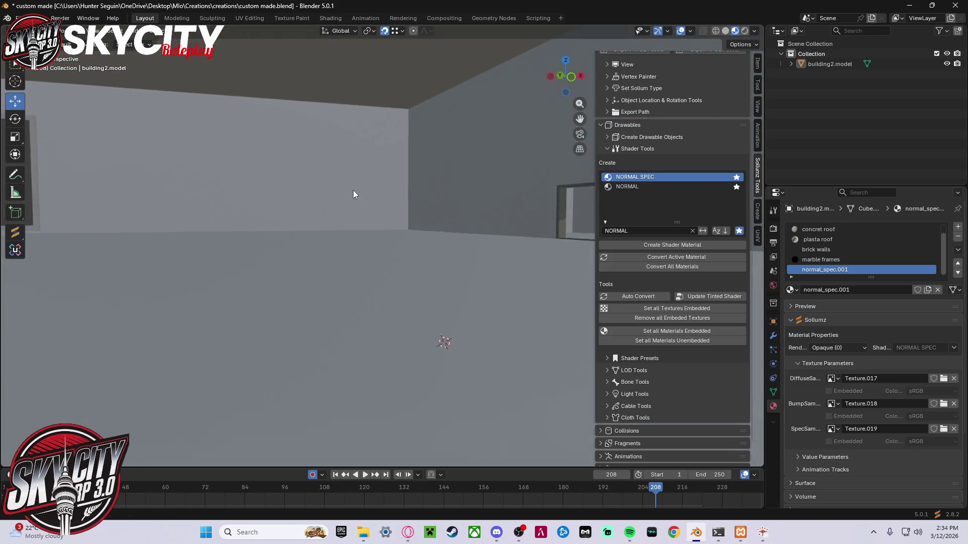
- Delete the unused normal_spec.001 material slot and make metal back the active material
{"action": "left_click", "coordinate": [958, 237]}
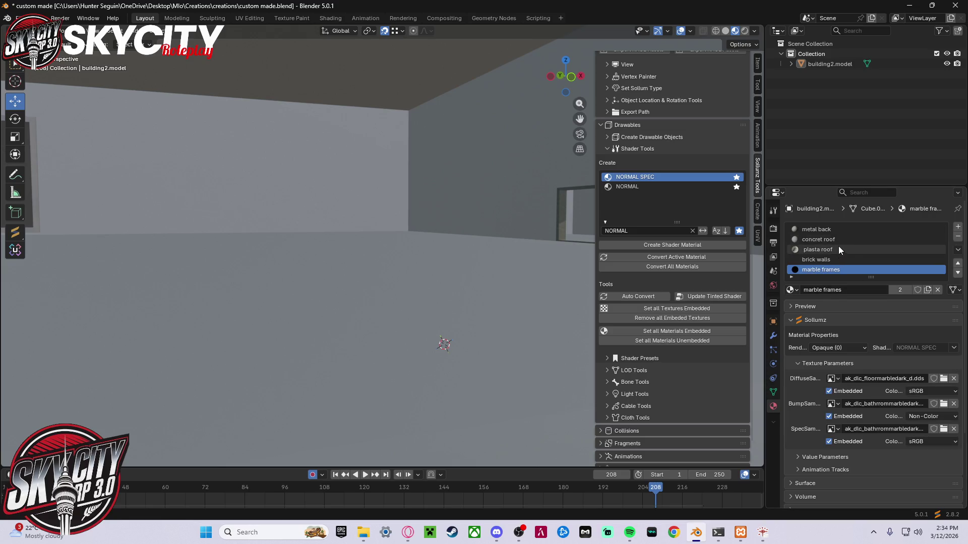
{"action": "left_click", "coordinate": [856, 237]}
{"action": "left_click", "coordinate": [849, 229]}
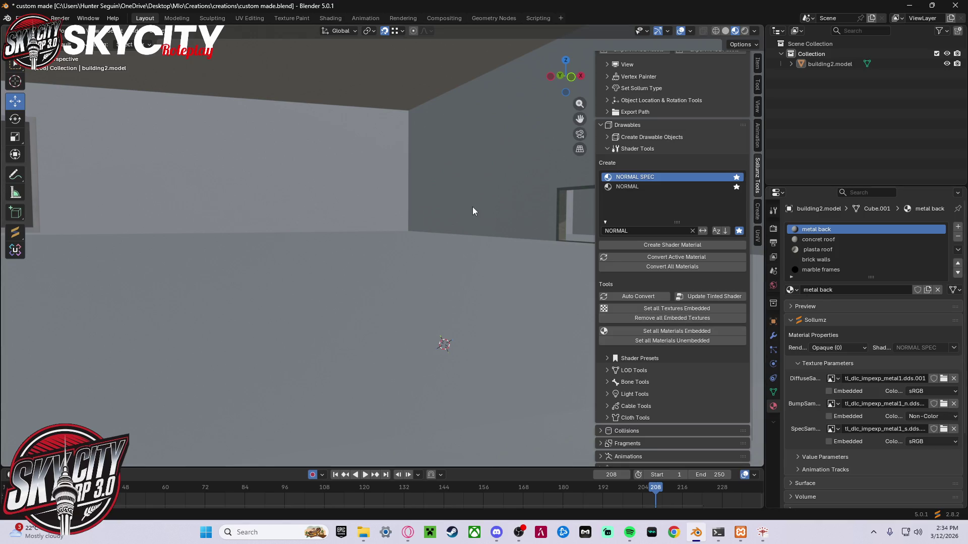
- In Edit Mode, select the inner wall faces around the window and assign brick walls
{"action": "key", "text": "Tab"}
{"action": "left_click", "coordinate": [225, 216]}
{"action": "mouse_move", "coordinate": [319, 277]}
{"action": "middle_mouse_down"}
{"action": "mouse_move", "coordinate": [282, 212]}
{"action": "mouse_move", "coordinate": [244, 89]}
{"action": "middle_mouse_up"}
{"action": "middle_click_drag", "start_coordinate": [98, 87], "coordinate": [342, 188]}
{"action": "left_click", "coordinate": [145, 198]}
{"action": "left_click", "coordinate": [182, 190]}
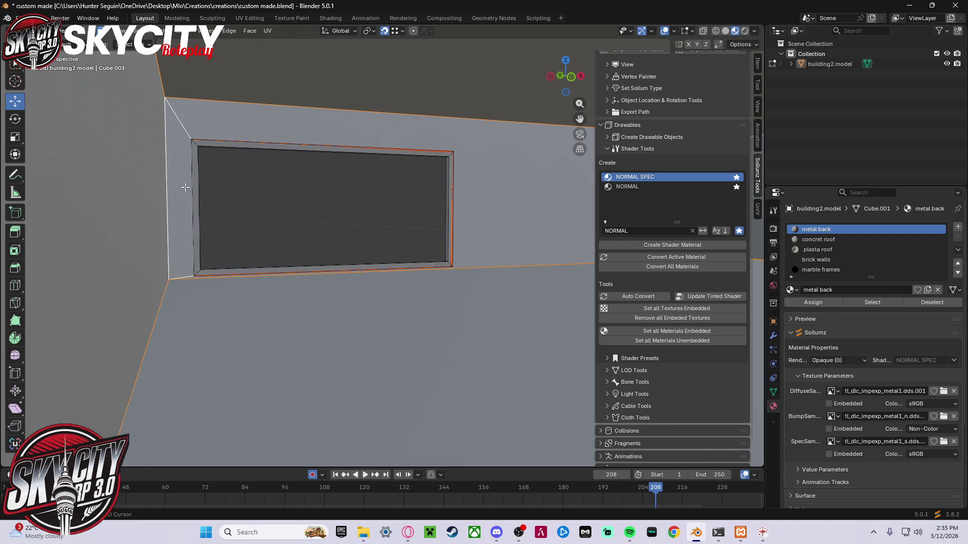
{"action": "left_click", "coordinate": [153, 200], "text": "shift"}
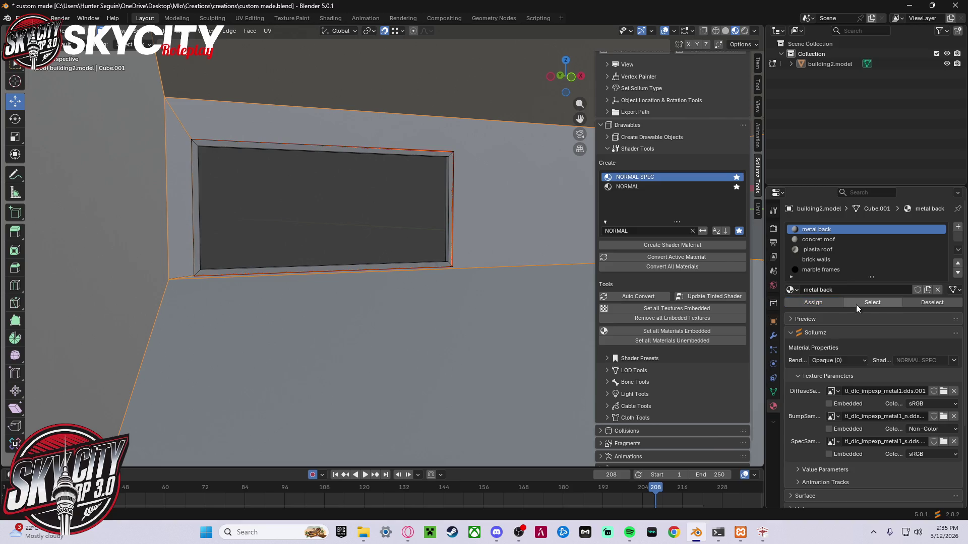
{"action": "left_click", "coordinate": [826, 260]}
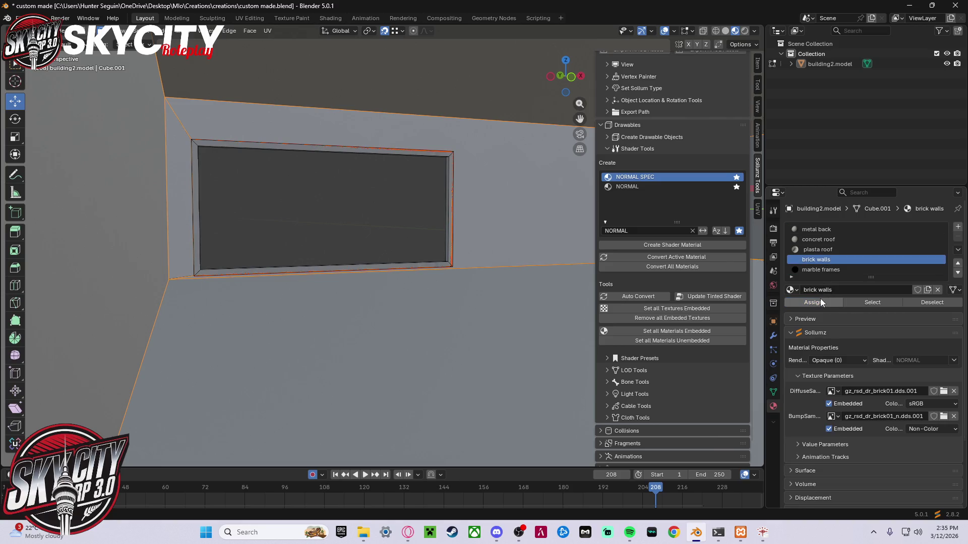
{"action": "left_click", "coordinate": [821, 299]}
- Briefly assign marble frames to the selection, revert it to brick walls, and open UV Editing
{"action": "scroll", "coordinate": [516, 208], "scroll_direction": "down", "scroll_amount": 2}
{"action": "mouse_move", "coordinate": [467, 203]}
{"action": "middle_mouse_down"}
{"action": "mouse_move", "coordinate": [462, 190]}
{"action": "mouse_move", "coordinate": [492, 191]}
{"action": "middle_mouse_up"}
{"action": "scroll", "coordinate": [475, 190], "scroll_direction": "up", "scroll_amount": 3}
{"action": "scroll", "coordinate": [474, 190], "scroll_direction": "down", "scroll_amount": 5}
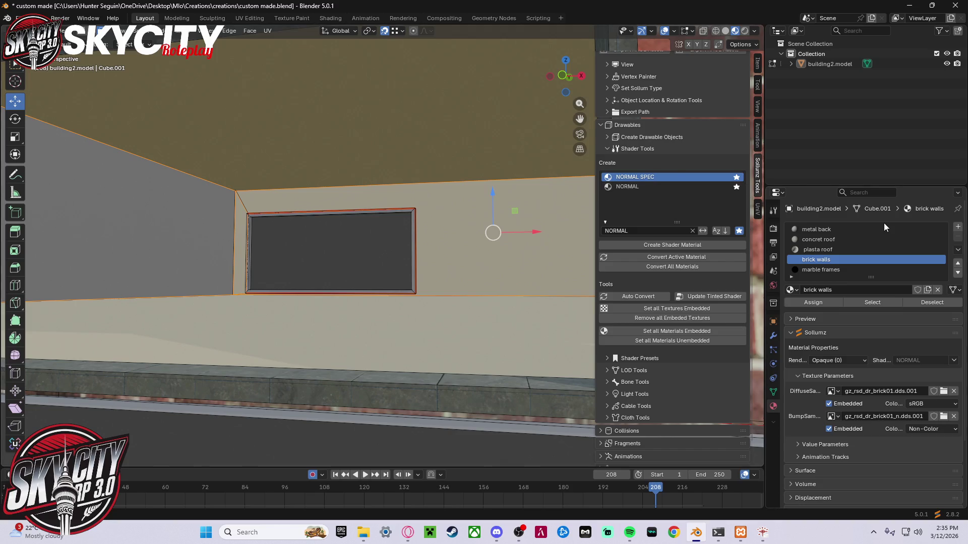
{"action": "scroll", "coordinate": [403, 188], "scroll_direction": "up", "scroll_amount": 5}
{"action": "scroll", "coordinate": [403, 188], "scroll_direction": "down", "scroll_amount": 5}
{"action": "scroll", "coordinate": [495, 218], "scroll_direction": "up", "scroll_amount": 2}
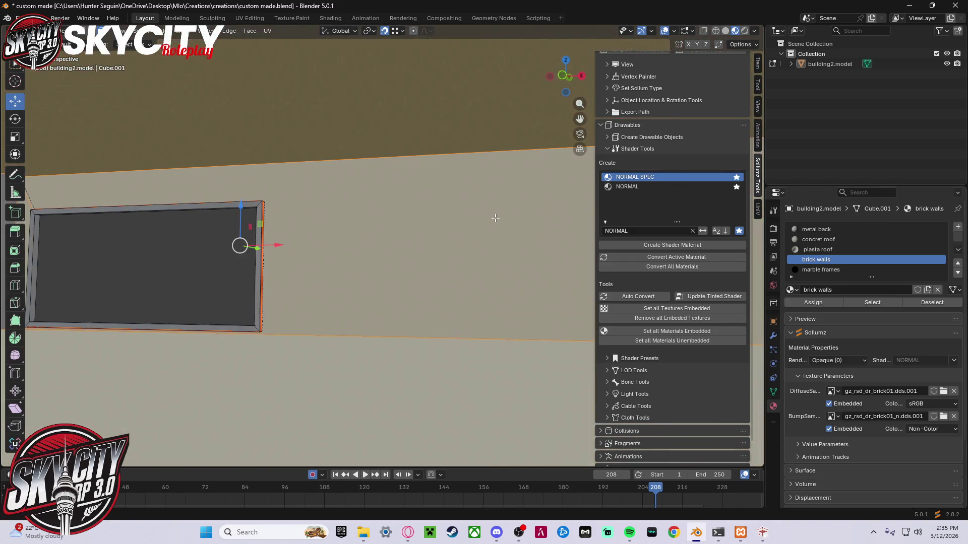
{"action": "scroll", "coordinate": [499, 221], "scroll_direction": "down", "scroll_amount": 2}
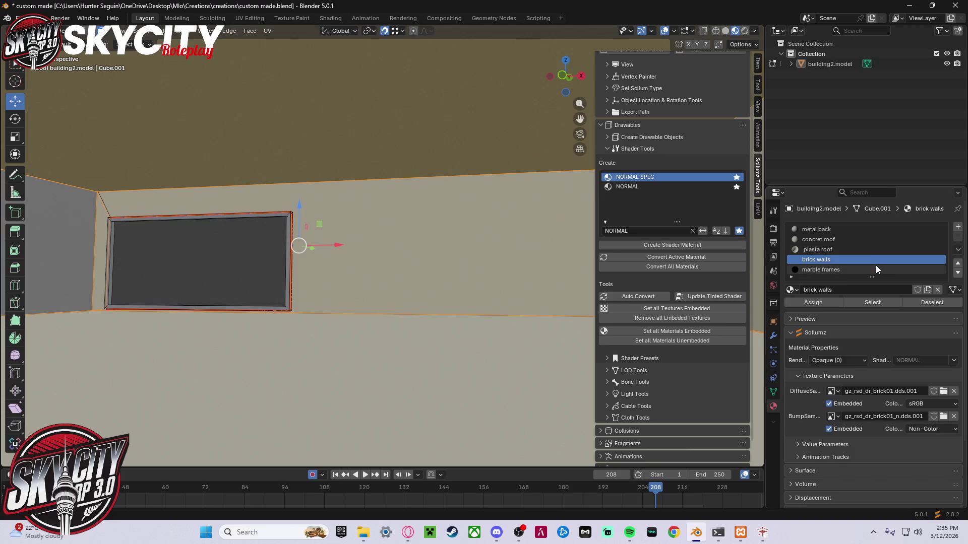
{"action": "left_click", "coordinate": [875, 268]}
{"action": "left_click", "coordinate": [806, 303]}
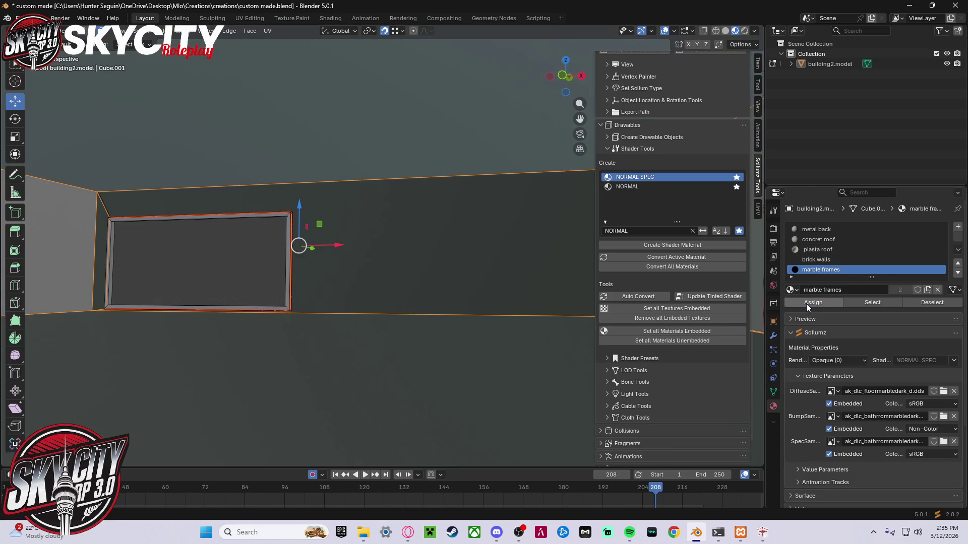
{"action": "left_click", "coordinate": [839, 259]}
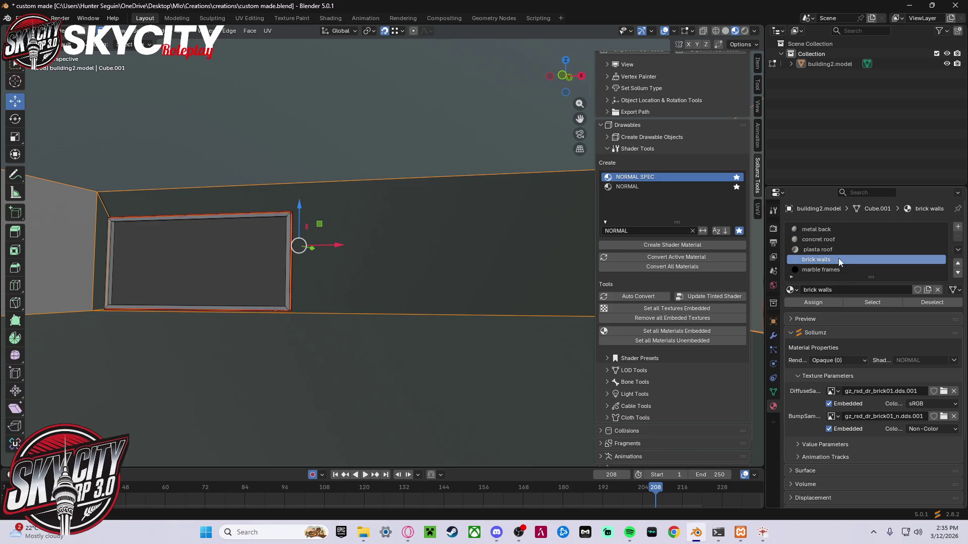
{"action": "left_click", "coordinate": [815, 304]}
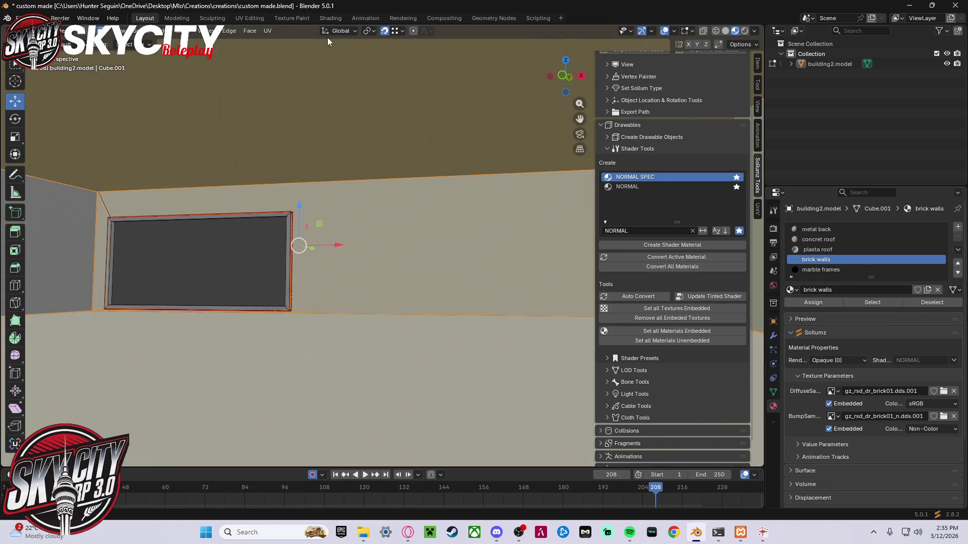
{"action": "left_click", "coordinate": [249, 18]}
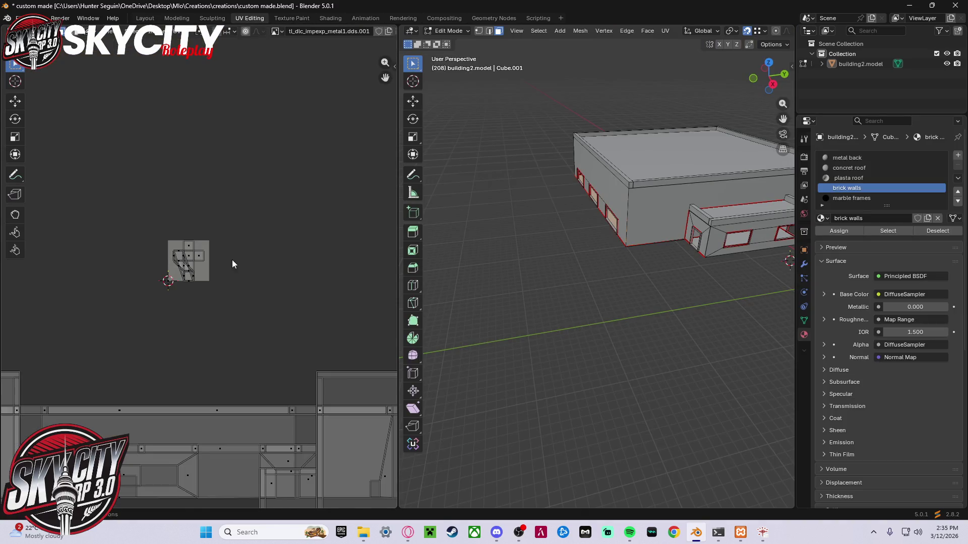
- Back in Layout, box-project UVs onto the selected wall faces with UniV and adjust the brick walls slot
{"action": "key", "text": "s"}
{"action": "key", "text": "Escape"}
{"action": "left_click", "coordinate": [144, 18]}
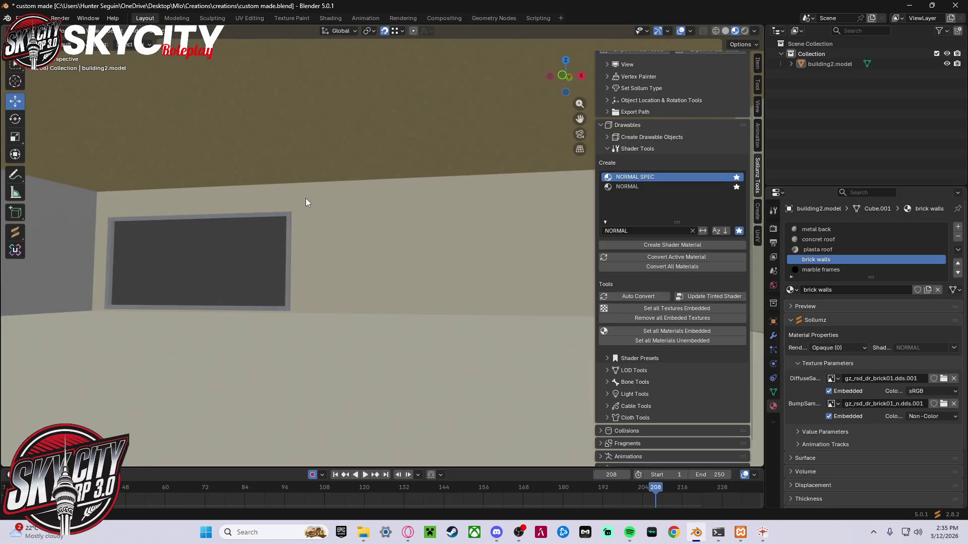
{"action": "left_click", "coordinate": [756, 236]}
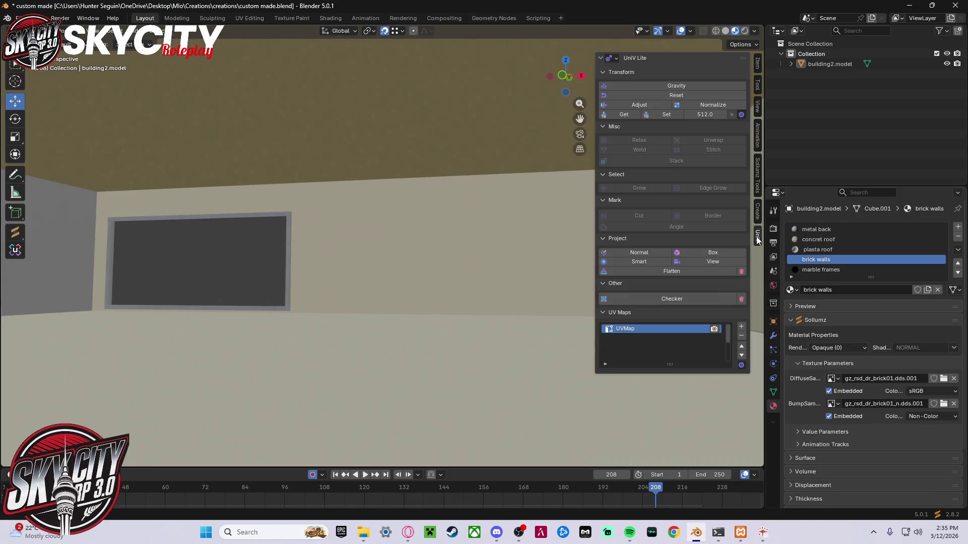
{"action": "left_click", "coordinate": [714, 253]}
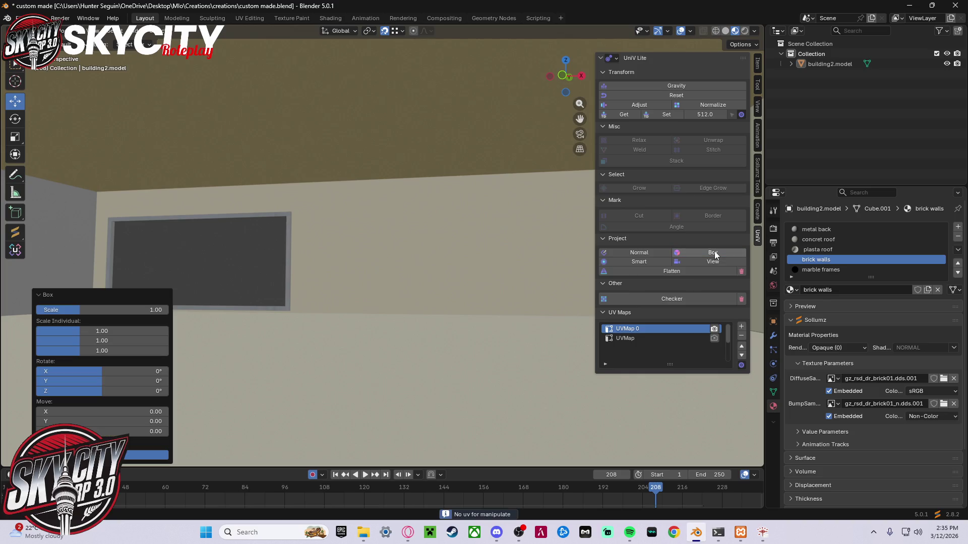
{"action": "right_click", "coordinate": [825, 261]}
{"action": "left_click", "coordinate": [790, 290]}
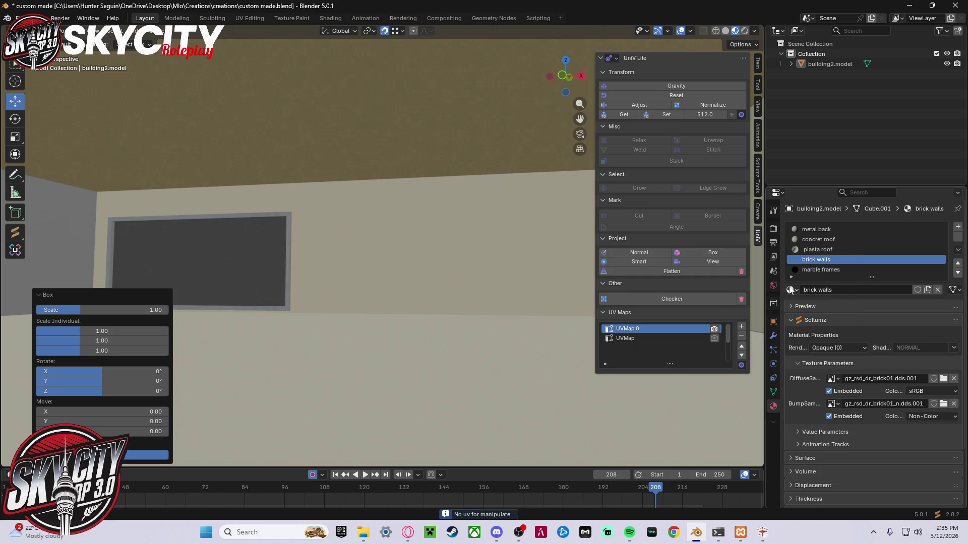
- In UV Editing, re-enter Edit Mode, make brick walls active, and inspect the building's UV islands
{"action": "left_click", "coordinate": [249, 18]}
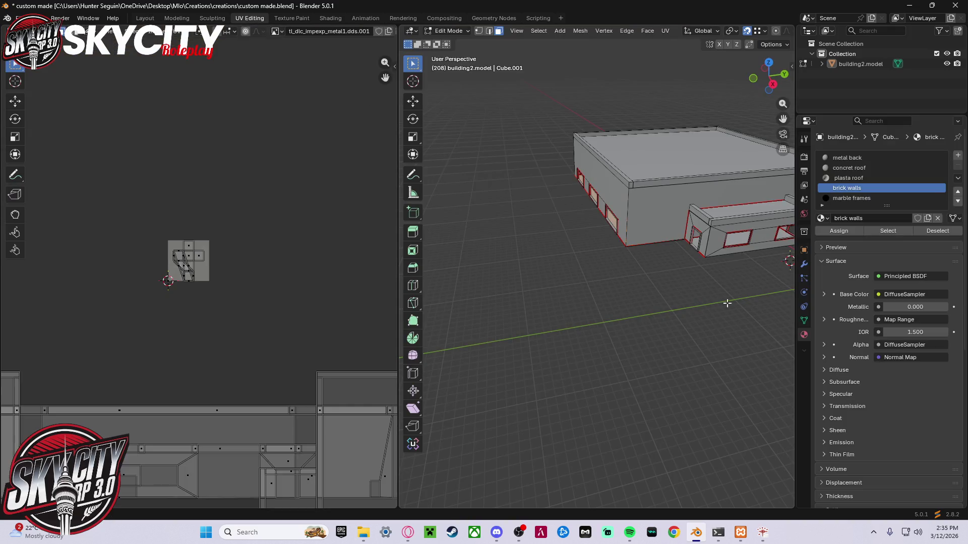
{"action": "scroll", "coordinate": [252, 267], "scroll_direction": "down", "scroll_amount": 3}
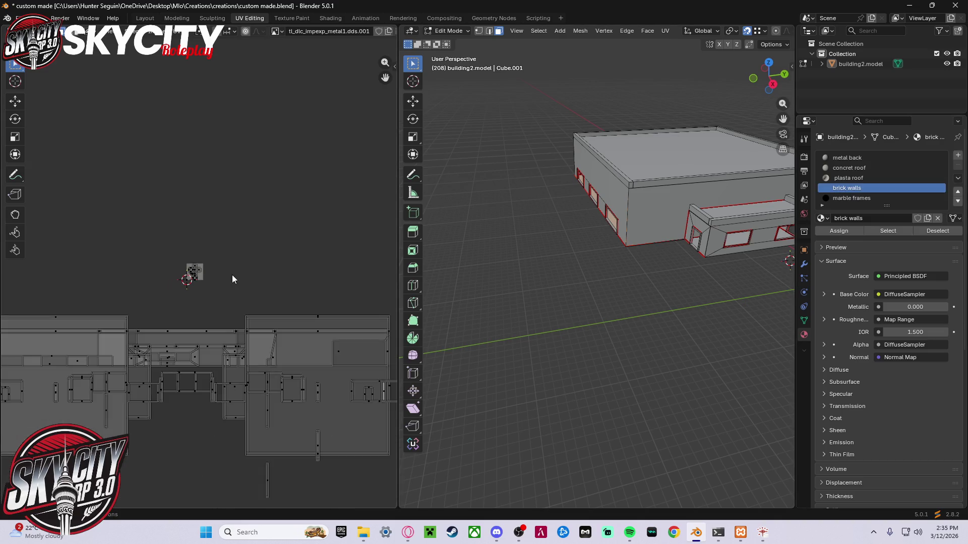
{"action": "scroll", "coordinate": [229, 269], "scroll_direction": "up", "scroll_amount": 8}
{"action": "scroll", "coordinate": [214, 242], "scroll_direction": "down", "scroll_amount": 3}
{"action": "key", "text": "Tab"}
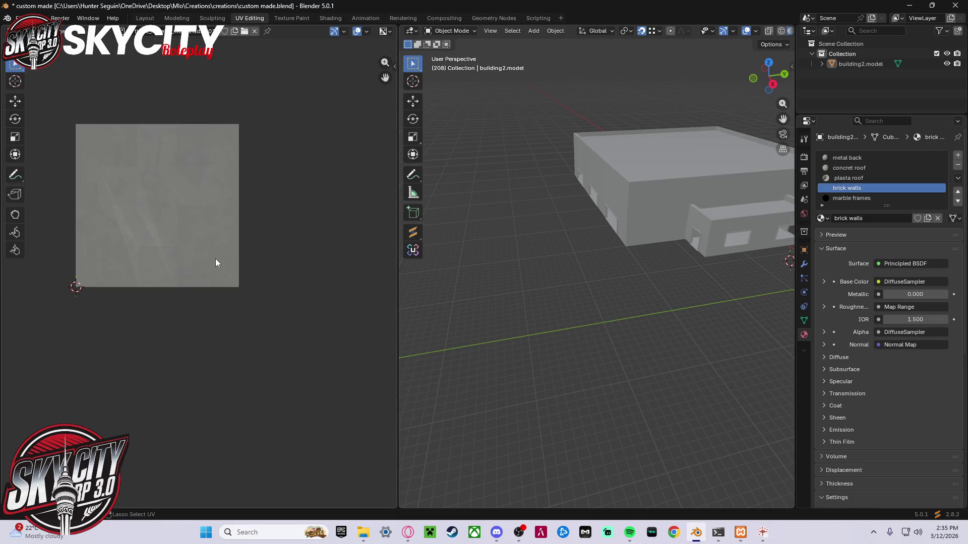
{"action": "key", "text": "Tab"}
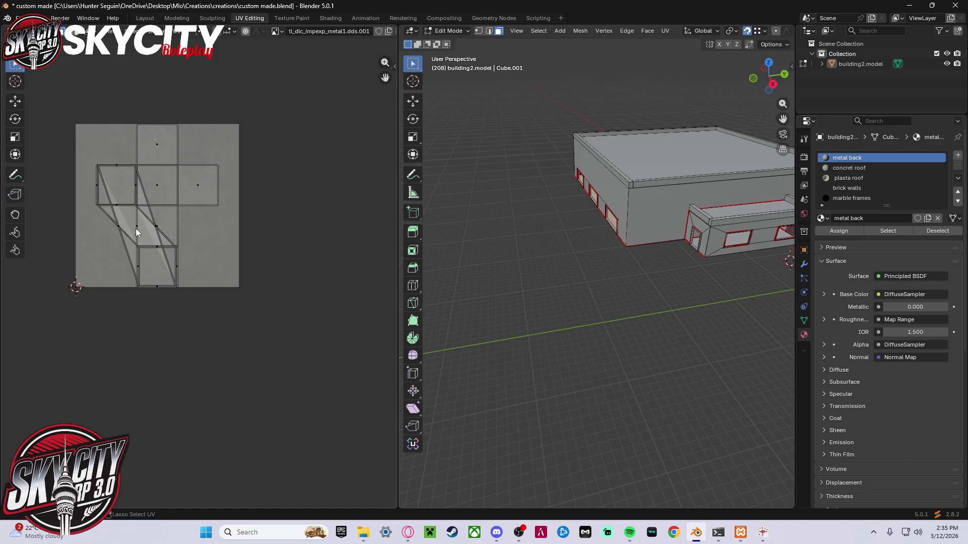
{"action": "mouse_move", "coordinate": [266, 246]}
{"action": "middle_mouse_down"}
{"action": "mouse_move", "coordinate": [304, 255]}
{"action": "mouse_move", "coordinate": [276, 273]}
{"action": "middle_mouse_up"}
{"action": "left_click", "coordinate": [896, 189]}
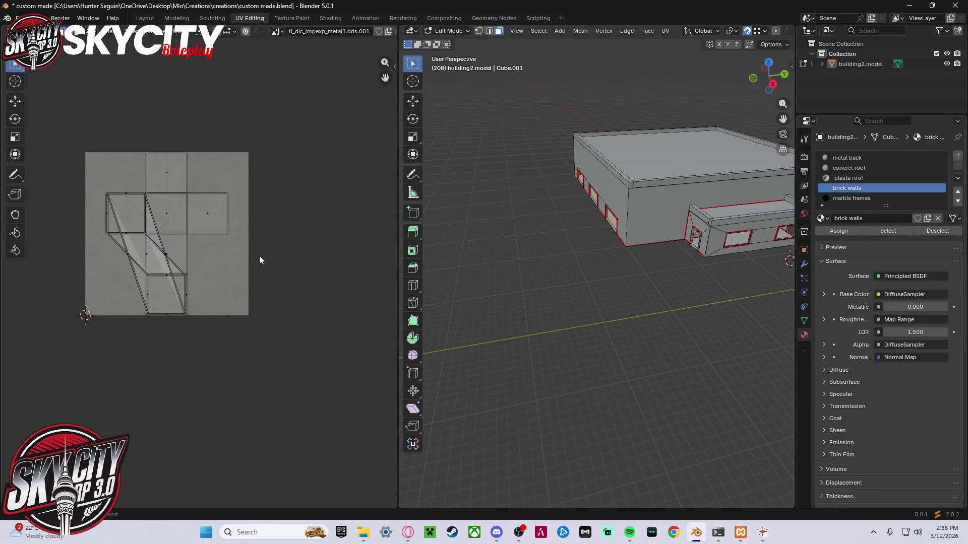
{"action": "scroll", "coordinate": [234, 263], "scroll_direction": "down", "scroll_amount": 10}
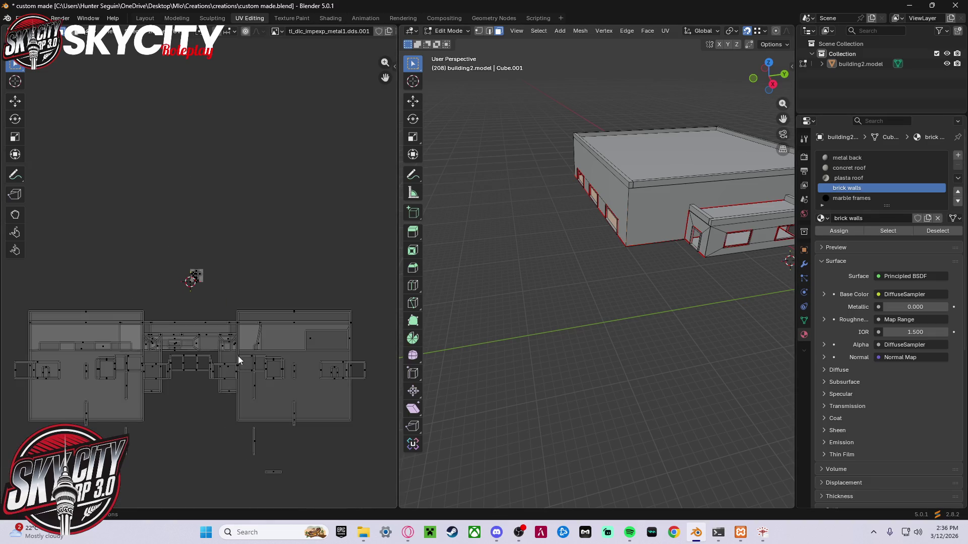
{"action": "middle_click_drag", "start_coordinate": [243, 359], "coordinate": [237, 314]}
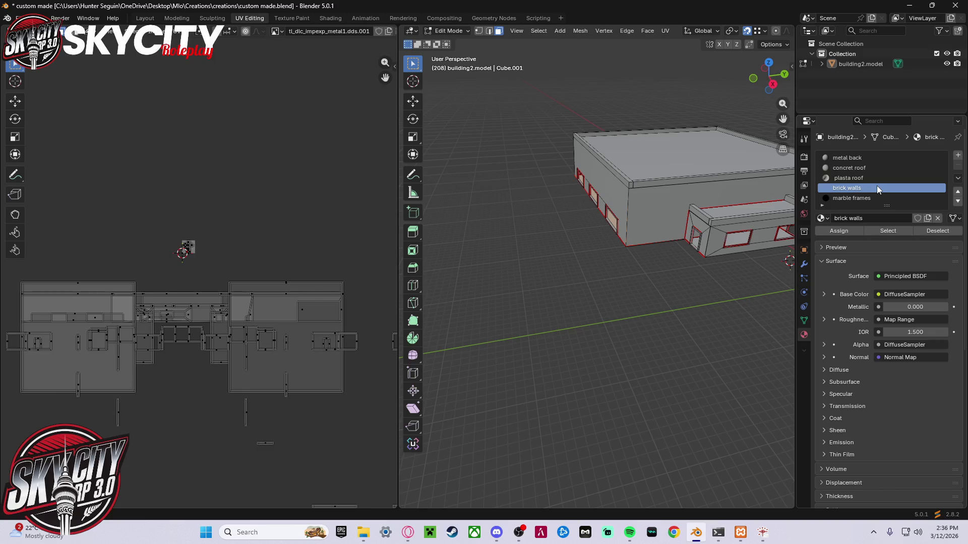
- Return to Layout, orbit to the brick wall, and select the building2.model object
{"action": "left_click", "coordinate": [136, 20]}
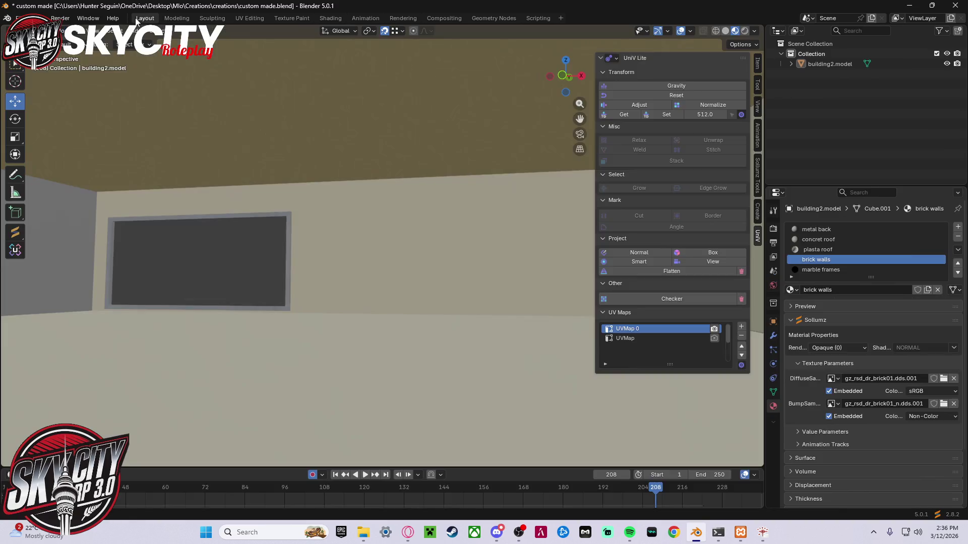
{"action": "middle_click_drag", "start_coordinate": [364, 277], "coordinate": [390, 378]}
{"action": "mouse_move", "coordinate": [416, 289]}
{"action": "middle_mouse_down"}
{"action": "mouse_move", "coordinate": [434, 298]}
{"action": "mouse_move", "coordinate": [424, 319]}
{"action": "mouse_move", "coordinate": [406, 249]}
{"action": "mouse_move", "coordinate": [440, 270]}
{"action": "middle_mouse_up"}
{"action": "left_click", "coordinate": [650, 251]}
{"action": "left_click", "coordinate": [438, 272]}
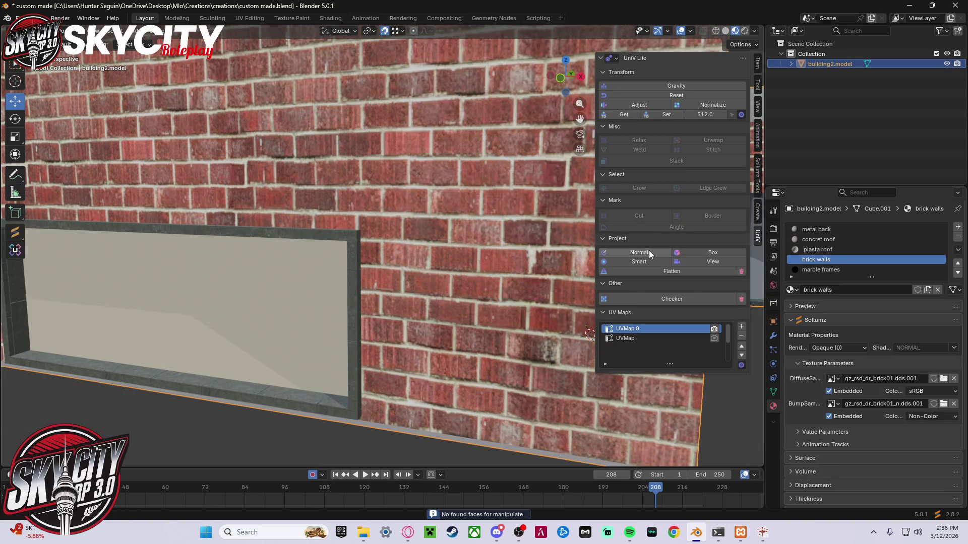
- Apply UniV Project Normal, undo the striped result, and re-enter Edit Mode on the building
{"action": "left_click", "coordinate": [648, 250]}
{"action": "scroll", "coordinate": [388, 219], "scroll_direction": "down", "scroll_amount": 5}
{"action": "mouse_move", "coordinate": [389, 219]}
{"action": "middle_mouse_down"}
{"action": "mouse_move", "coordinate": [406, 291]}
{"action": "mouse_move", "coordinate": [417, 281]}
{"action": "mouse_move", "coordinate": [397, 257]}
{"action": "mouse_move", "coordinate": [255, 256]}
{"action": "mouse_move", "coordinate": [417, 269]}
{"action": "mouse_move", "coordinate": [444, 257]}
{"action": "mouse_move", "coordinate": [350, 228]}
{"action": "mouse_move", "coordinate": [382, 259]}
{"action": "middle_mouse_up"}
{"action": "key", "text": "ctrl+z"}
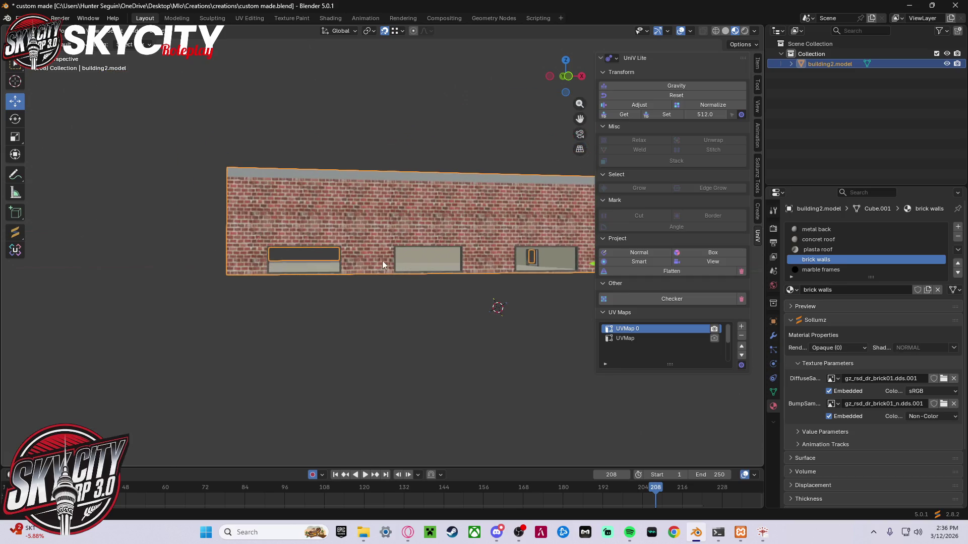
{"action": "scroll", "coordinate": [256, 261], "scroll_direction": "up", "scroll_amount": 10}
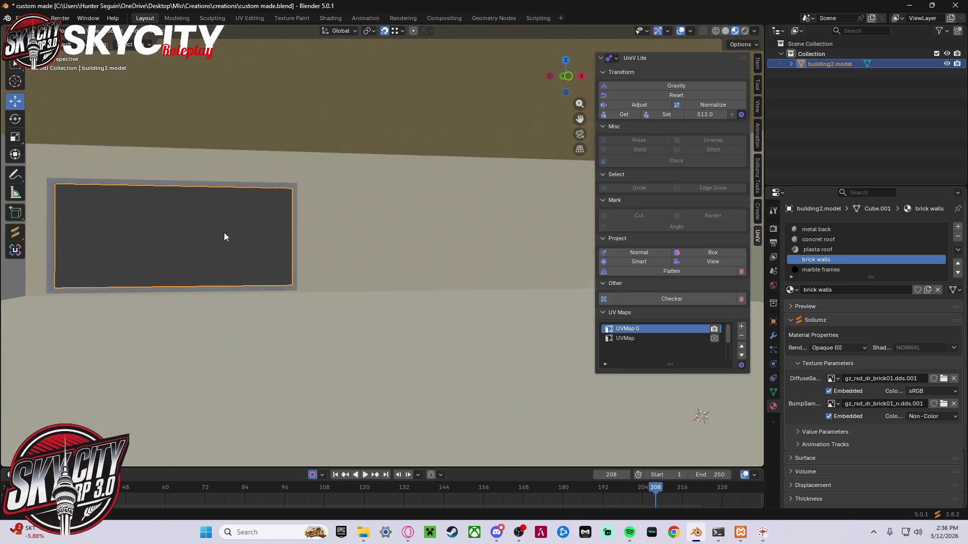
{"action": "mouse_move", "coordinate": [223, 231]}
{"action": "middle_mouse_down"}
{"action": "mouse_move", "coordinate": [253, 237]}
{"action": "mouse_move", "coordinate": [254, 259]}
{"action": "middle_mouse_up"}
{"action": "left_click", "coordinate": [42, 230]}
{"action": "left_click", "coordinate": [75, 244]}
{"action": "key", "text": "Tab"}
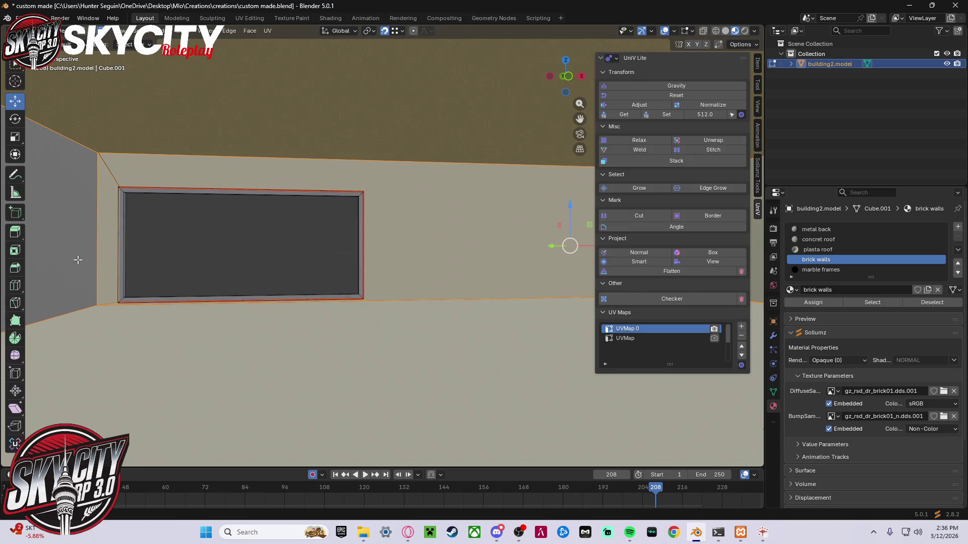
- Make metal back active and add the thin wall strip by the window-frame edge to the selection
{"action": "left_click", "coordinate": [78, 260]}
{"action": "middle_click_drag", "start_coordinate": [77, 260], "coordinate": [784, 248]}
{"action": "middle_click_drag", "start_coordinate": [564, 252], "coordinate": [339, 272]}
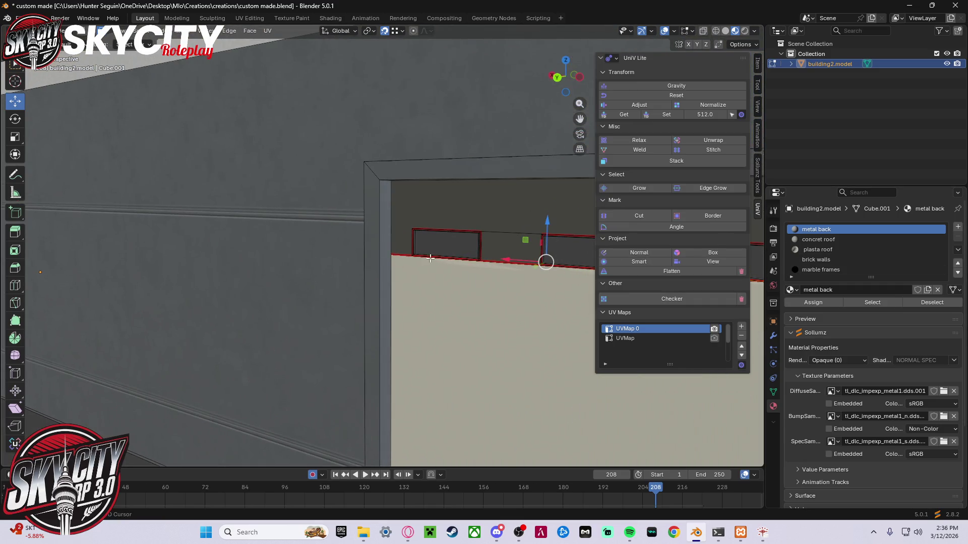
{"action": "scroll", "coordinate": [430, 258], "scroll_direction": "down", "scroll_amount": 5}
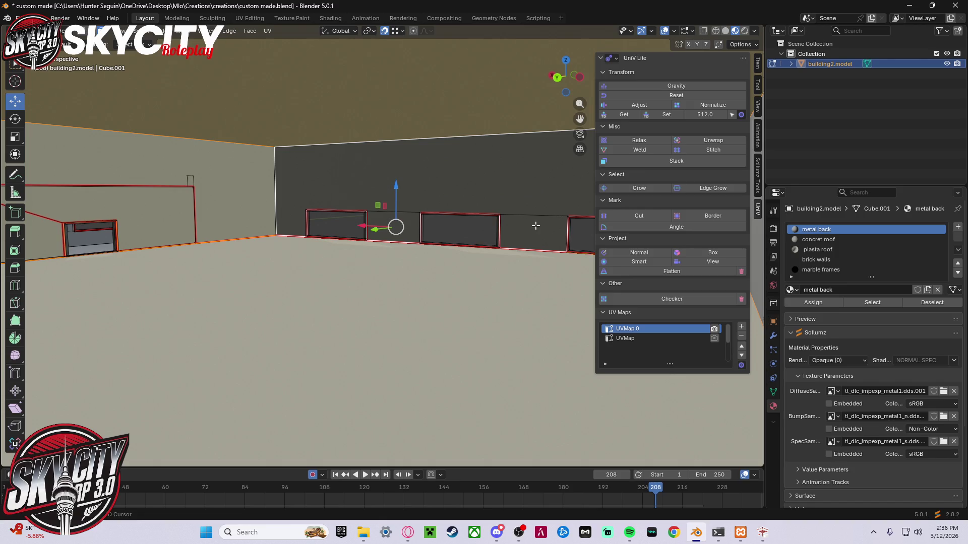
{"action": "scroll", "coordinate": [470, 204], "scroll_direction": "up", "scroll_amount": 5}
{"action": "scroll", "coordinate": [380, 195], "scroll_direction": "down", "scroll_amount": 5}
{"action": "scroll", "coordinate": [562, 222], "scroll_direction": "up", "scroll_amount": 5}
{"action": "scroll", "coordinate": [525, 233], "scroll_direction": "down", "scroll_amount": 5}
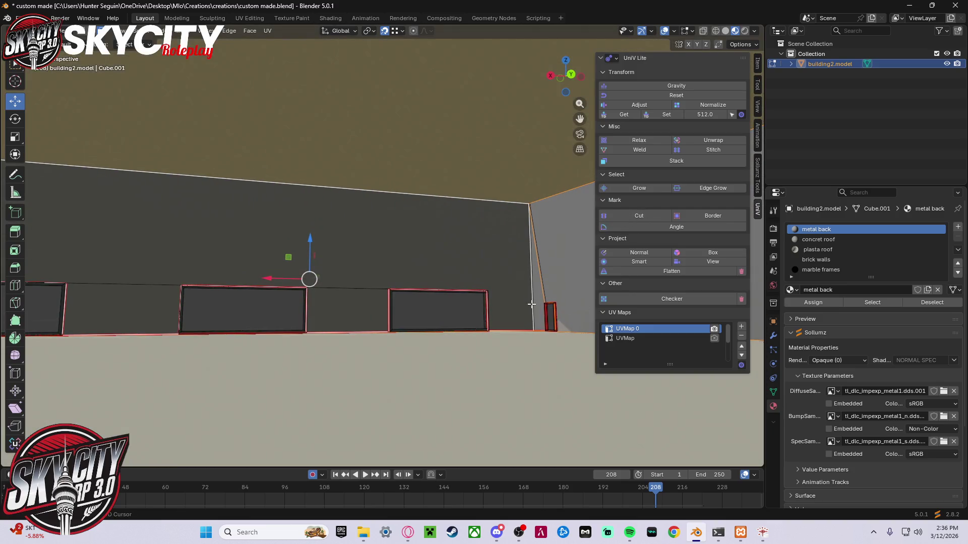
{"action": "left_click", "coordinate": [536, 301], "text": "shift"}
{"action": "scroll", "coordinate": [431, 306], "scroll_direction": "up", "scroll_amount": 8}
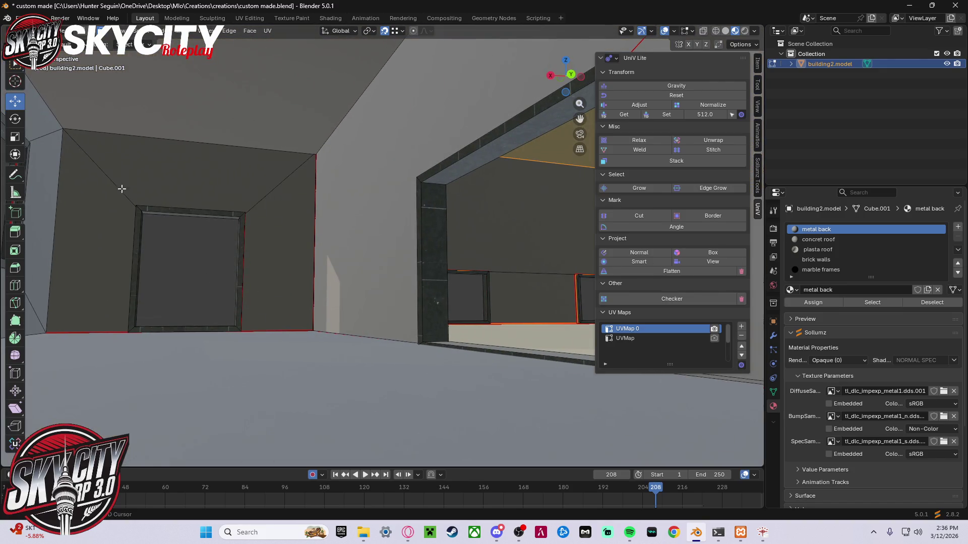
- Add the left wall face, left edge strip and ceiling front faces, then make brick walls active
{"action": "left_click", "coordinate": [122, 189], "text": "shift"}
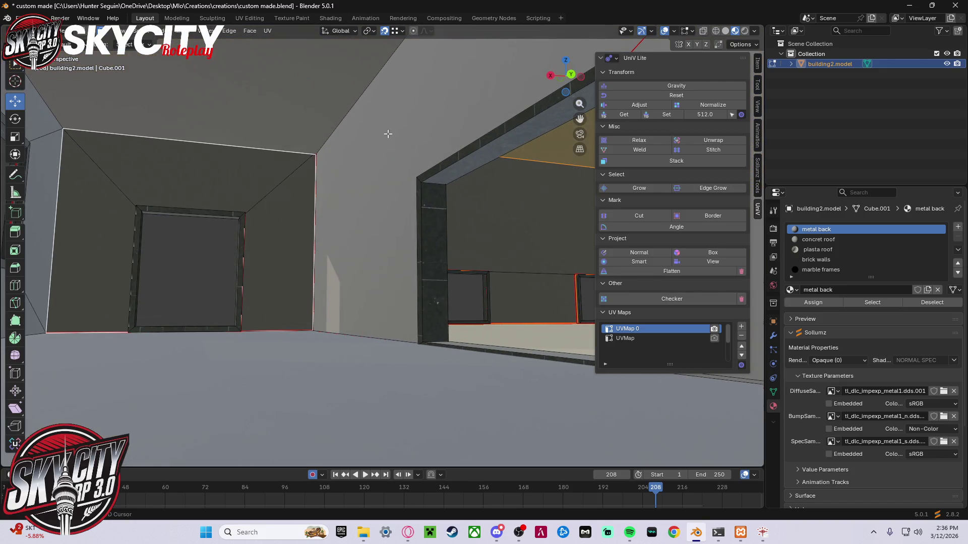
{"action": "left_click", "coordinate": [42, 189], "text": "shift"}
{"action": "left_click", "coordinate": [100, 100], "text": "shift"}
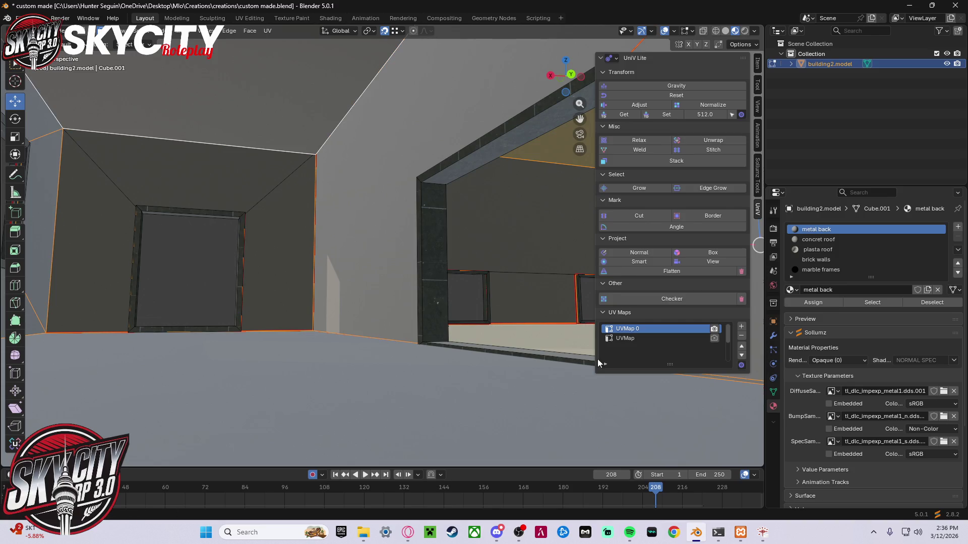
{"action": "mouse_move", "coordinate": [464, 355]}
{"action": "middle_mouse_down"}
{"action": "mouse_move", "coordinate": [504, 356]}
{"action": "mouse_move", "coordinate": [479, 365]}
{"action": "mouse_move", "coordinate": [123, 341]}
{"action": "middle_mouse_up"}
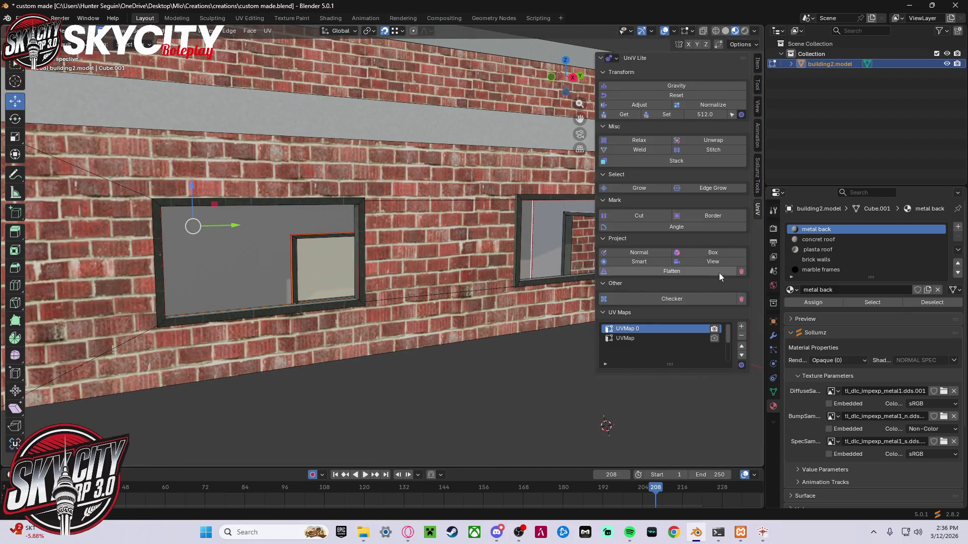
{"action": "left_click", "coordinate": [817, 260]}
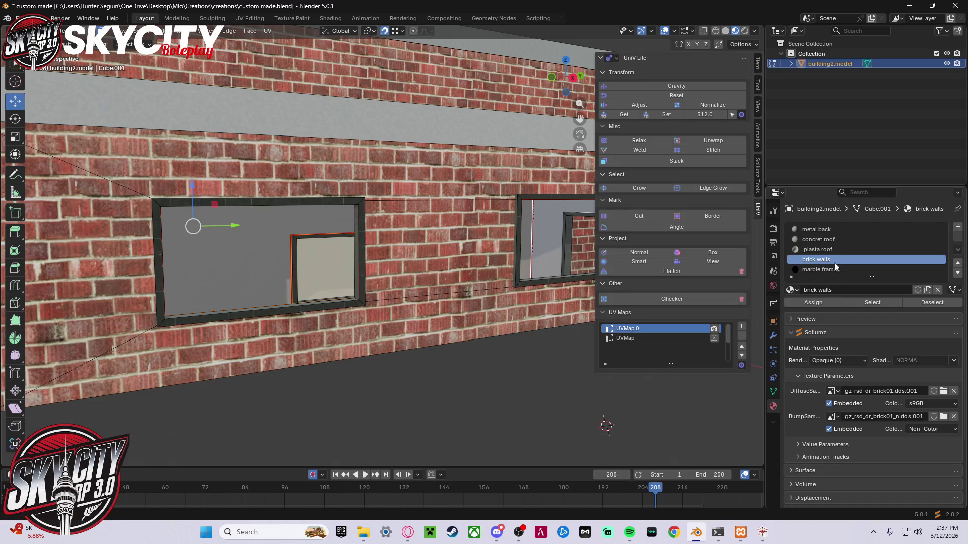
- Assign Brick Walls to the selected wall faces and Metal Back to the window-frame and interior faces
{"action": "left_click", "coordinate": [813, 302]}
{"action": "mouse_move", "coordinate": [353, 353]}
{"action": "middle_mouse_down"}
{"action": "mouse_move", "coordinate": [299, 352]}
{"action": "mouse_move", "coordinate": [416, 279]}
{"action": "middle_mouse_up"}
{"action": "left_click", "coordinate": [416, 278]}
{"action": "left_click", "coordinate": [795, 303]}
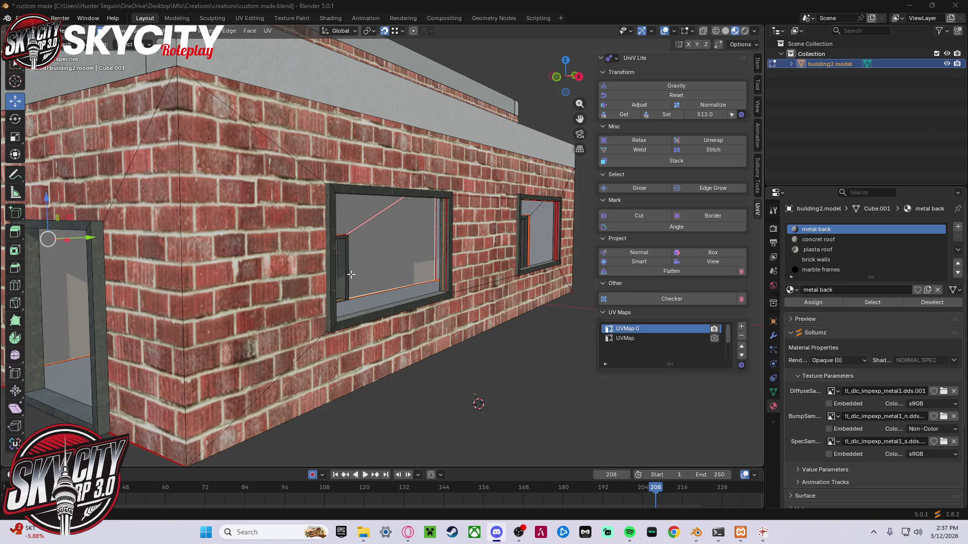
{"action": "left_click", "coordinate": [818, 303]}
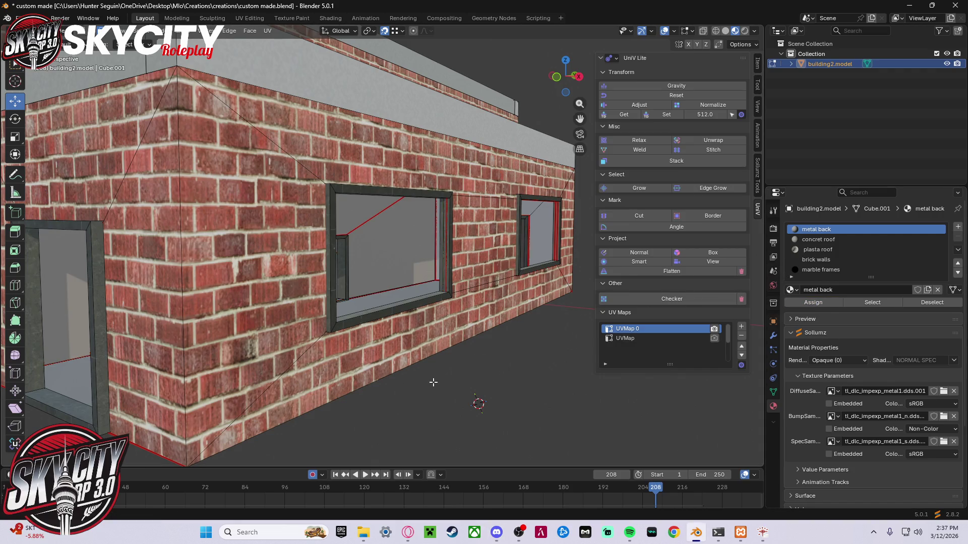
- Give the window face and the wall edge beside the frame the Brick Walls material
{"action": "left_click", "coordinate": [411, 265]}
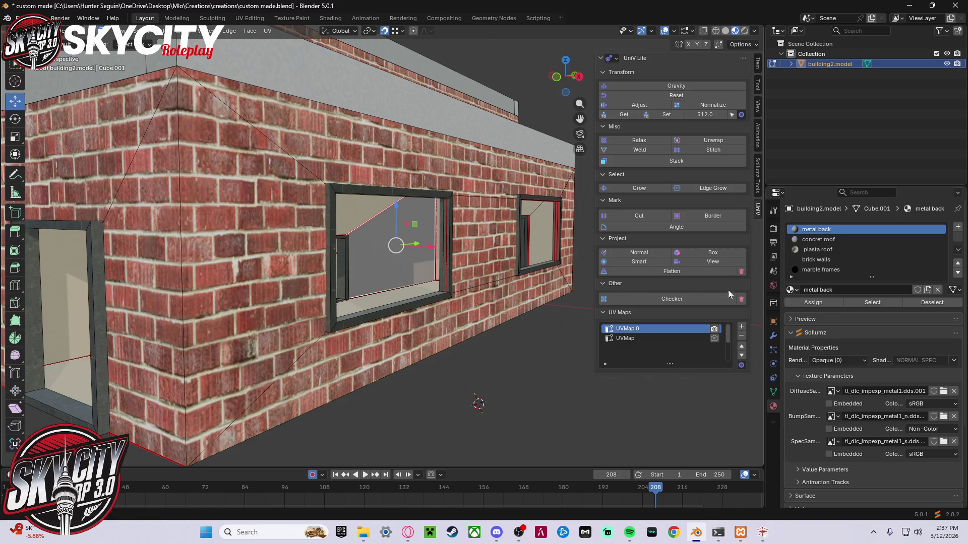
{"action": "left_click", "coordinate": [837, 259]}
{"action": "left_click", "coordinate": [818, 302]}
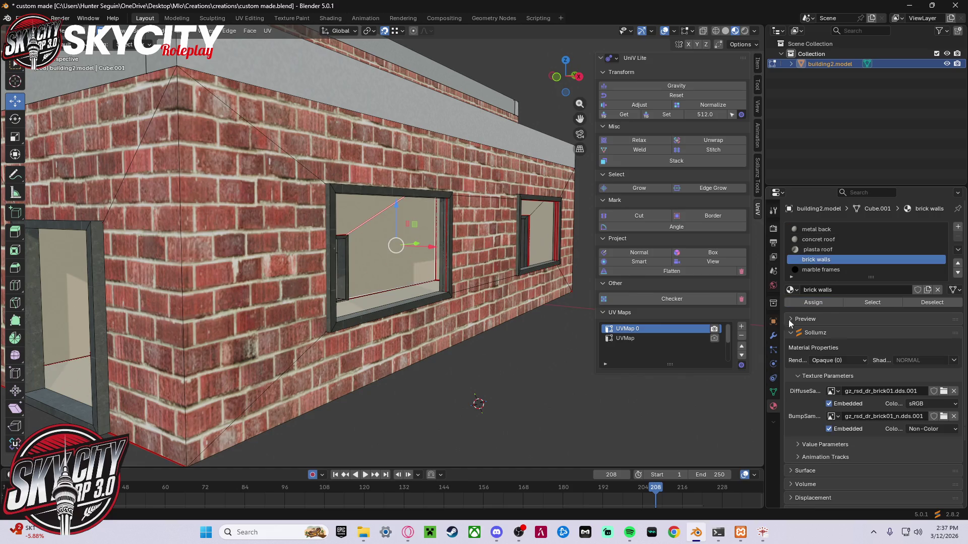
{"action": "mouse_move", "coordinate": [512, 372]}
{"action": "middle_mouse_down"}
{"action": "mouse_move", "coordinate": [568, 363]}
{"action": "mouse_move", "coordinate": [501, 278]}
{"action": "middle_mouse_up"}
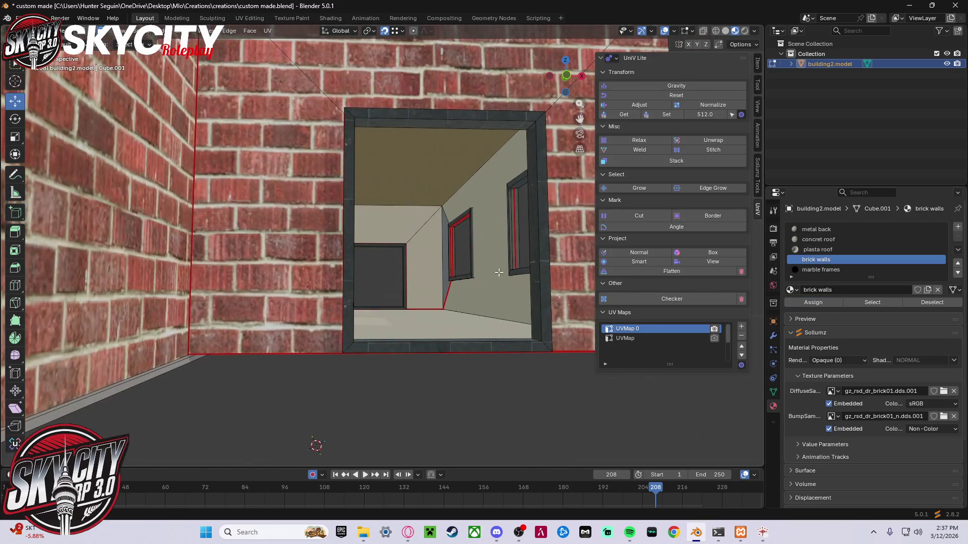
{"action": "left_click", "coordinate": [444, 253]}
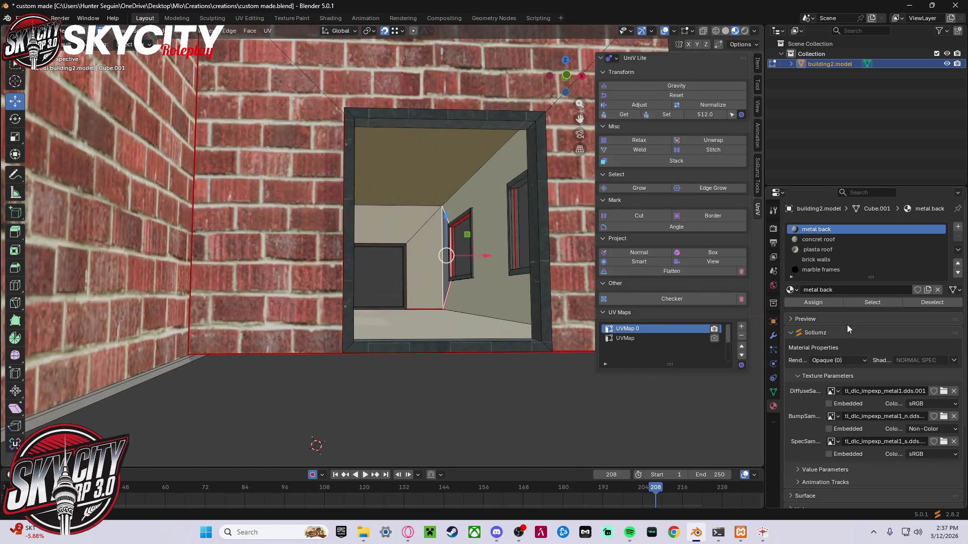
{"action": "left_click", "coordinate": [827, 260]}
{"action": "left_click", "coordinate": [821, 301]}
- Orbit and zoom around the building to inspect the brick walls and the roof
{"action": "mouse_move", "coordinate": [458, 389]}
{"action": "middle_mouse_down"}
{"action": "mouse_move", "coordinate": [428, 372]}
{"action": "mouse_move", "coordinate": [680, 363]}
{"action": "middle_mouse_up"}
{"action": "scroll", "coordinate": [353, 328], "scroll_direction": "down", "scroll_amount": 5}
{"action": "scroll", "coordinate": [260, 312], "scroll_direction": "up", "scroll_amount": 5}
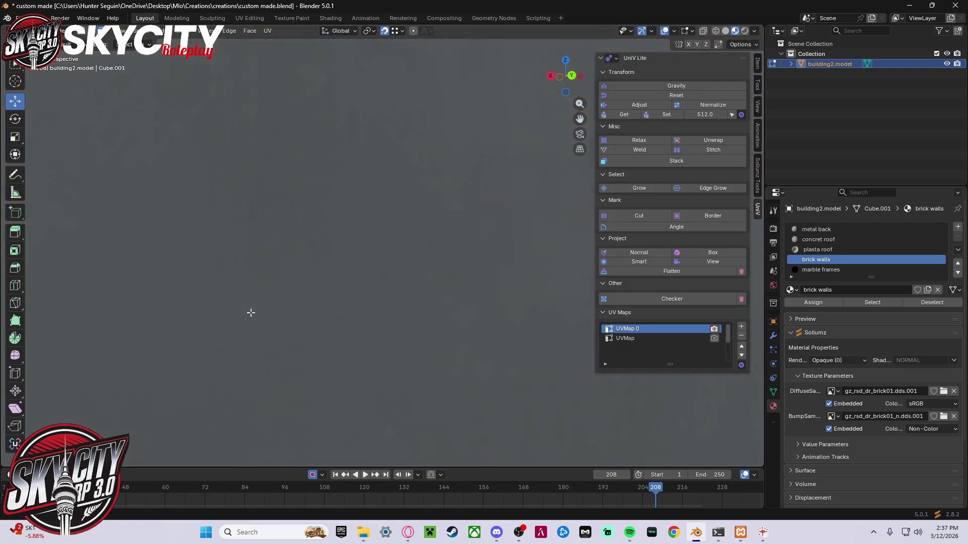
{"action": "scroll", "coordinate": [309, 351], "scroll_direction": "down", "scroll_amount": 3}
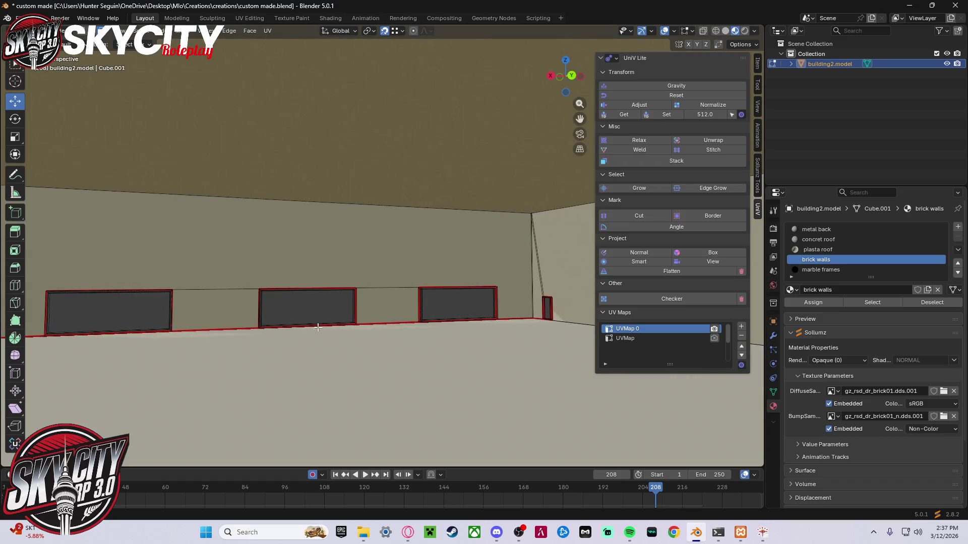
{"action": "scroll", "coordinate": [403, 302], "scroll_direction": "down", "scroll_amount": 8}
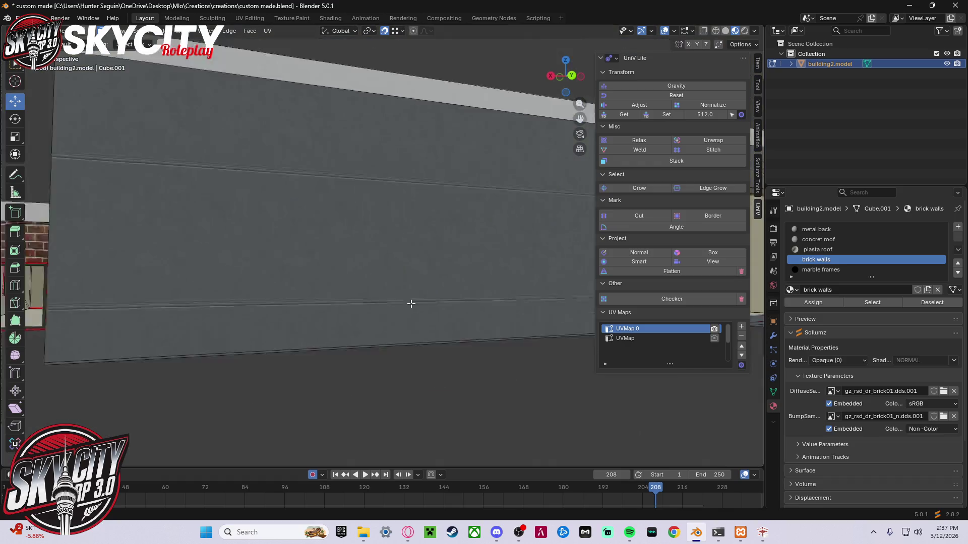
{"action": "mouse_move", "coordinate": [398, 303]}
{"action": "middle_mouse_down"}
{"action": "mouse_move", "coordinate": [307, 310]}
{"action": "mouse_move", "coordinate": [287, 236]}
{"action": "middle_mouse_up"}
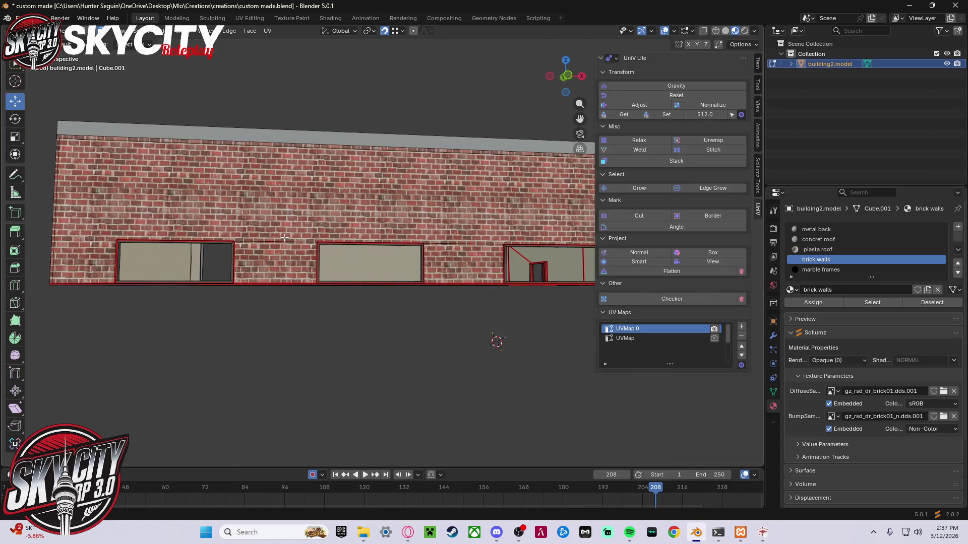
{"action": "scroll", "coordinate": [285, 237], "scroll_direction": "down", "scroll_amount": 4}
{"action": "scroll", "coordinate": [376, 304], "scroll_direction": "up", "scroll_amount": 6}
{"action": "mouse_move", "coordinate": [433, 302]}
{"action": "middle_mouse_down"}
{"action": "mouse_move", "coordinate": [431, 275]}
{"action": "mouse_move", "coordinate": [387, 282]}
{"action": "middle_mouse_up"}
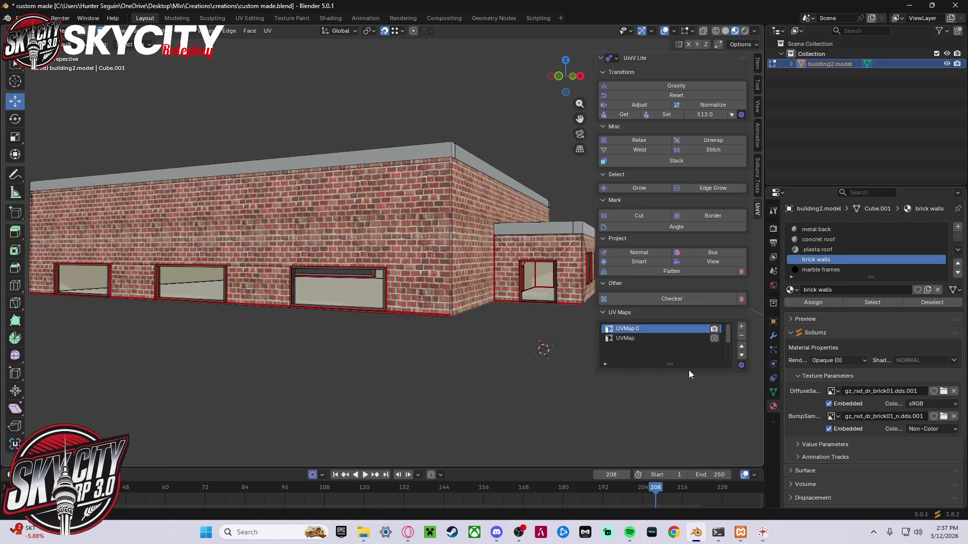
- Make UVMap the active and render UV map after comparing it against UVMap 0
{"action": "left_click", "coordinate": [673, 338]}
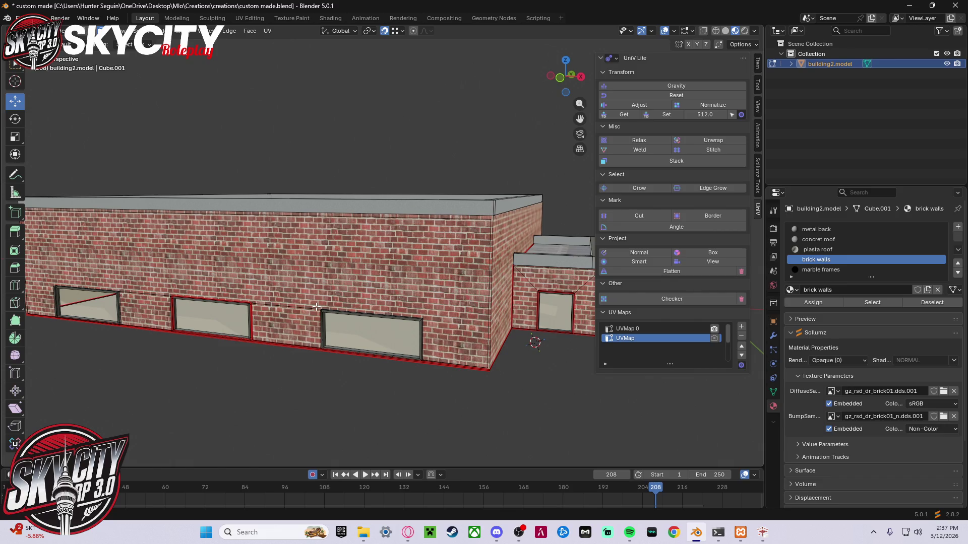
{"action": "left_click", "coordinate": [714, 338]}
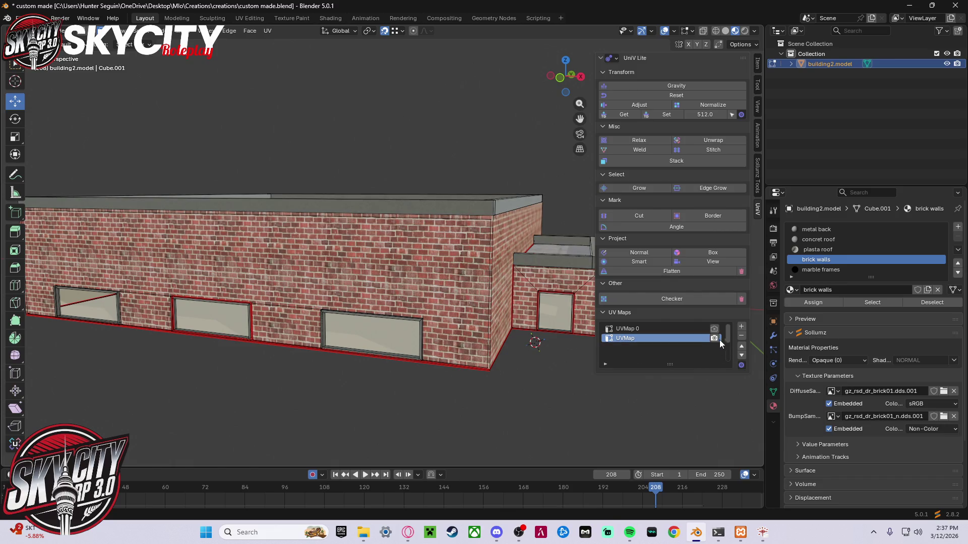
{"action": "left_click", "coordinate": [689, 329]}
{"action": "left_click", "coordinate": [681, 341]}
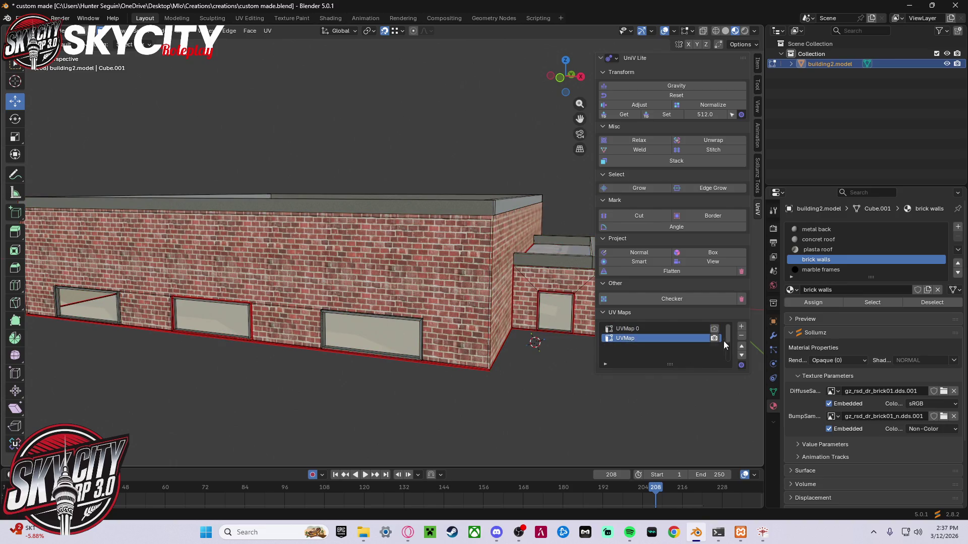
{"action": "left_click", "coordinate": [741, 346]}
{"action": "key", "text": "ctrl+z"}
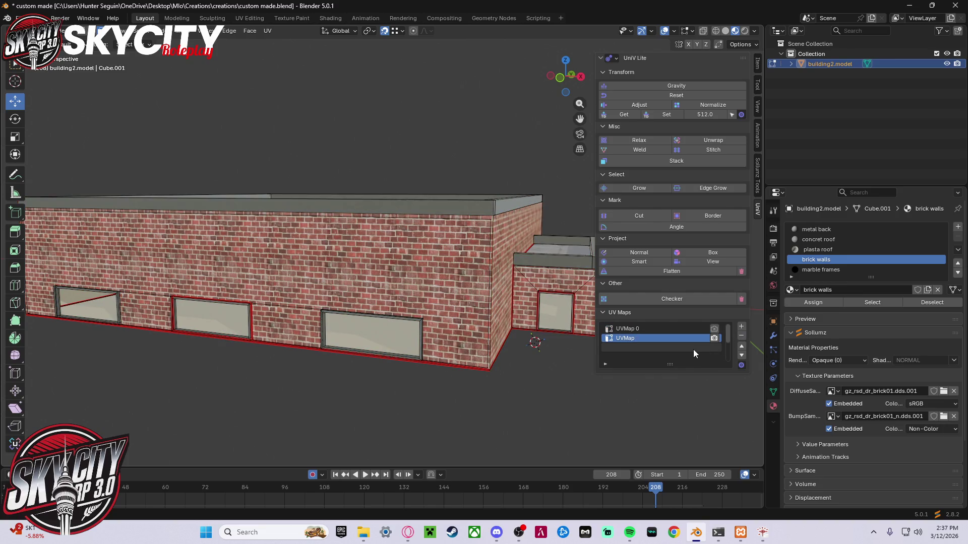
{"action": "mouse_move", "coordinate": [544, 425]}
{"action": "middle_mouse_down"}
{"action": "mouse_move", "coordinate": [488, 382]}
{"action": "mouse_move", "coordinate": [496, 386]}
{"action": "middle_mouse_up"}
- Reproject the wall UVs, trying Smart, Flatten and Box before settling on Normal projection
{"action": "left_click", "coordinate": [646, 254]}
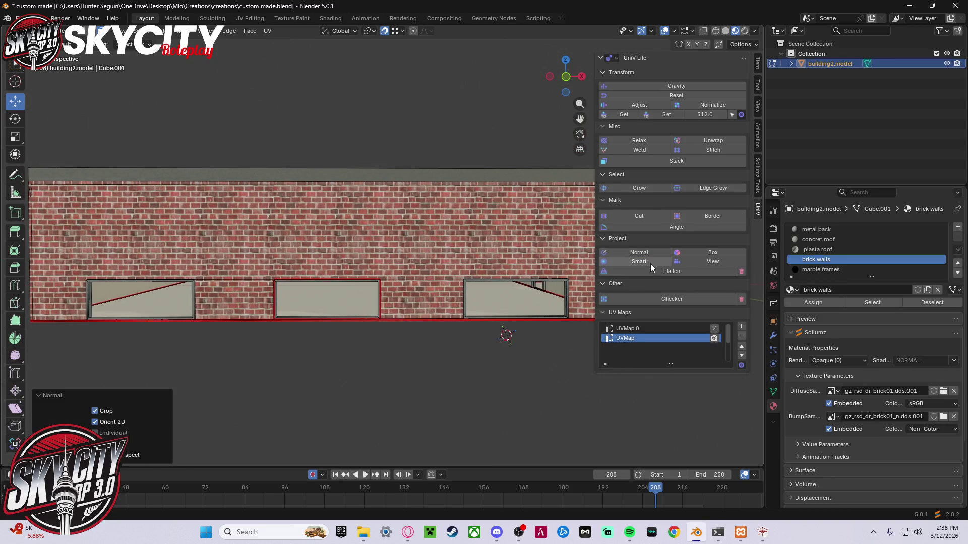
{"action": "left_click", "coordinate": [651, 262]}
{"action": "left_click", "coordinate": [694, 279]}
{"action": "key", "text": "ctrl+z"}
{"action": "left_click", "coordinate": [705, 255]}
{"action": "left_click", "coordinate": [649, 255]}
- Bring up the UV Editing workspace with the brick texture image in view
{"action": "left_click", "coordinate": [255, 20]}
{"action": "scroll", "coordinate": [180, 216], "scroll_direction": "up", "scroll_amount": 5}
{"action": "mouse_move", "coordinate": [319, 203]}
{"action": "middle_mouse_down"}
{"action": "mouse_move", "coordinate": [259, 214]}
{"action": "mouse_move", "coordinate": [153, 285]}
{"action": "mouse_move", "coordinate": [155, 294]}
{"action": "middle_mouse_up"}
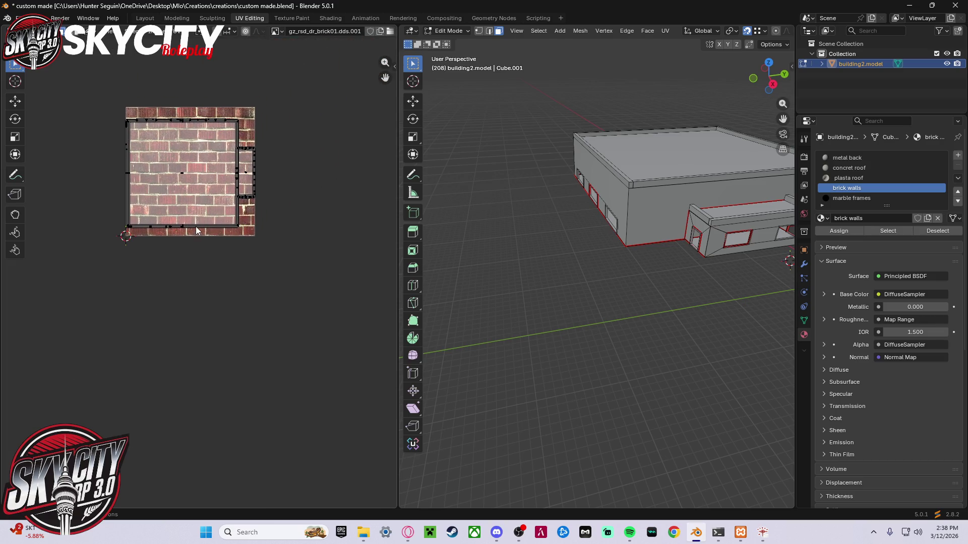
- Select all UVs and scale the brick wall islands up
{"action": "key", "text": "a"}
{"action": "key", "text": "s"}
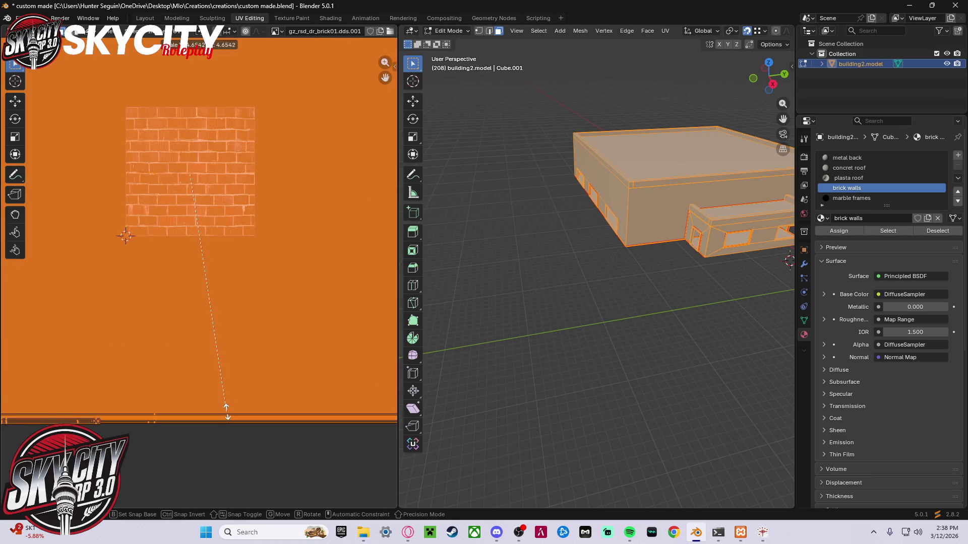
{"action": "left_click", "coordinate": [228, 418]}
- Make UVMap 0 the active UV map and enter Edit Mode on the building mesh
{"action": "left_click", "coordinate": [145, 18]}
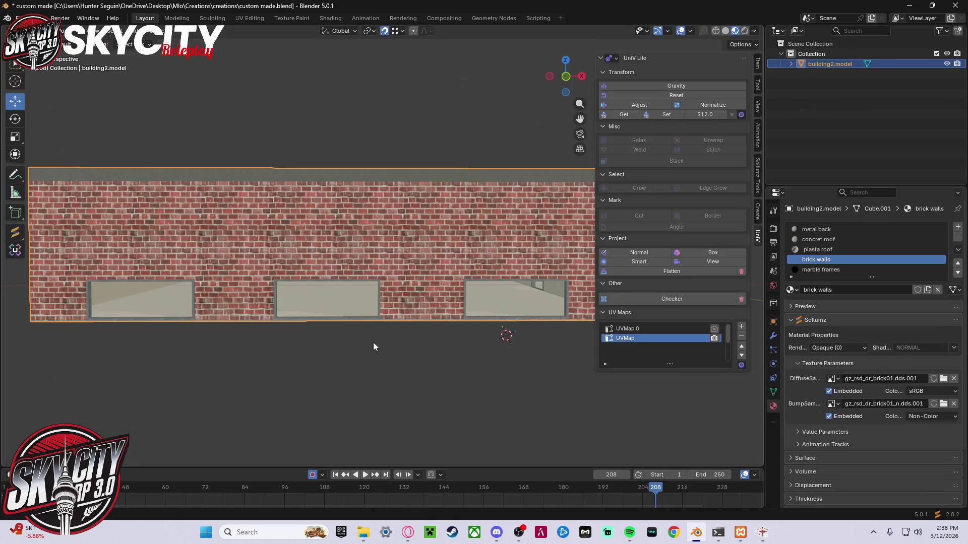
{"action": "scroll", "coordinate": [377, 343], "scroll_direction": "up", "scroll_amount": 5}
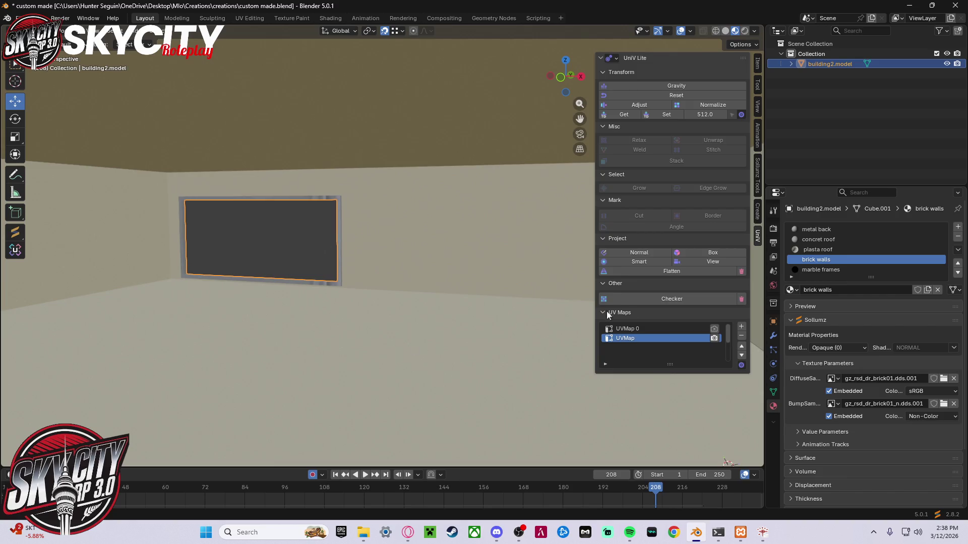
{"action": "left_click", "coordinate": [643, 329]}
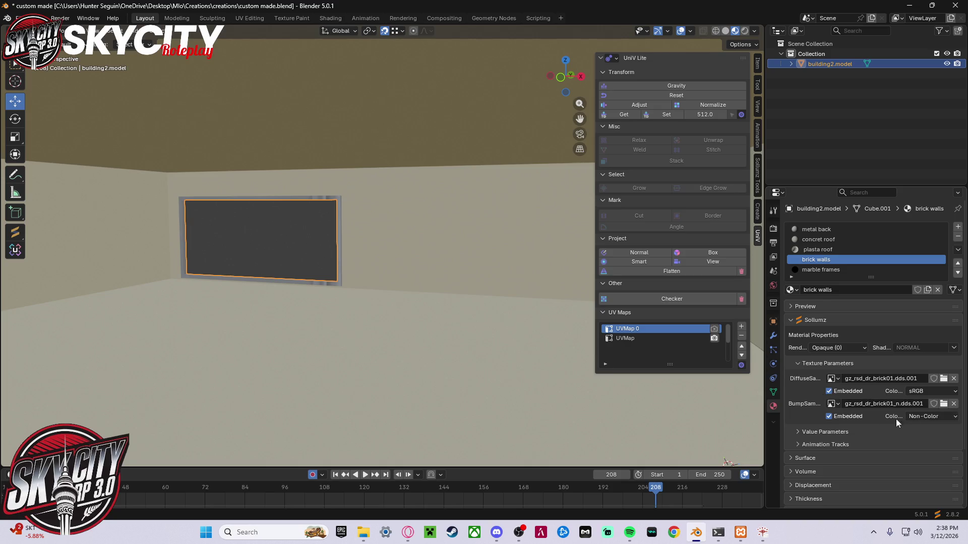
{"action": "mouse_move", "coordinate": [329, 370]}
{"action": "middle_mouse_down", "text": "shift"}
{"action": "mouse_move", "coordinate": [354, 334]}
{"action": "mouse_move", "coordinate": [413, 313]}
{"action": "middle_mouse_up", "text": "shift"}
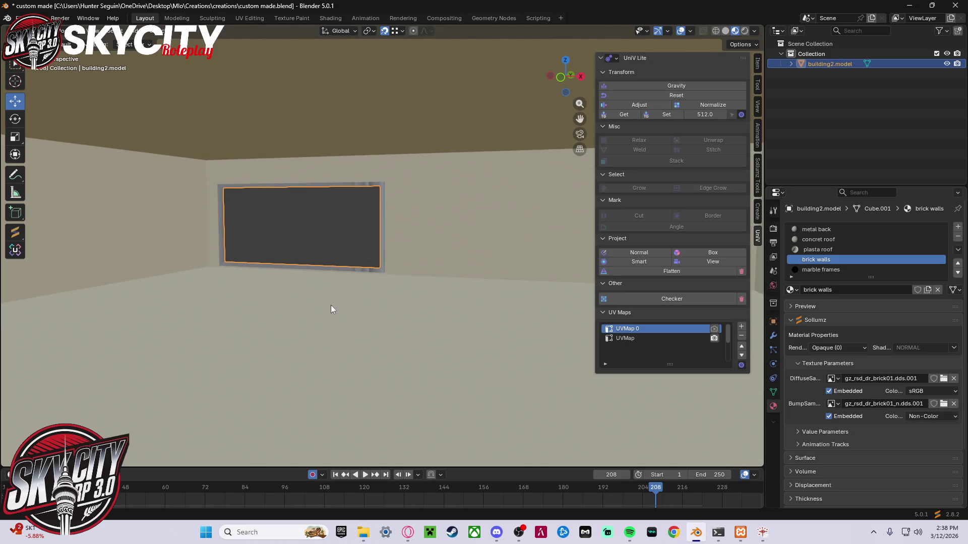
{"action": "key", "text": "Tab"}
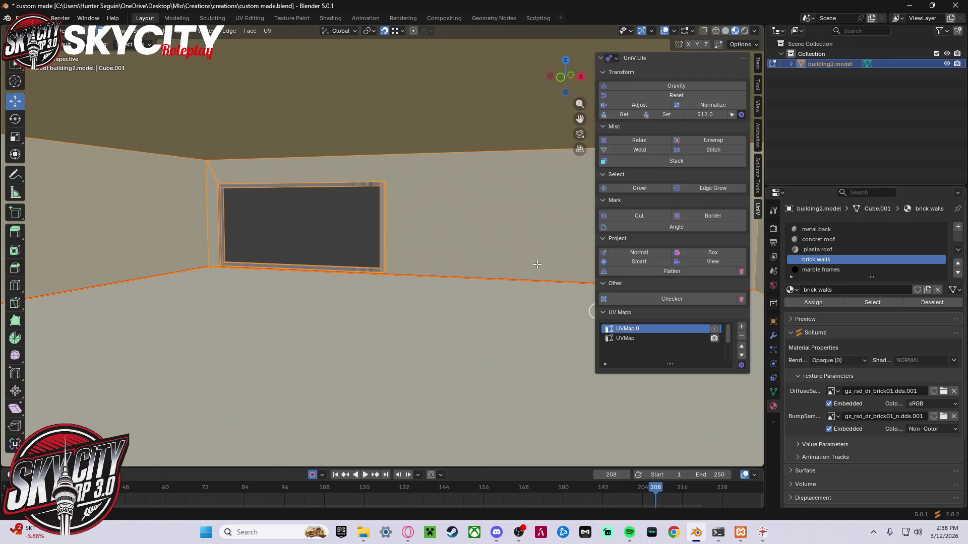
- Scale the UVMap 0 islands smaller in UV Editing and return to Layout
{"action": "left_click", "coordinate": [249, 19]}
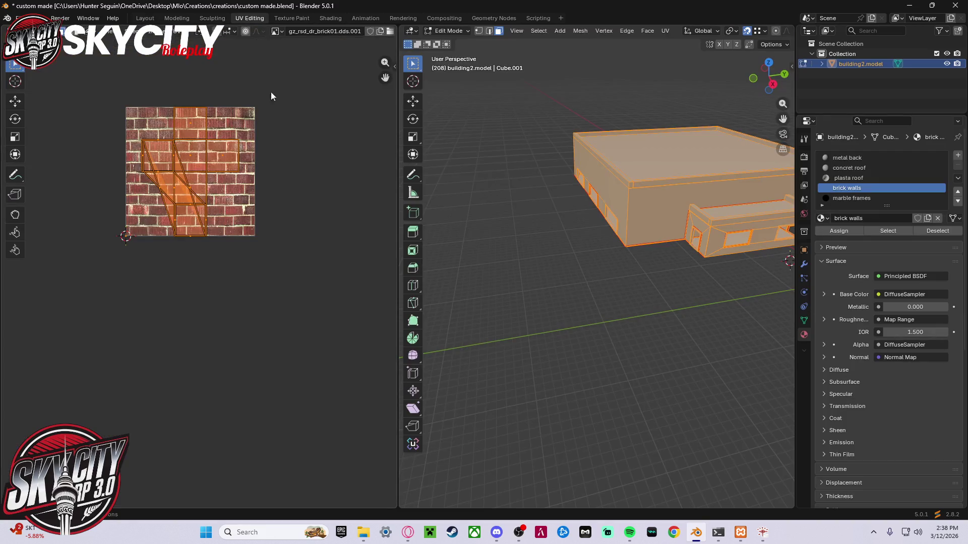
{"action": "key", "text": "r"}
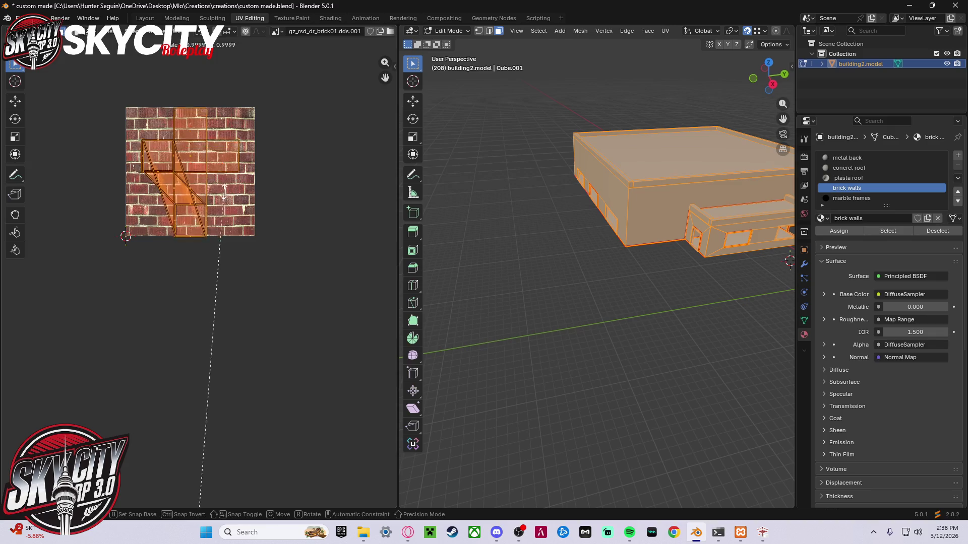
{"action": "key", "text": "Escape"}
{"action": "key", "text": "s"}
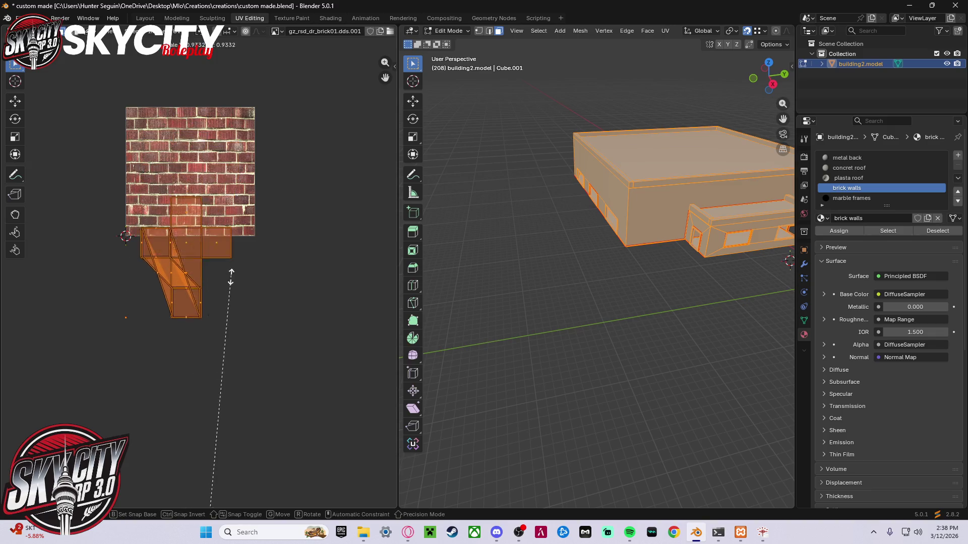
{"action": "left_click", "coordinate": [233, 399]}
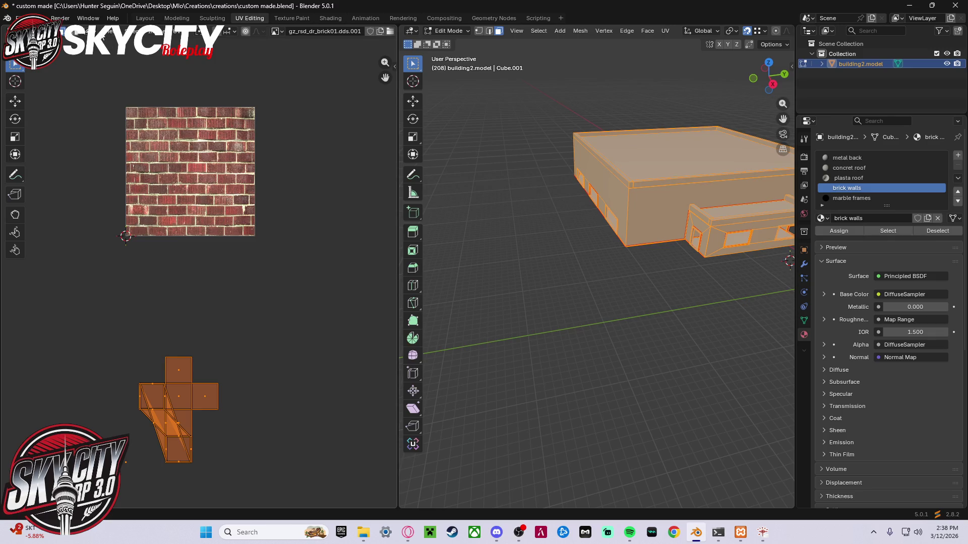
{"action": "left_click", "coordinate": [151, 20]}
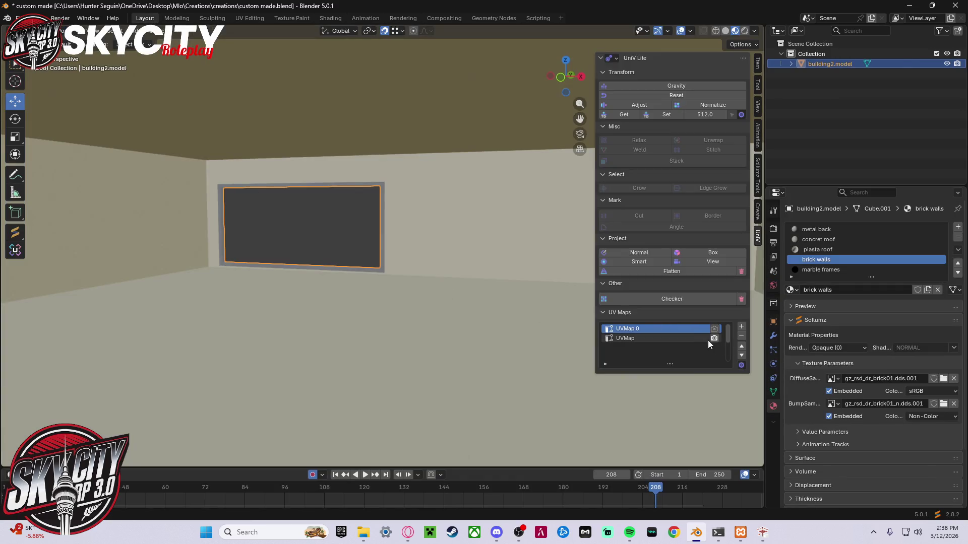
{"action": "right_click", "coordinate": [681, 327]}
- Look through the UV index and material slot context menus and the transform orientation options
{"action": "left_click", "coordinate": [681, 327]}
{"action": "right_click", "coordinate": [673, 337]}
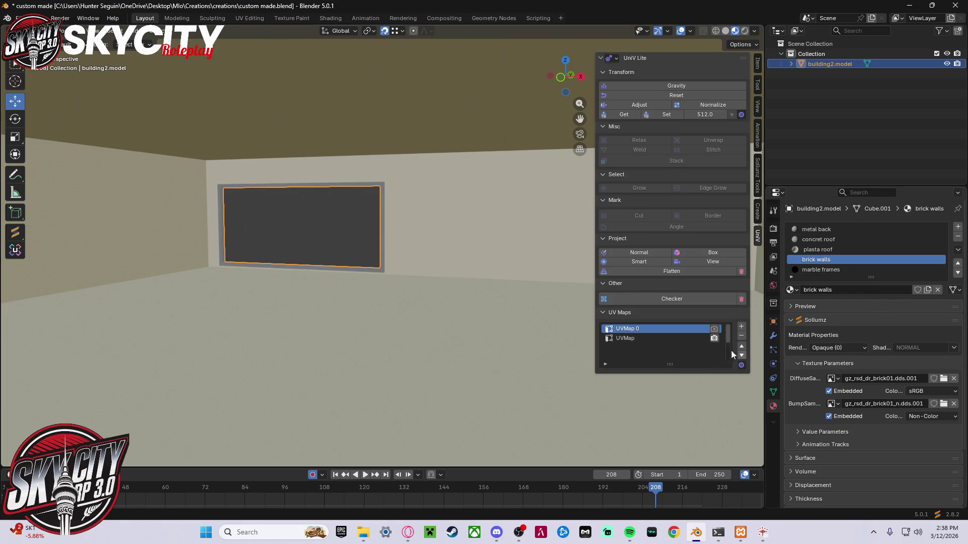
{"action": "right_click", "coordinate": [848, 263]}
{"action": "left_click", "coordinate": [68, 45]}
- Box-project the building's UVs so the brick texture tiles finer across every wall
{"action": "scroll", "coordinate": [247, 221], "scroll_direction": "down", "scroll_amount": 10}
{"action": "middle_click_drag", "start_coordinate": [327, 198], "coordinate": [282, 202]}
{"action": "scroll", "coordinate": [385, 337], "scroll_direction": "up", "scroll_amount": 6}
{"action": "mouse_move", "coordinate": [428, 343]}
{"action": "middle_mouse_down"}
{"action": "mouse_move", "coordinate": [331, 279]}
{"action": "mouse_move", "coordinate": [343, 280]}
{"action": "middle_mouse_up"}
{"action": "scroll", "coordinate": [353, 282], "scroll_direction": "up", "scroll_amount": 6}
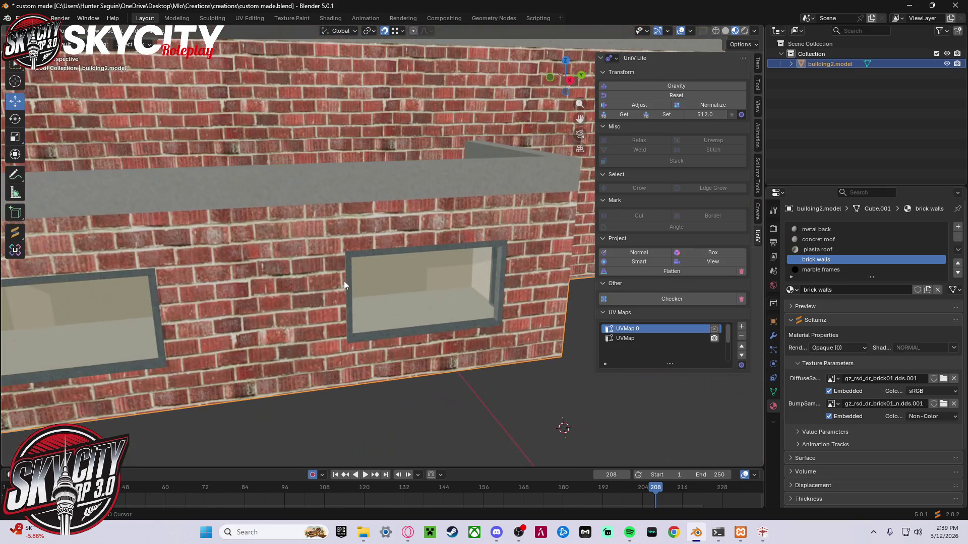
{"action": "mouse_move", "coordinate": [243, 265]}
{"action": "middle_mouse_down"}
{"action": "mouse_move", "coordinate": [316, 254]}
{"action": "mouse_move", "coordinate": [374, 197]}
{"action": "mouse_move", "coordinate": [500, 234]}
{"action": "mouse_move", "coordinate": [381, 216]}
{"action": "mouse_move", "coordinate": [631, 234]}
{"action": "middle_mouse_up"}
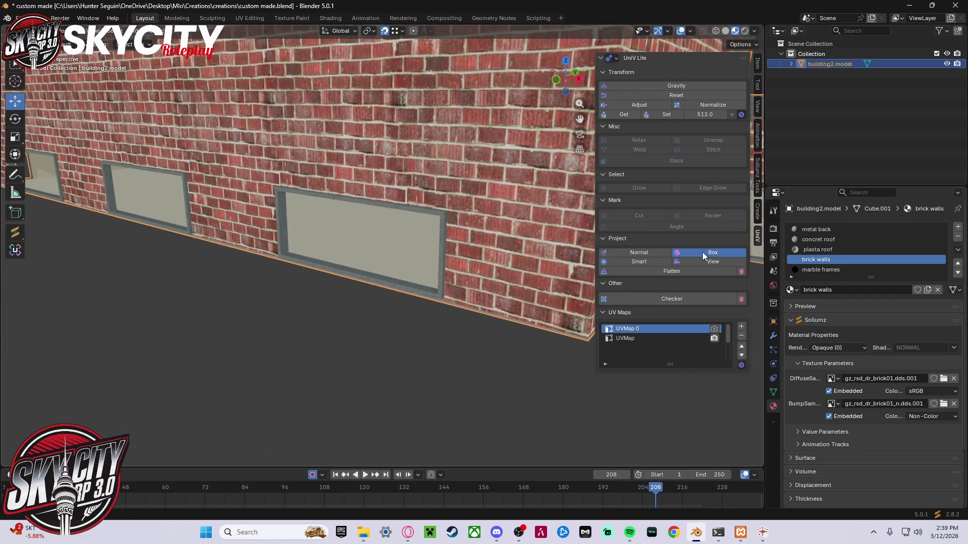
{"action": "left_click", "coordinate": [703, 252]}
{"action": "mouse_move", "coordinate": [554, 259]}
{"action": "middle_mouse_down"}
{"action": "mouse_move", "coordinate": [427, 260]}
{"action": "mouse_move", "coordinate": [434, 249]}
{"action": "mouse_move", "coordinate": [344, 261]}
{"action": "mouse_move", "coordinate": [265, 245]}
{"action": "mouse_move", "coordinate": [398, 260]}
{"action": "mouse_move", "coordinate": [459, 247]}
{"action": "mouse_move", "coordinate": [442, 294]}
{"action": "mouse_move", "coordinate": [457, 343]}
{"action": "mouse_move", "coordinate": [412, 270]}
{"action": "mouse_move", "coordinate": [398, 273]}
{"action": "middle_mouse_up"}
{"action": "scroll", "coordinate": [434, 249], "scroll_direction": "down", "scroll_amount": 3}
{"action": "scroll", "coordinate": [348, 254], "scroll_direction": "down", "scroll_amount": 5}
{"action": "scroll", "coordinate": [458, 247], "scroll_direction": "up", "scroll_amount": 5}
- Cancel the accidental object scale and set the viewport shading back to Material Preview
{"action": "key", "text": "s"}
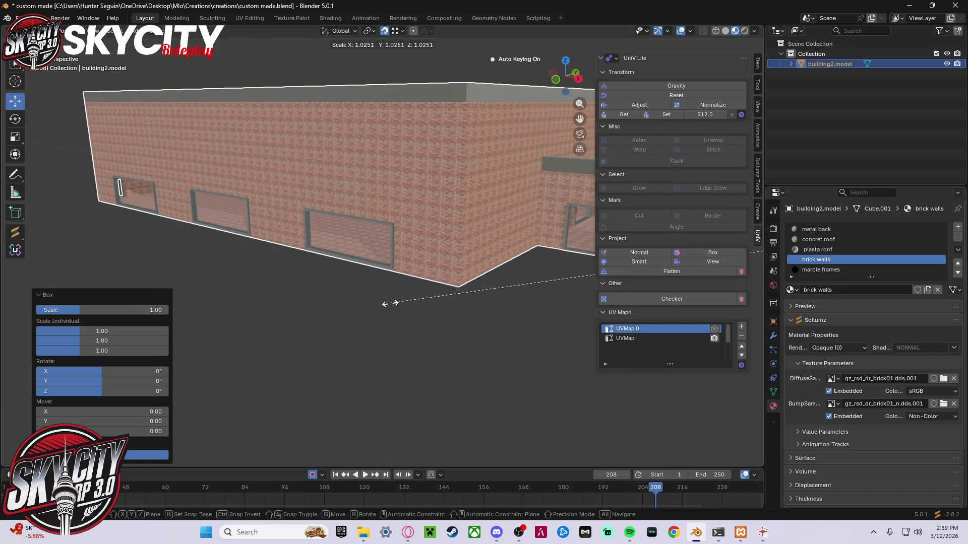
{"action": "right_click", "coordinate": [389, 304]}
{"action": "key", "text": "shift+z"}
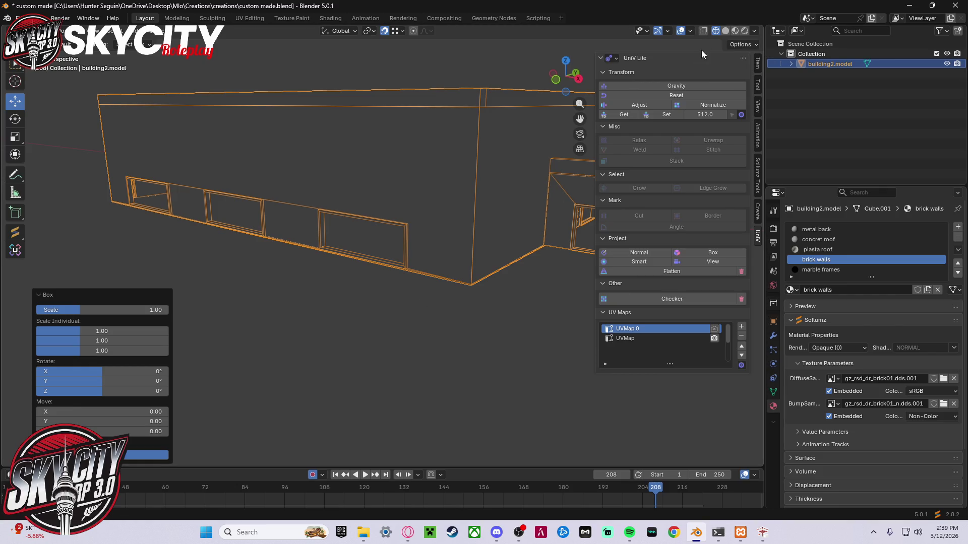
{"action": "left_click", "coordinate": [725, 30]}
{"action": "left_click", "coordinate": [735, 31]}
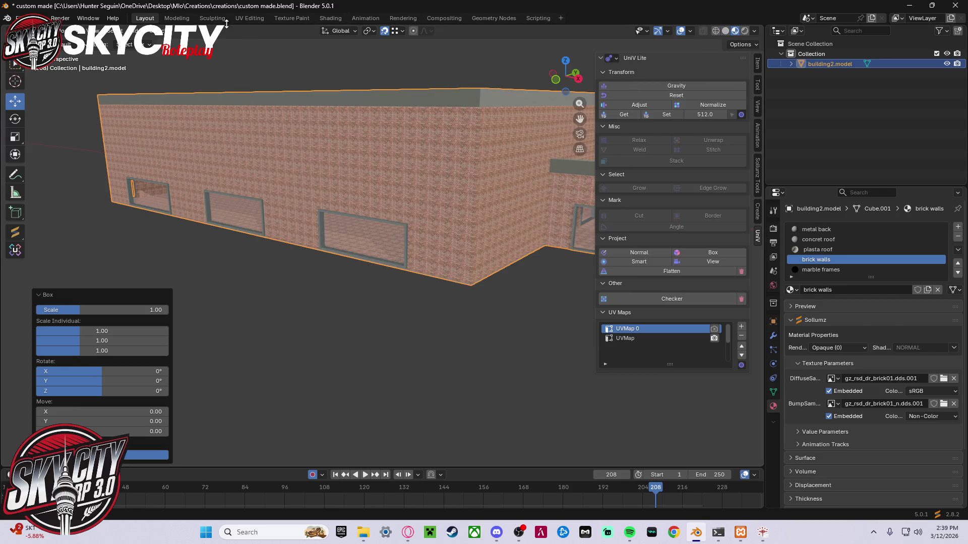
- Rescale the building's UVs in UV Editing and check the brick size on the exterior walls
{"action": "left_click", "coordinate": [257, 20]}
{"action": "scroll", "coordinate": [259, 191], "scroll_direction": "down", "scroll_amount": 6}
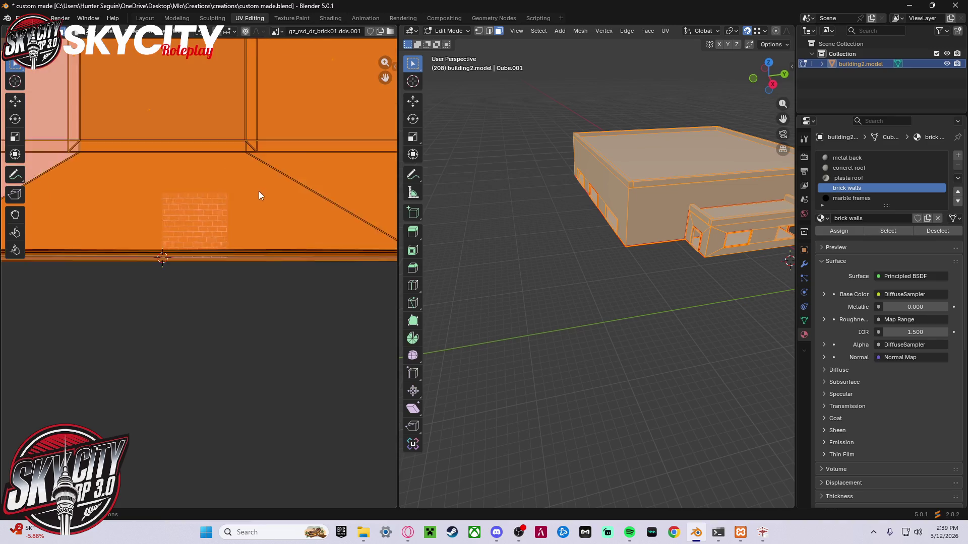
{"action": "key", "text": "s"}
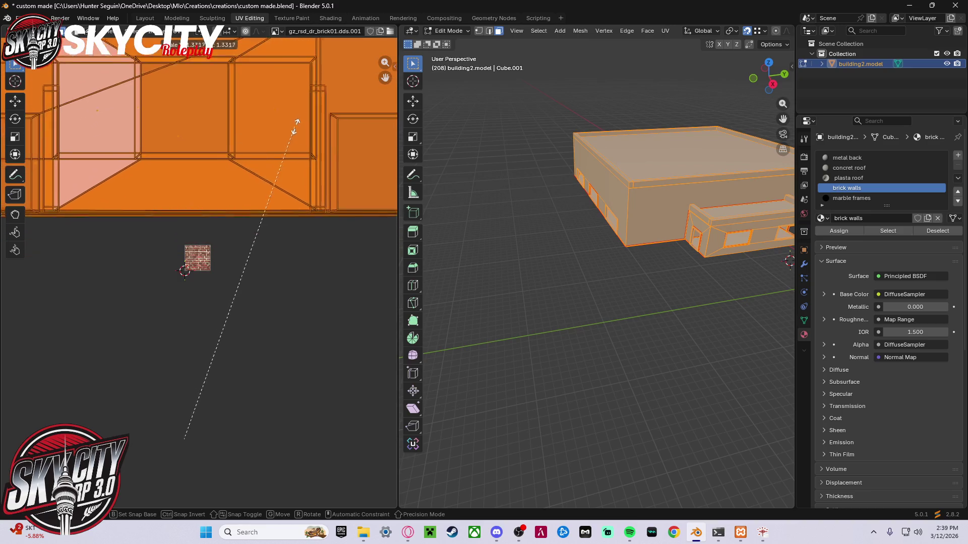
{"action": "left_click", "coordinate": [160, 26]}
{"action": "left_click", "coordinate": [145, 18]}
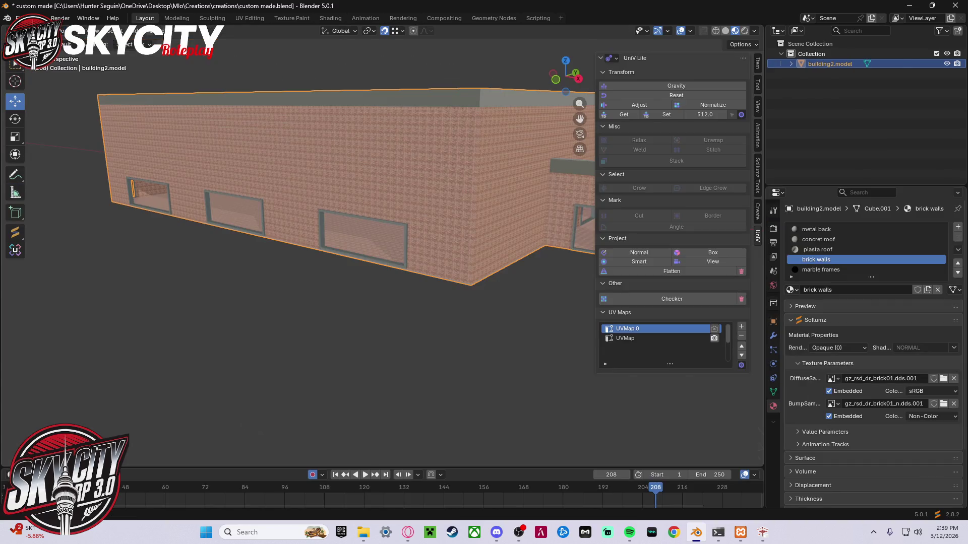
{"action": "scroll", "coordinate": [478, 244], "scroll_direction": "up", "scroll_amount": 5}
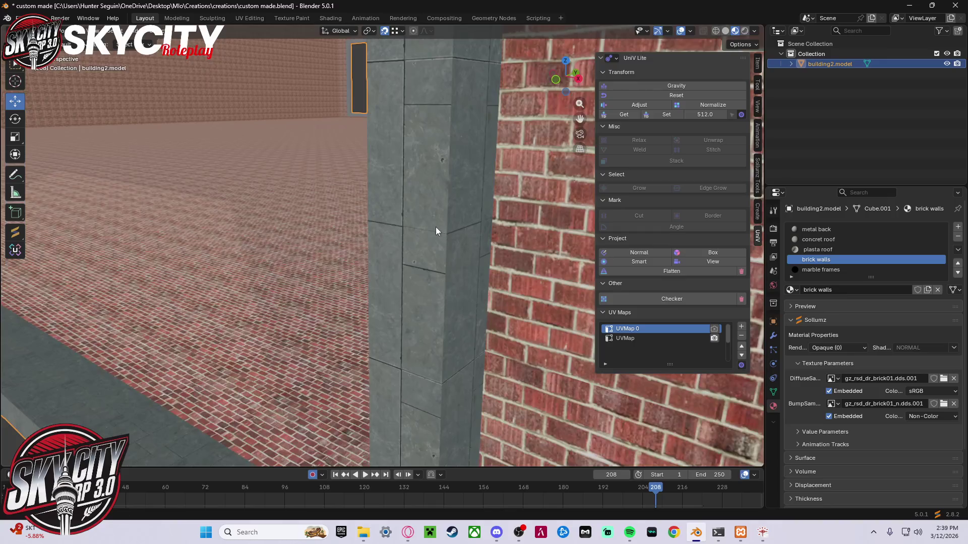
{"action": "scroll", "coordinate": [297, 237], "scroll_direction": "up", "scroll_amount": 5}
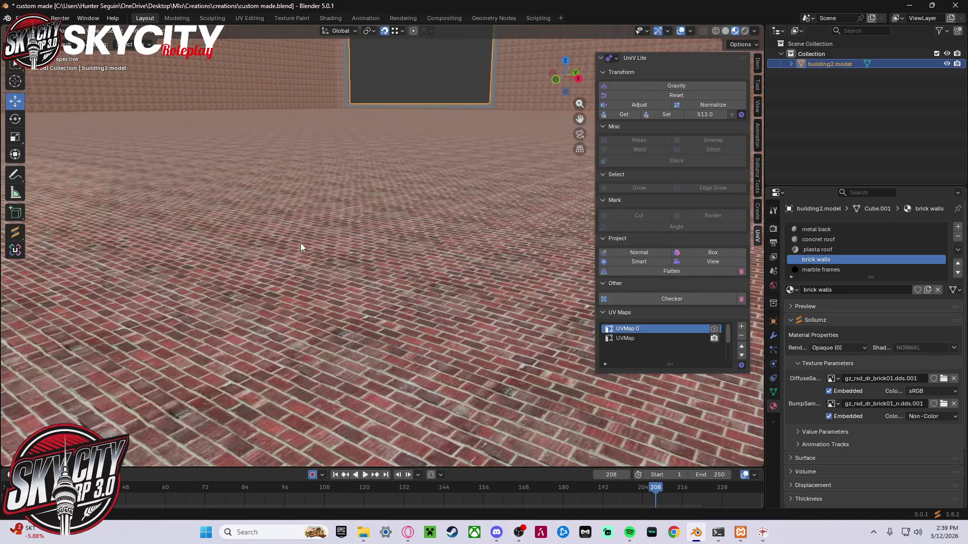
{"action": "mouse_move", "coordinate": [308, 244]}
{"action": "middle_mouse_down"}
{"action": "mouse_move", "coordinate": [176, 322]}
{"action": "mouse_move", "coordinate": [239, 261]}
{"action": "mouse_move", "coordinate": [240, 325]}
{"action": "middle_mouse_up"}
{"action": "scroll", "coordinate": [240, 337], "scroll_direction": "down", "scroll_amount": 5}
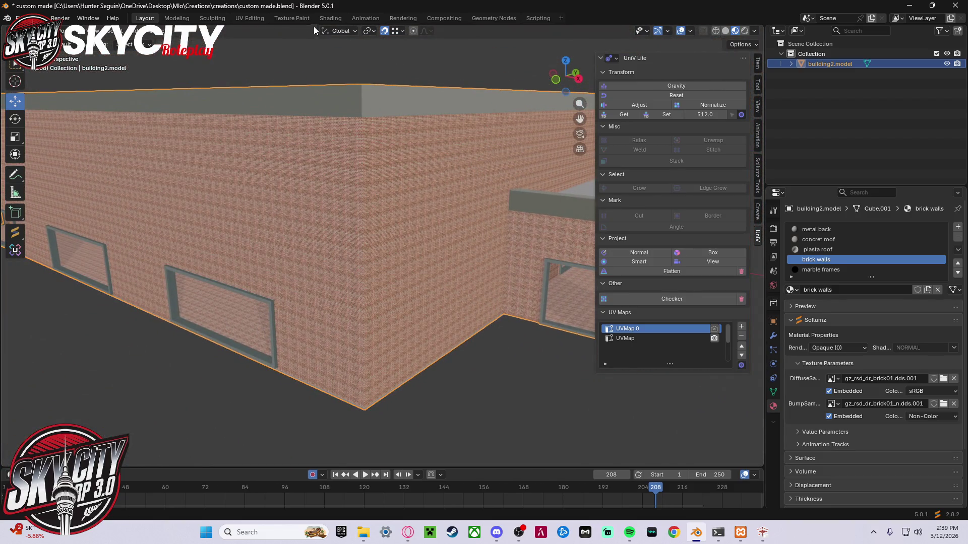
{"action": "left_click", "coordinate": [253, 17]}
{"action": "key", "text": "s"}
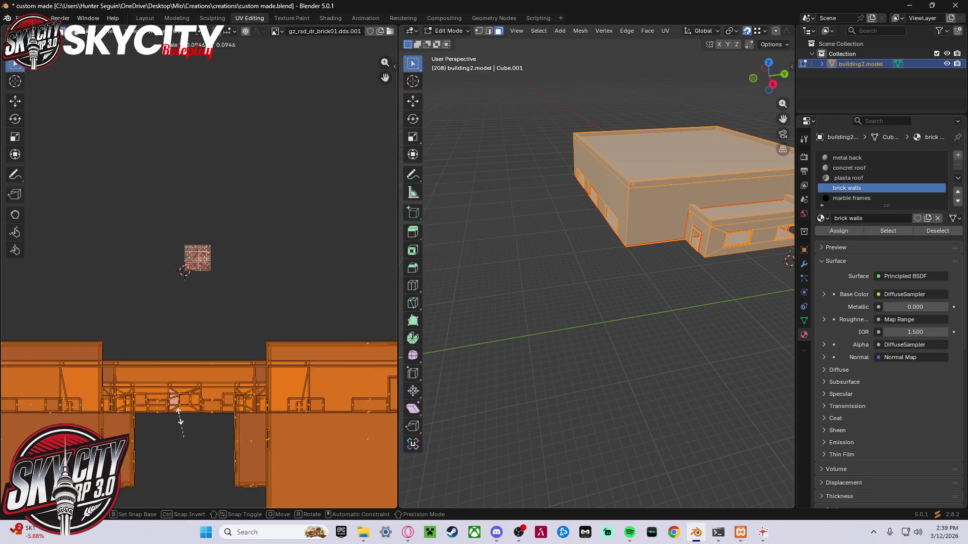
- Confirm the UV rescale and enlarge the wall UV islands again, checking the bricks in Layout
{"action": "left_click", "coordinate": [173, 435]}
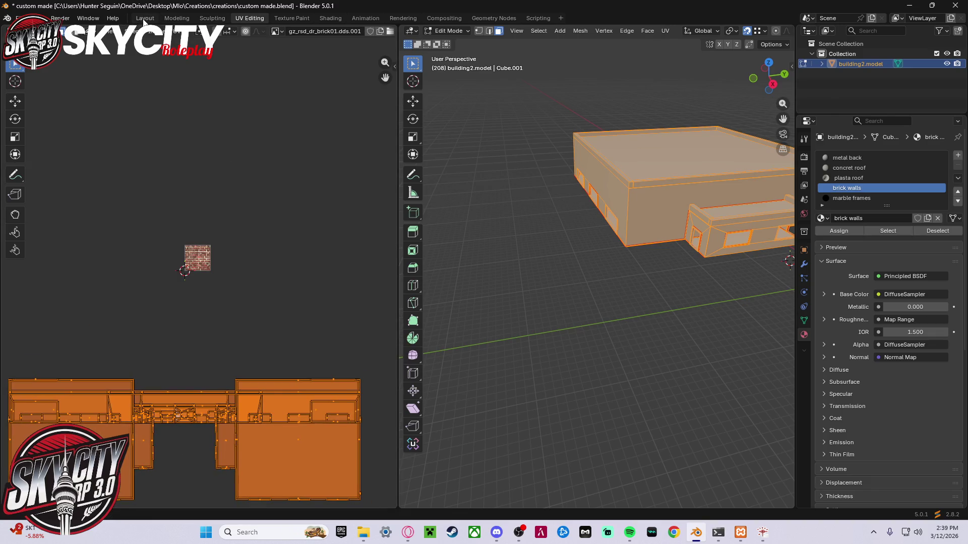
{"action": "left_click", "coordinate": [145, 18]}
{"action": "mouse_move", "coordinate": [266, 159]}
{"action": "middle_mouse_down"}
{"action": "mouse_move", "coordinate": [244, 163]}
{"action": "mouse_move", "coordinate": [253, 160]}
{"action": "middle_mouse_up"}
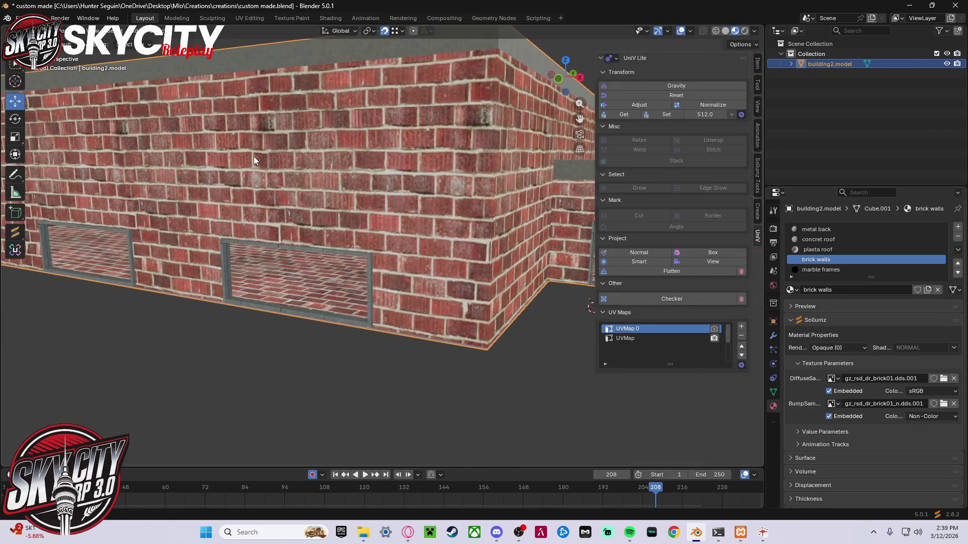
{"action": "left_click", "coordinate": [250, 19]}
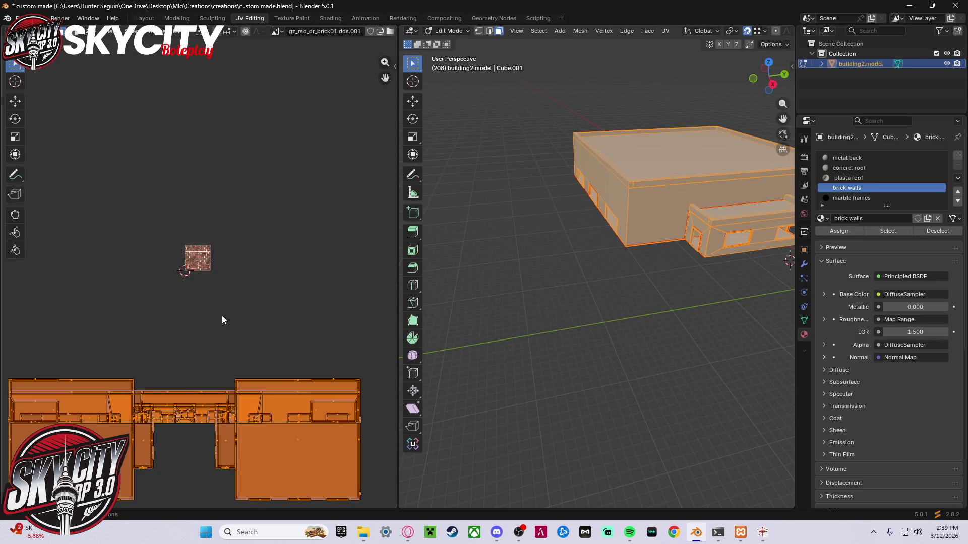
{"action": "key", "text": "s"}
{"action": "left_click", "coordinate": [233, 272]}
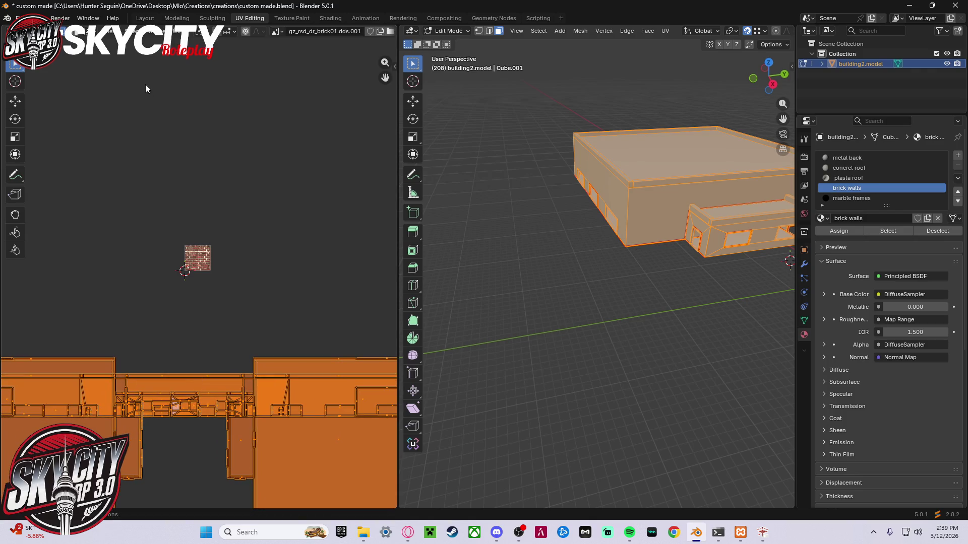
{"action": "left_click", "coordinate": [145, 18]}
{"action": "scroll", "coordinate": [330, 189], "scroll_direction": "up", "scroll_amount": 4}
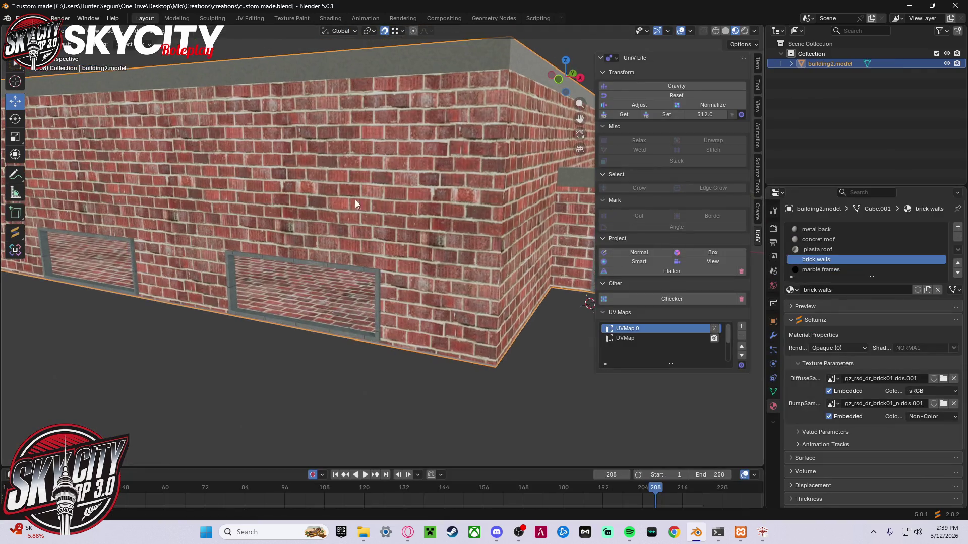
{"action": "scroll", "coordinate": [403, 195], "scroll_direction": "down", "scroll_amount": 4}
- Enlarge the UV islands once more, then inspect the inner grey wall and reselect the building
{"action": "left_click", "coordinate": [246, 17]}
{"action": "key", "text": "s"}
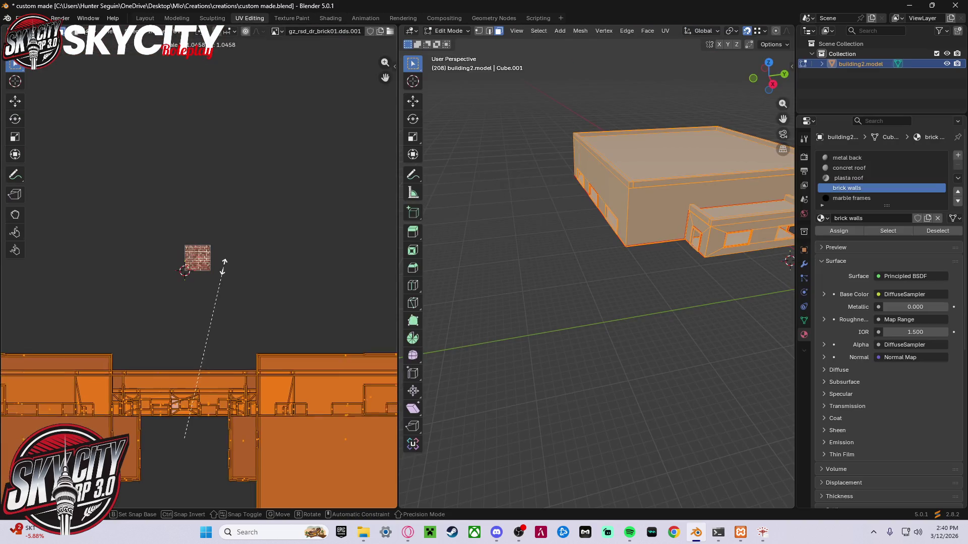
{"action": "left_click", "coordinate": [206, 132]}
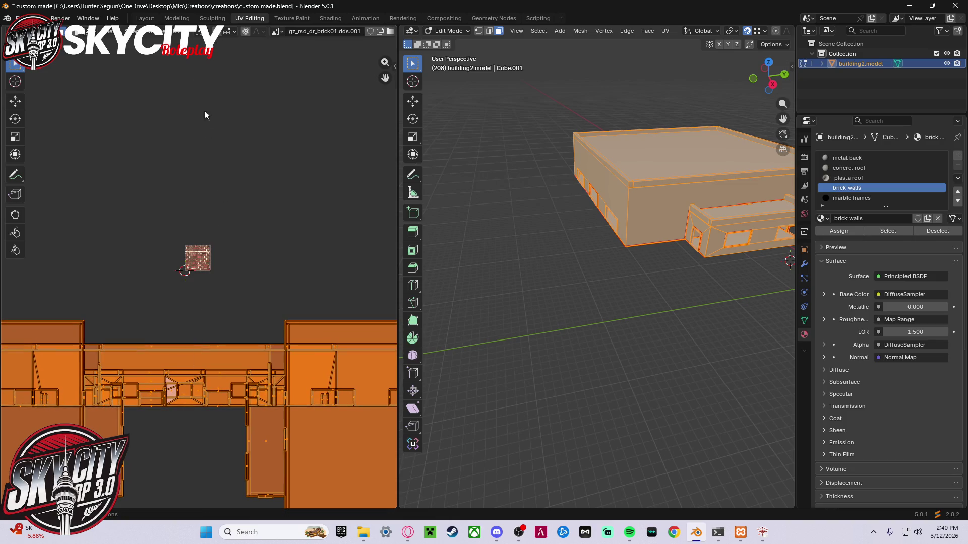
{"action": "left_click", "coordinate": [145, 19]}
{"action": "scroll", "coordinate": [443, 230], "scroll_direction": "up", "scroll_amount": 6}
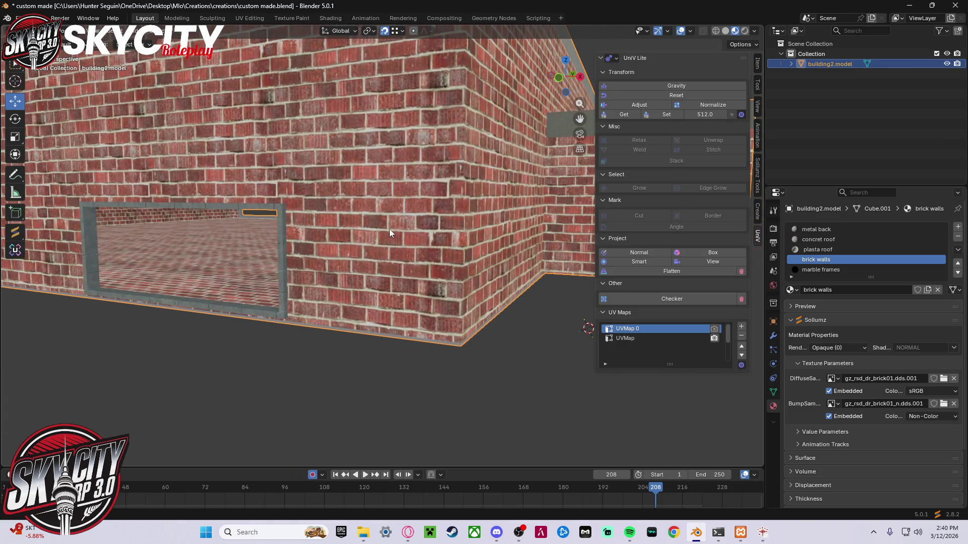
{"action": "left_click", "coordinate": [248, 19]}
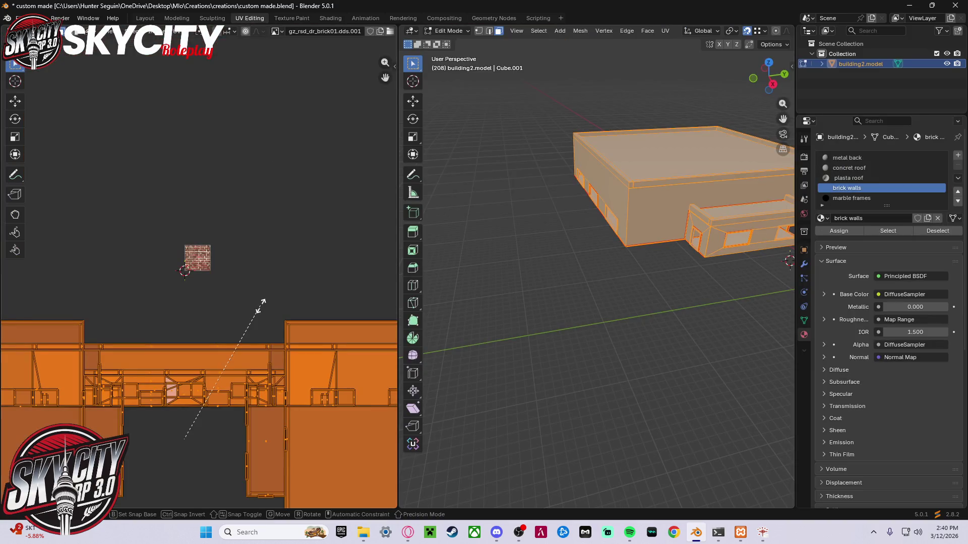
{"action": "left_click", "coordinate": [144, 19]}
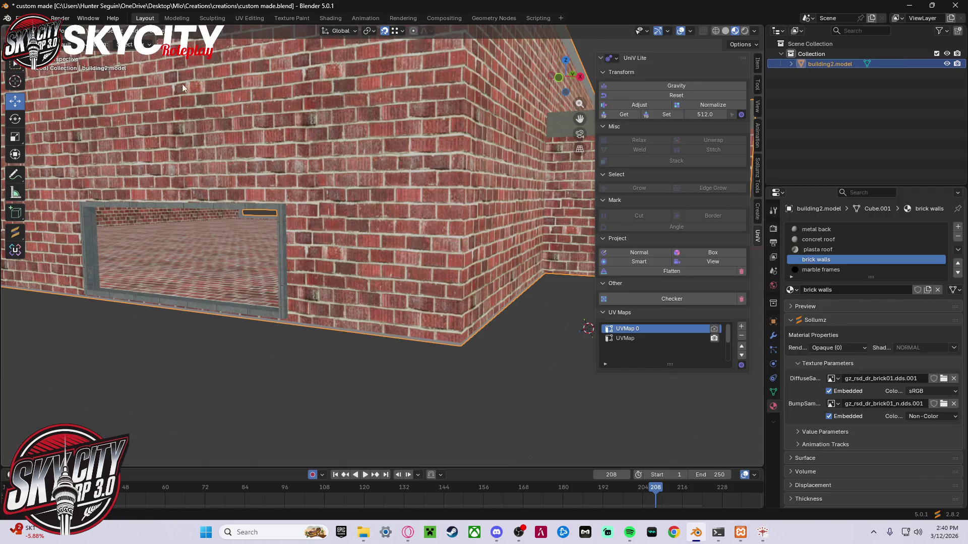
{"action": "left_click", "coordinate": [247, 349]}
{"action": "scroll", "coordinate": [264, 350], "scroll_direction": "down", "scroll_amount": 10}
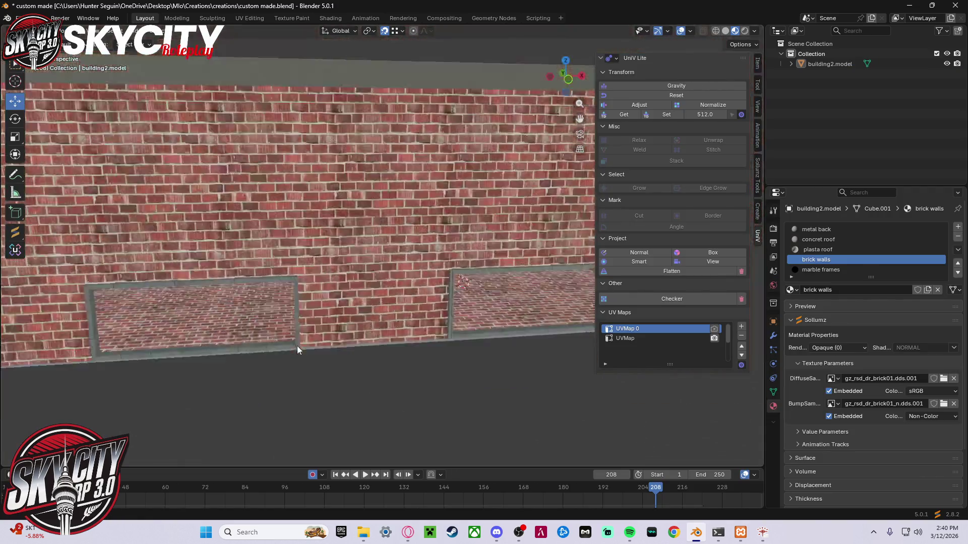
{"action": "mouse_move", "coordinate": [203, 325]}
{"action": "middle_mouse_down"}
{"action": "mouse_move", "coordinate": [7, 325]}
{"action": "mouse_move", "coordinate": [813, 327]}
{"action": "mouse_move", "coordinate": [525, 302]}
{"action": "mouse_move", "coordinate": [534, 286]}
{"action": "mouse_move", "coordinate": [536, 301]}
{"action": "mouse_move", "coordinate": [503, 283]}
{"action": "mouse_move", "coordinate": [458, 279]}
{"action": "mouse_move", "coordinate": [516, 296]}
{"action": "mouse_move", "coordinate": [524, 324]}
{"action": "mouse_move", "coordinate": [540, 327]}
{"action": "middle_mouse_up"}
{"action": "left_click", "coordinate": [429, 240]}
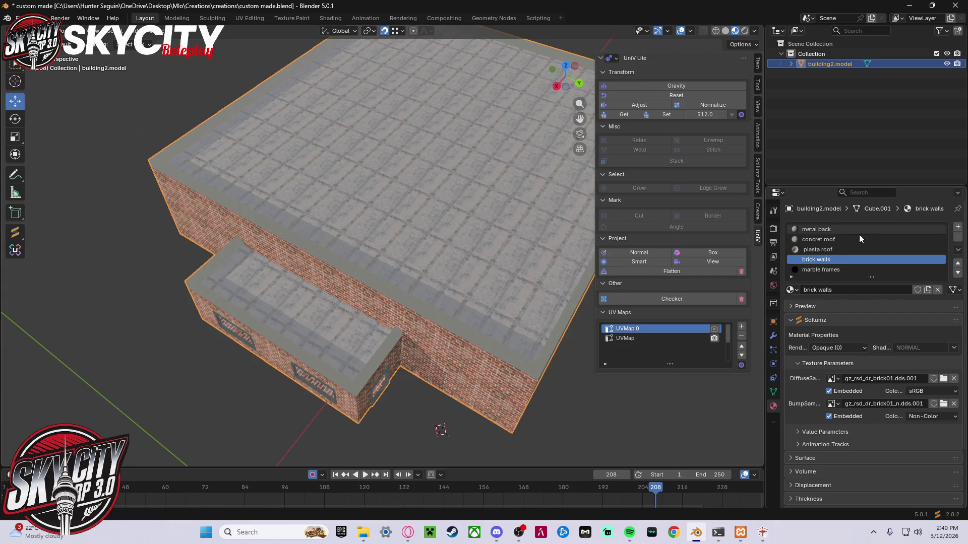
- Select the concrete roof material slot and orbit to view the roof and the building's underside
{"action": "left_click", "coordinate": [843, 230]}
{"action": "left_click", "coordinate": [845, 238]}
{"action": "mouse_move", "coordinate": [499, 287]}
{"action": "middle_mouse_down"}
{"action": "mouse_move", "coordinate": [537, 278]}
{"action": "mouse_move", "coordinate": [654, 329]}
{"action": "mouse_move", "coordinate": [671, 322]}
{"action": "middle_mouse_up"}
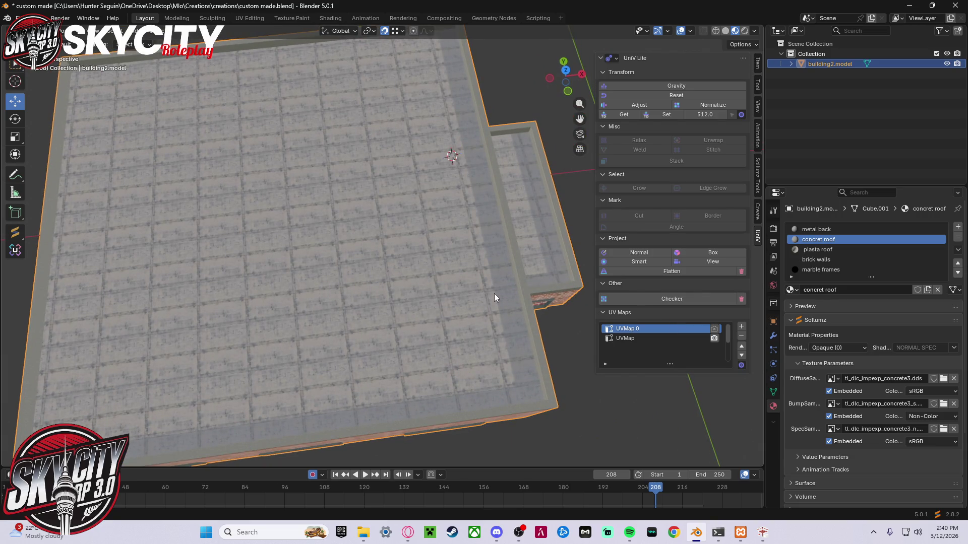
{"action": "scroll", "coordinate": [494, 294], "scroll_direction": "down", "scroll_amount": 4}
{"action": "mouse_move", "coordinate": [443, 263]}
{"action": "middle_mouse_down"}
{"action": "mouse_move", "coordinate": [420, 154]}
{"action": "mouse_move", "coordinate": [433, 171]}
{"action": "mouse_move", "coordinate": [422, 251]}
{"action": "middle_mouse_up"}
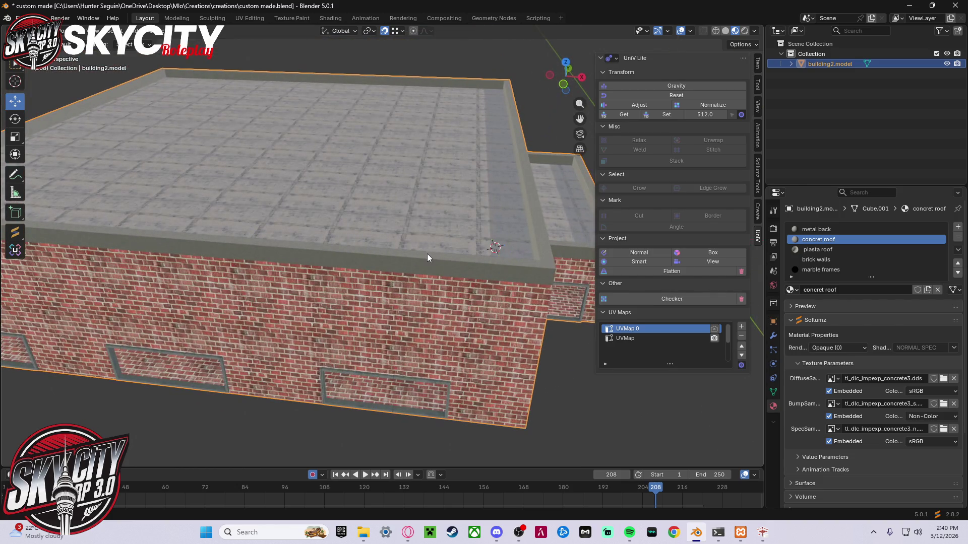
- In Edit Mode, select two bottom faces, use the concrete roof slot, and box-project their UVs
{"action": "mouse_move", "coordinate": [442, 209]}
{"action": "middle_mouse_down"}
{"action": "mouse_move", "coordinate": [424, 146]}
{"action": "mouse_move", "coordinate": [418, 153]}
{"action": "middle_mouse_up"}
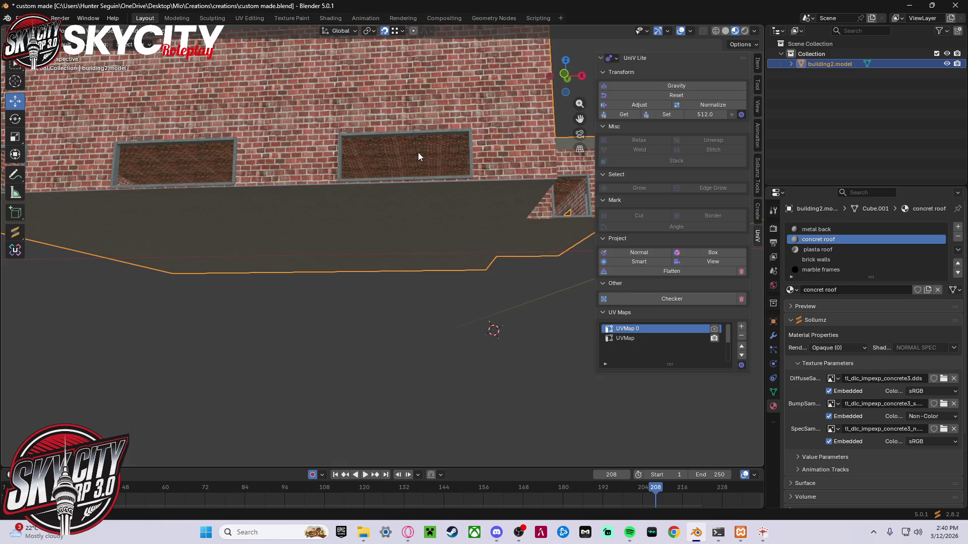
{"action": "key", "text": "Tab"}
{"action": "left_click", "coordinate": [396, 164]}
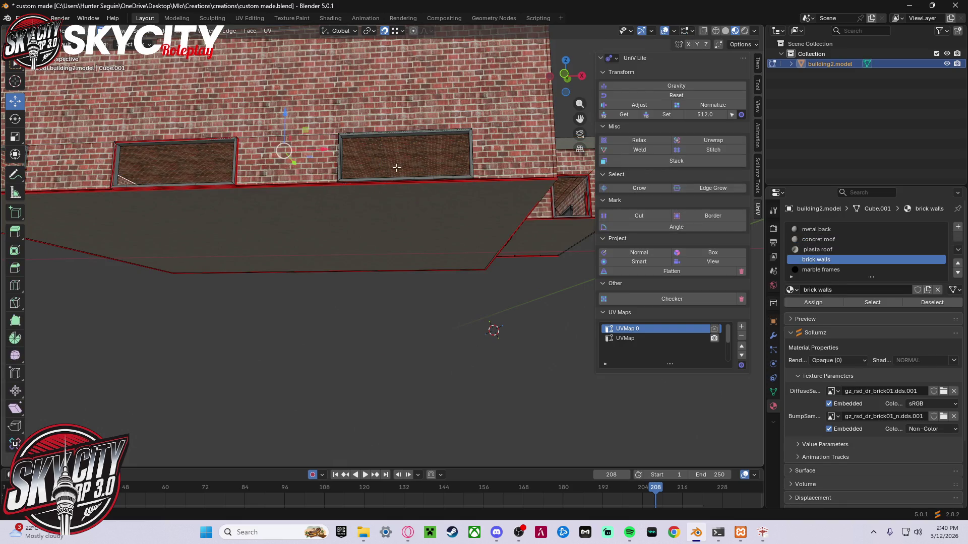
{"action": "left_click", "coordinate": [374, 154]}
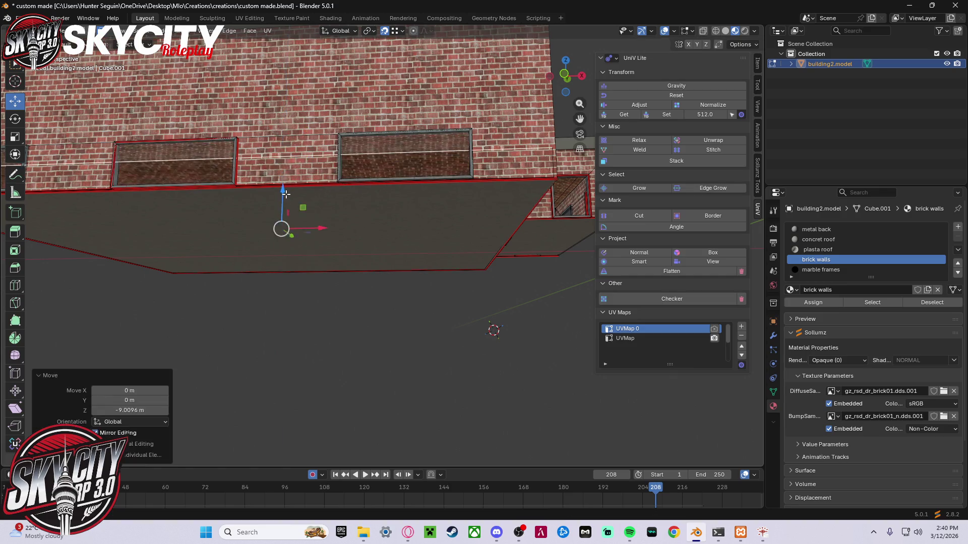
{"action": "middle_click_drag", "start_coordinate": [286, 193], "coordinate": [294, 252]}
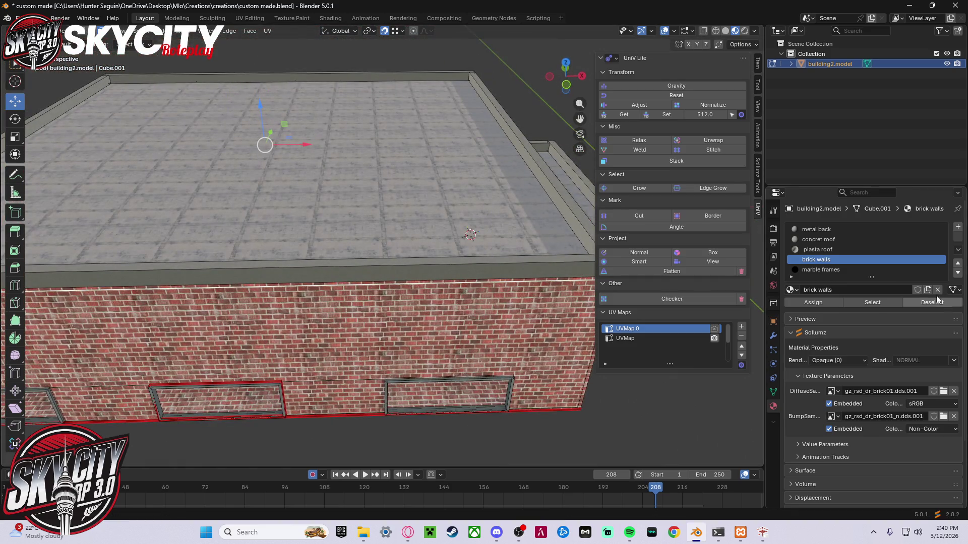
{"action": "left_click", "coordinate": [849, 239]}
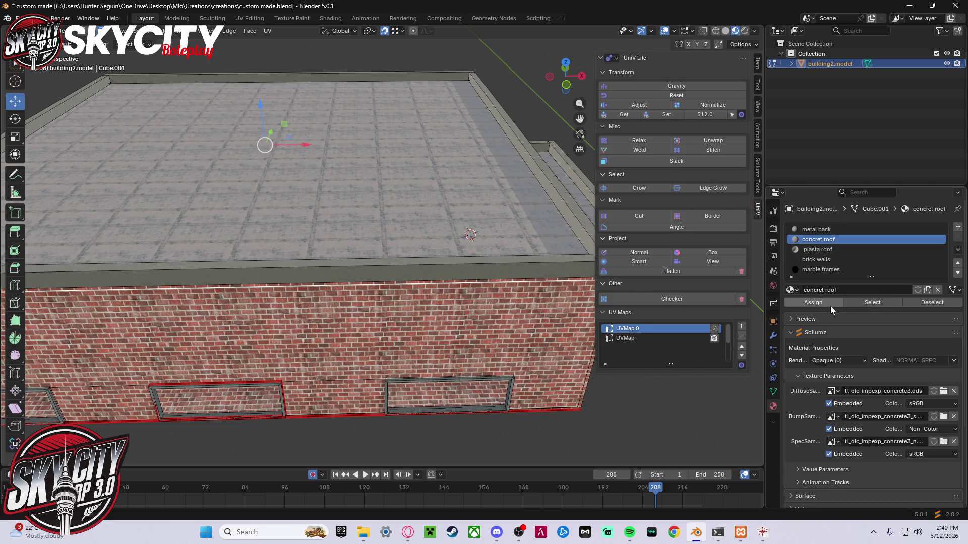
{"action": "middle_click_drag", "start_coordinate": [549, 302], "coordinate": [549, 225]}
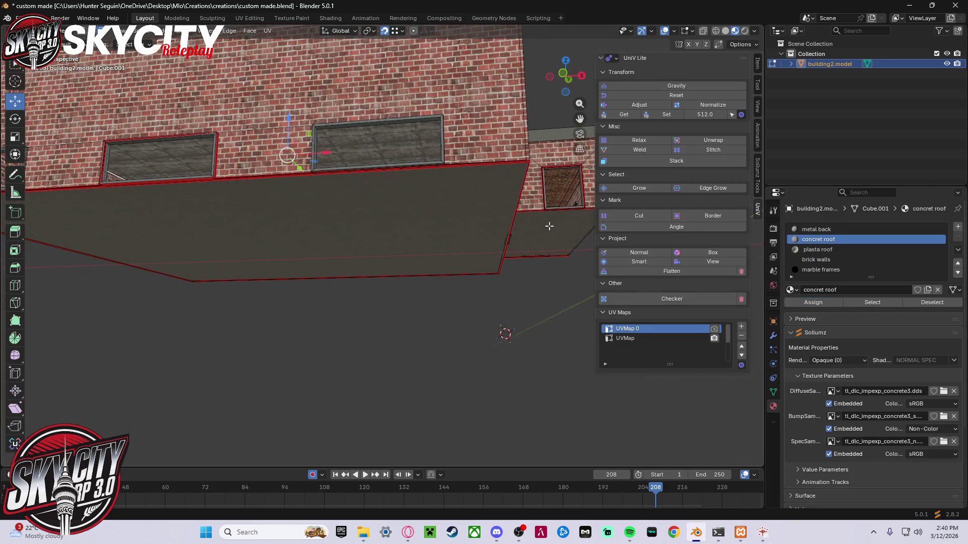
{"action": "left_click", "coordinate": [702, 250]}
{"action": "middle_click_drag", "start_coordinate": [387, 260], "coordinate": [418, 343]}
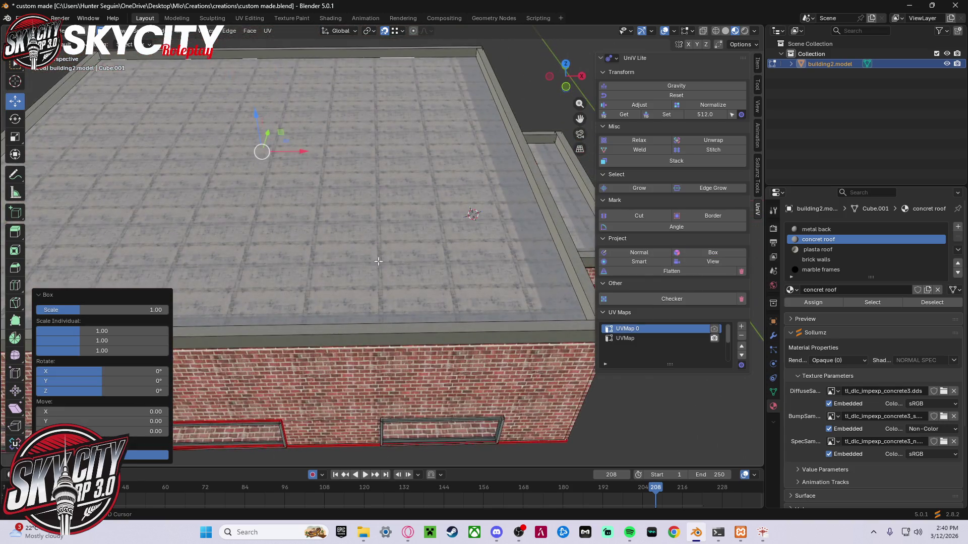
{"action": "left_click", "coordinate": [733, 252]}
- Scale the concrete roof UVs twice in UV Editing, checking the texture in the 3D view
{"action": "left_click", "coordinate": [241, 19]}
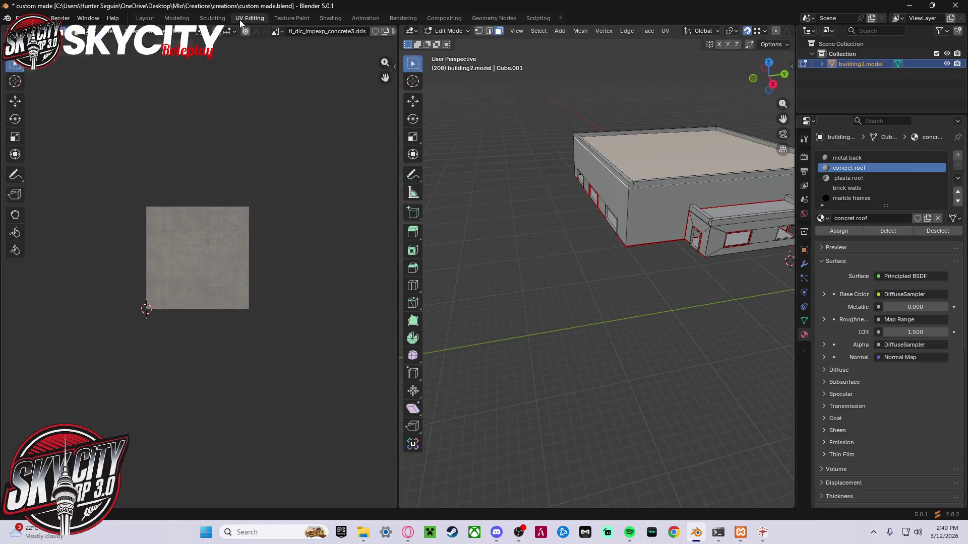
{"action": "key", "text": "s"}
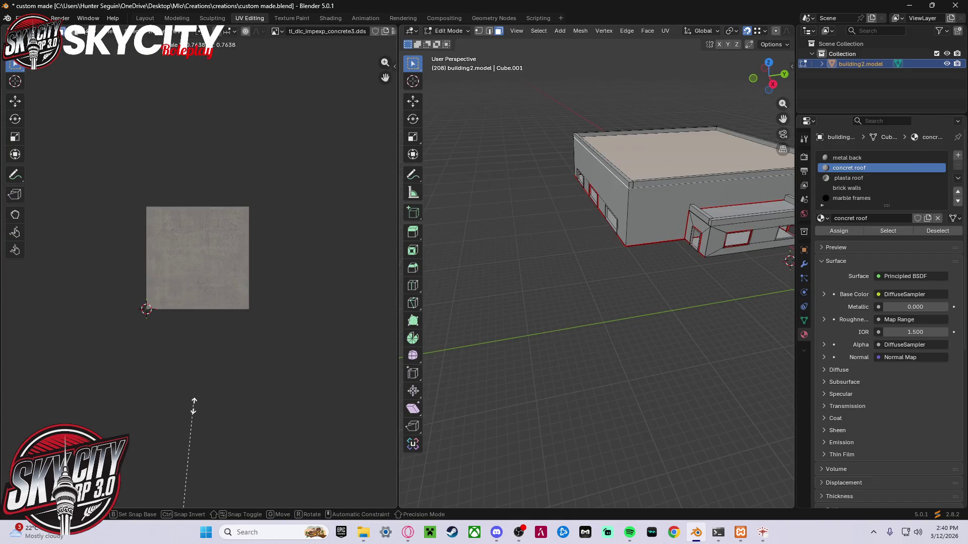
{"action": "left_click", "coordinate": [188, 443]}
{"action": "left_click", "coordinate": [145, 18]}
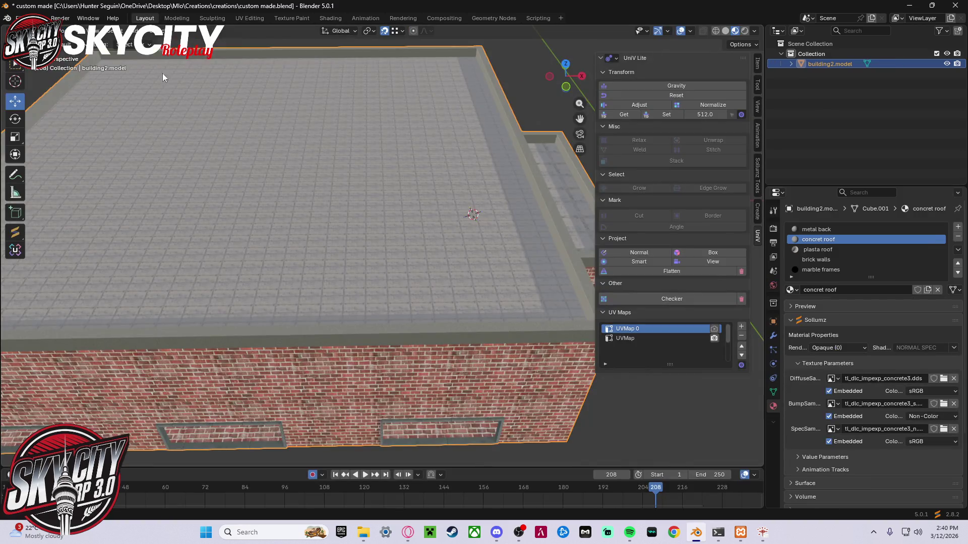
{"action": "scroll", "coordinate": [277, 209], "scroll_direction": "down", "scroll_amount": 5}
{"action": "left_click", "coordinate": [246, 18]}
{"action": "scroll", "coordinate": [275, 196], "scroll_direction": "down", "scroll_amount": 4}
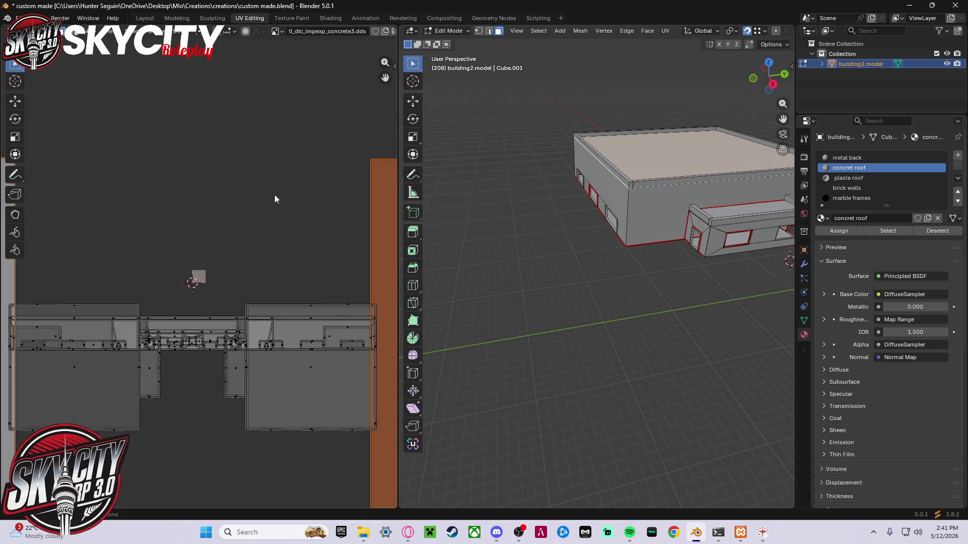
{"action": "key", "text": "s"}
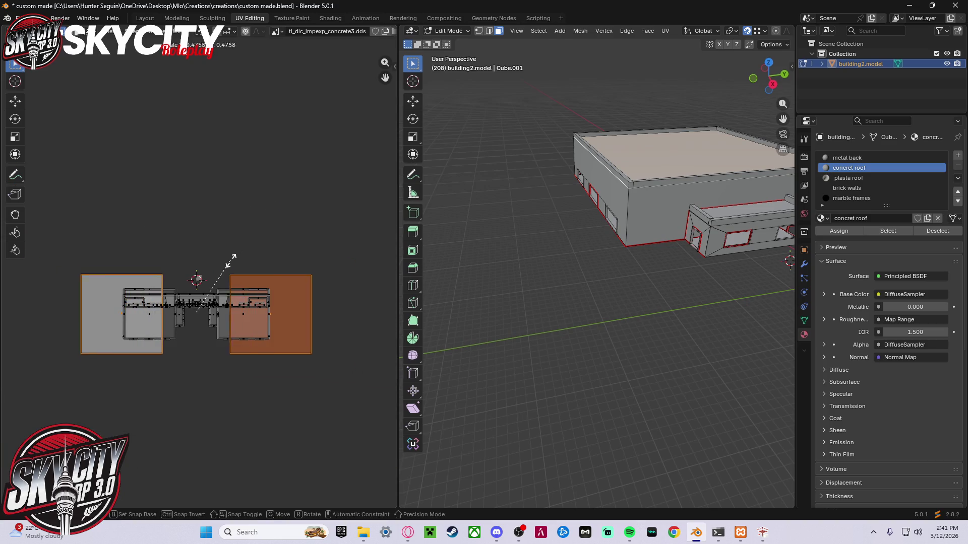
{"action": "left_click", "coordinate": [212, 276]}
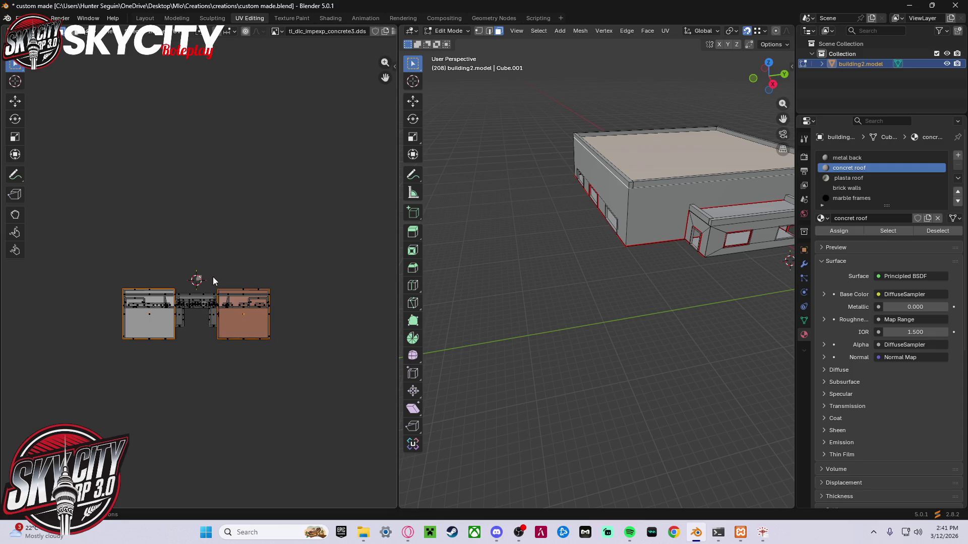
{"action": "left_click", "coordinate": [145, 18]}
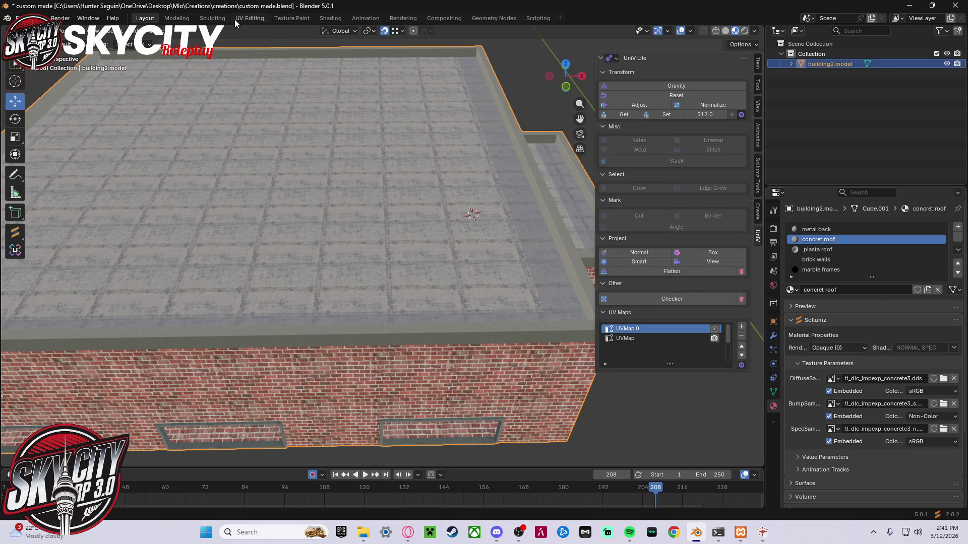
- Rescale the concrete UV islands twice more until the roof tiles evenly, then review it in Layout
{"action": "left_click", "coordinate": [249, 18]}
{"action": "key", "text": "s"}
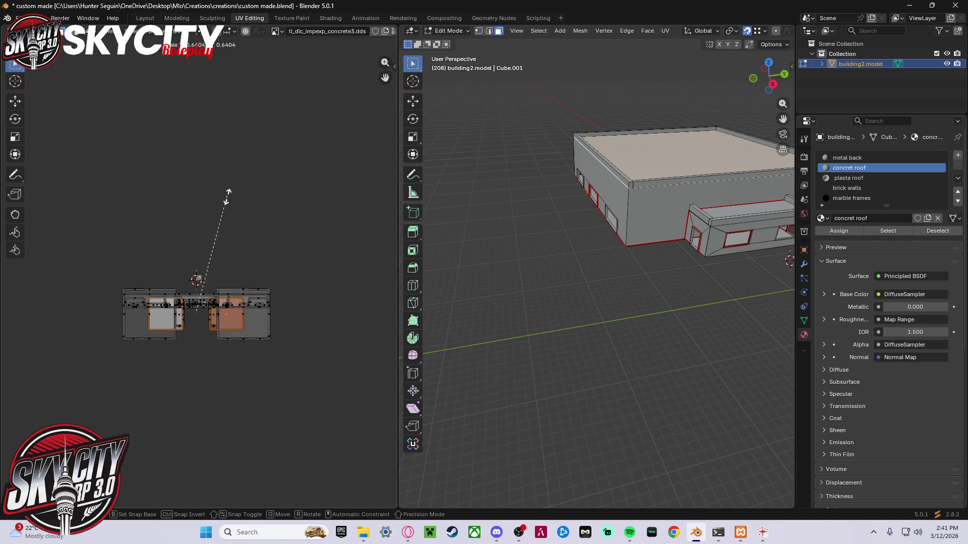
{"action": "left_click", "coordinate": [209, 146]}
{"action": "left_click", "coordinate": [146, 18]}
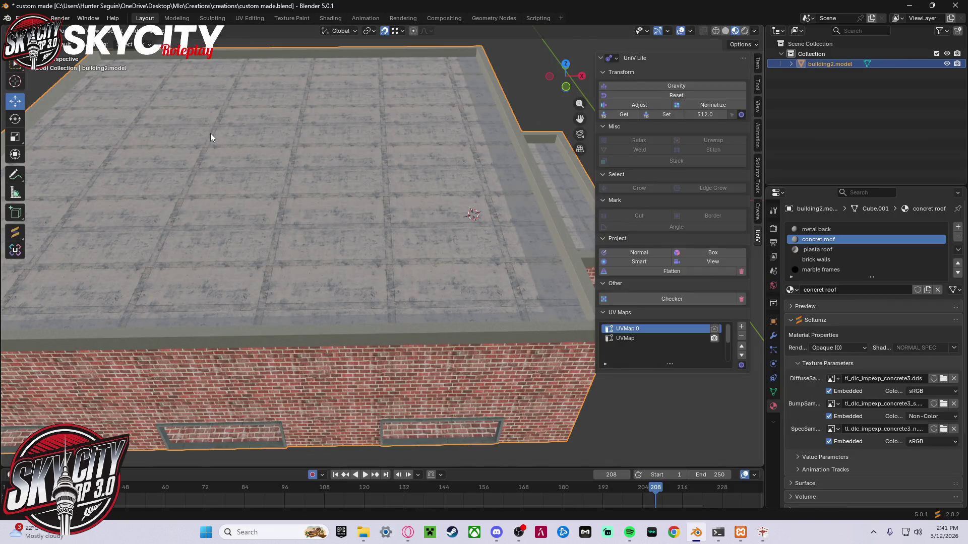
{"action": "left_click", "coordinate": [258, 19]}
{"action": "key", "text": "s"}
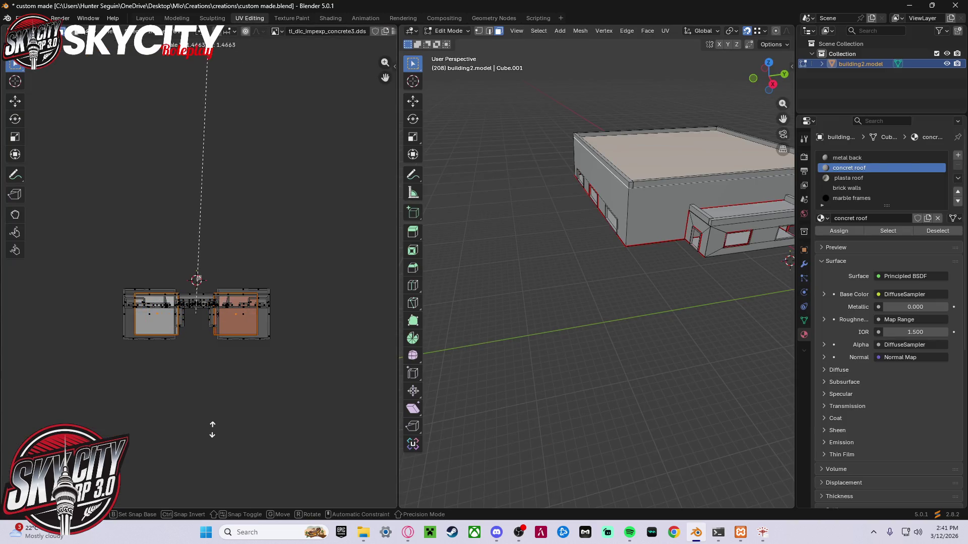
{"action": "left_click", "coordinate": [209, 424]}
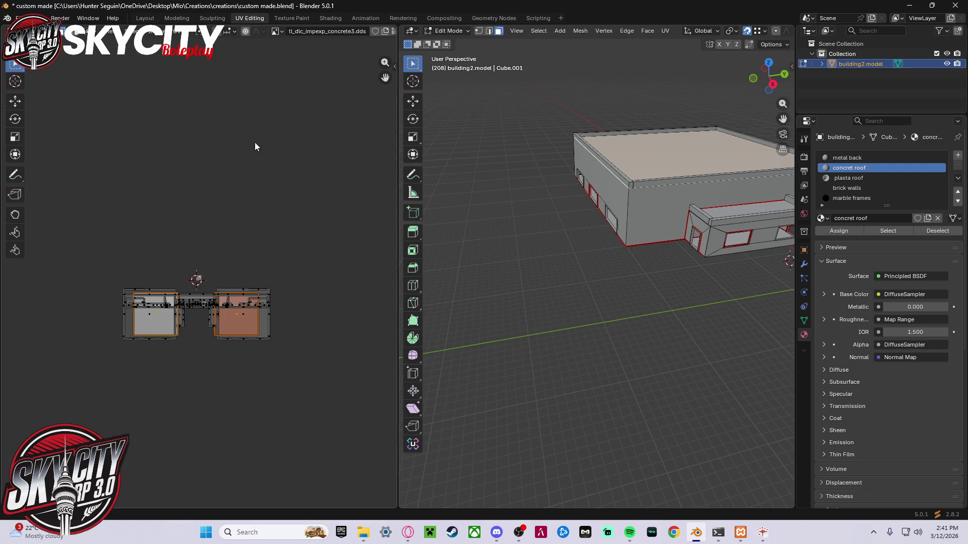
{"action": "left_click", "coordinate": [145, 18]}
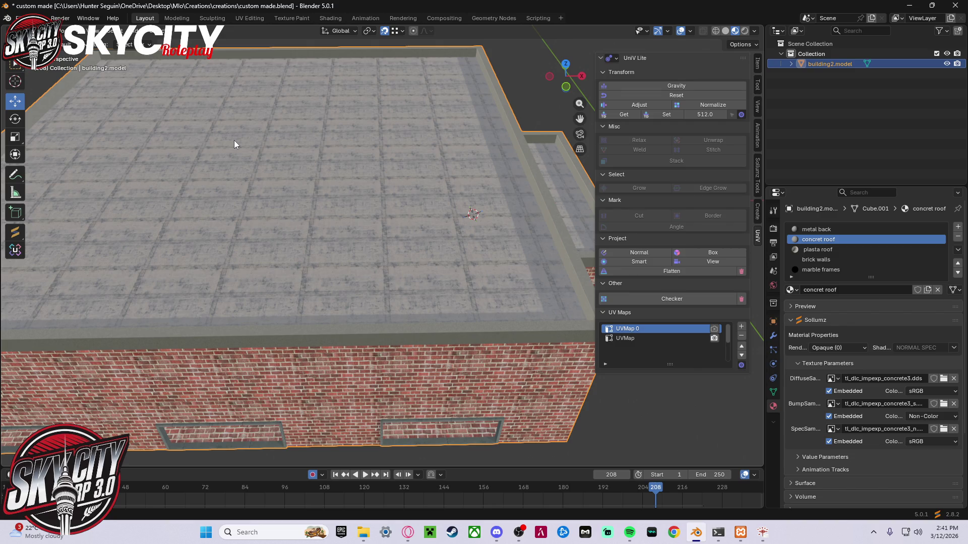
- Zoom out and orbit to look down onto the concrete roof
{"action": "scroll", "coordinate": [234, 140], "scroll_direction": "down", "scroll_amount": 5}
{"action": "mouse_move", "coordinate": [389, 180]}
{"action": "middle_mouse_down"}
{"action": "mouse_move", "coordinate": [381, 147]}
{"action": "mouse_move", "coordinate": [394, 133]}
{"action": "middle_mouse_up"}
{"action": "scroll", "coordinate": [373, 180], "scroll_direction": "up", "scroll_amount": 8}
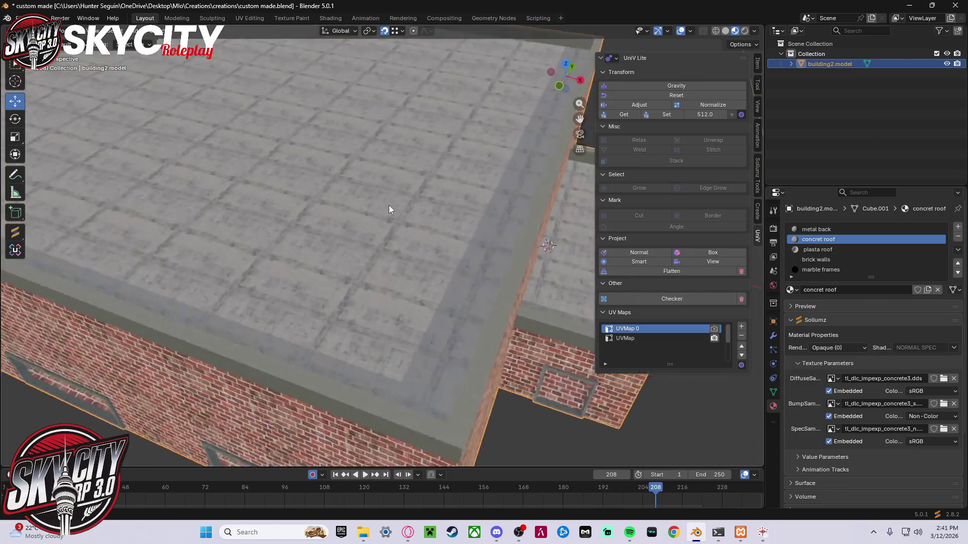
{"action": "scroll", "coordinate": [391, 217], "scroll_direction": "up", "scroll_amount": 3}
{"action": "mouse_move", "coordinate": [394, 225]}
{"action": "middle_mouse_down"}
{"action": "mouse_move", "coordinate": [411, 238]}
{"action": "mouse_move", "coordinate": [397, 154]}
{"action": "middle_mouse_up"}
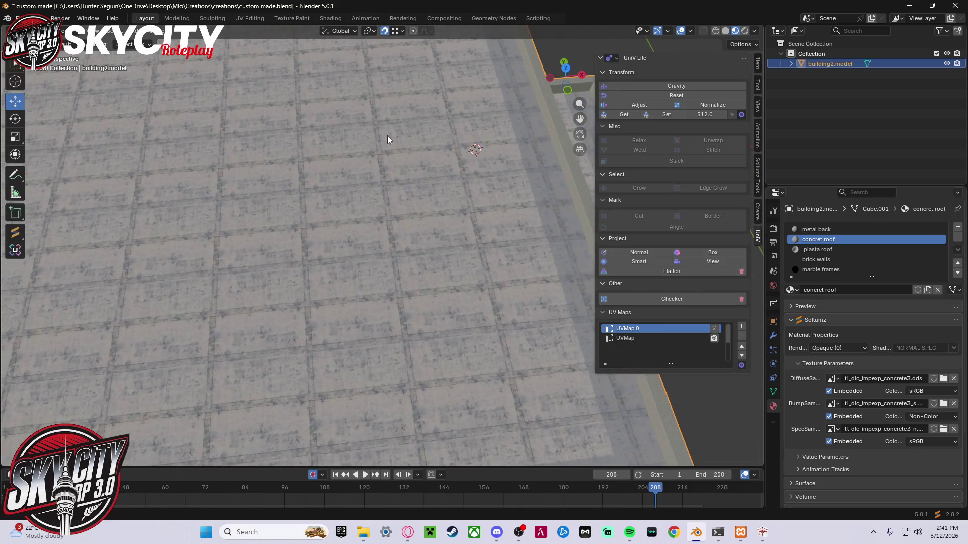
- Scale the roof's UV islands up slightly in UV Editing, then go back to Layout
{"action": "left_click", "coordinate": [256, 18]}
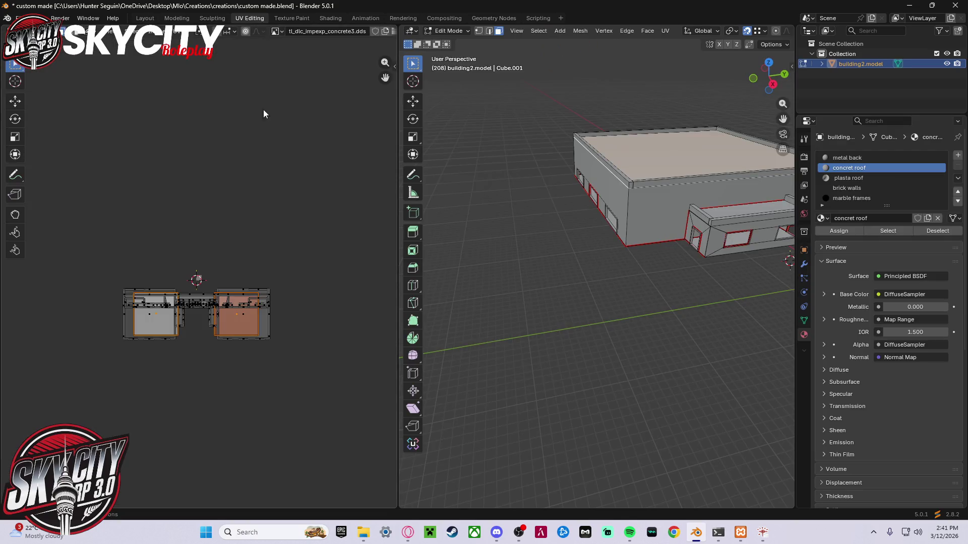
{"action": "key", "text": "s"}
{"action": "left_click", "coordinate": [259, 167]}
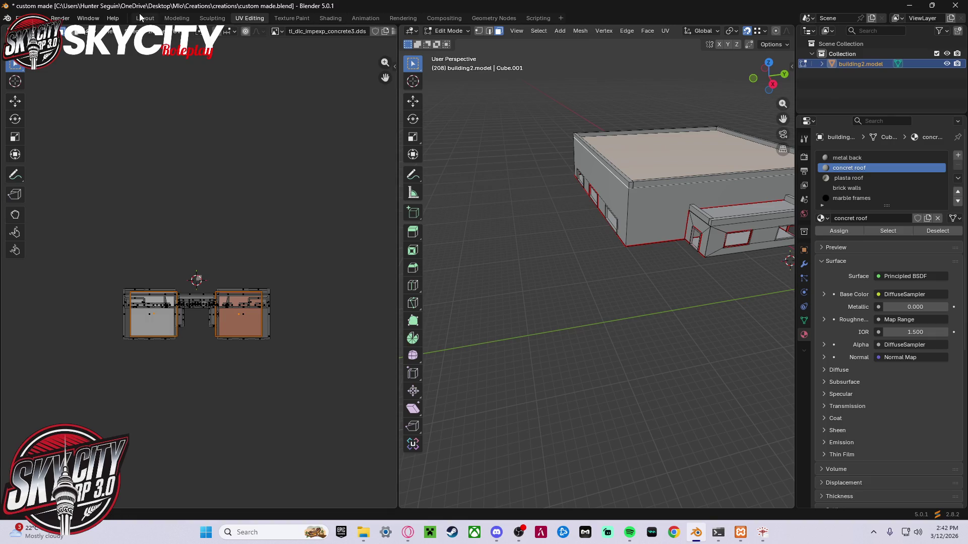
{"action": "left_click", "coordinate": [143, 18]}
- Orbit to inspect the building's front, the windowed side wall and a brick wall
{"action": "scroll", "coordinate": [227, 142], "scroll_direction": "down", "scroll_amount": 2}
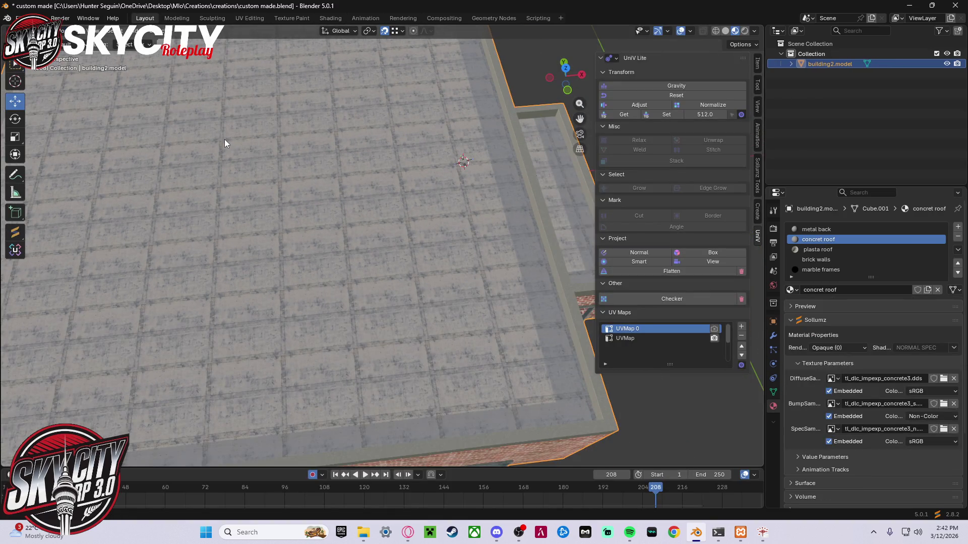
{"action": "scroll", "coordinate": [262, 157], "scroll_direction": "up", "scroll_amount": 2}
{"action": "scroll", "coordinate": [285, 162], "scroll_direction": "down", "scroll_amount": 3}
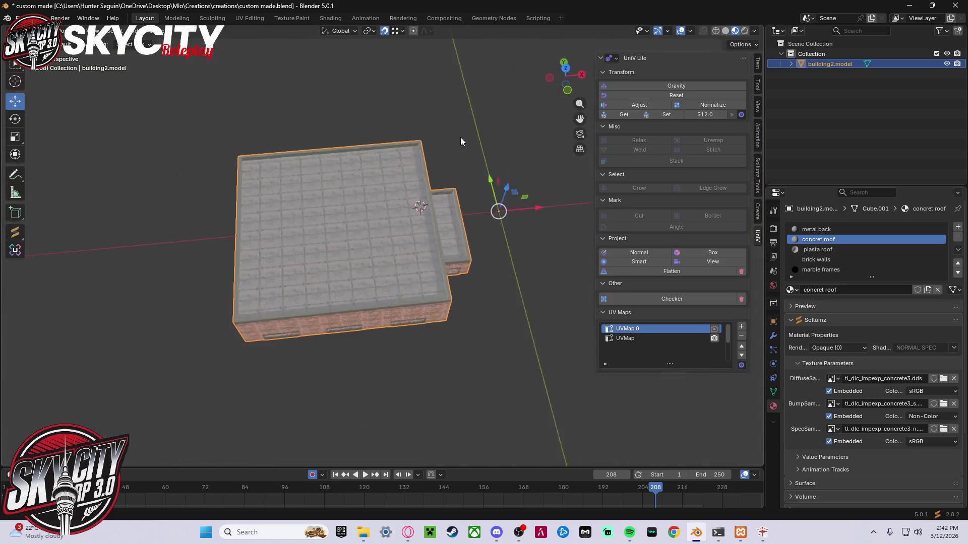
{"action": "scroll", "coordinate": [409, 216], "scroll_direction": "down", "scroll_amount": 5}
{"action": "mouse_move", "coordinate": [410, 223]}
{"action": "middle_mouse_down"}
{"action": "mouse_move", "coordinate": [404, 168]}
{"action": "mouse_move", "coordinate": [416, 148]}
{"action": "middle_mouse_up"}
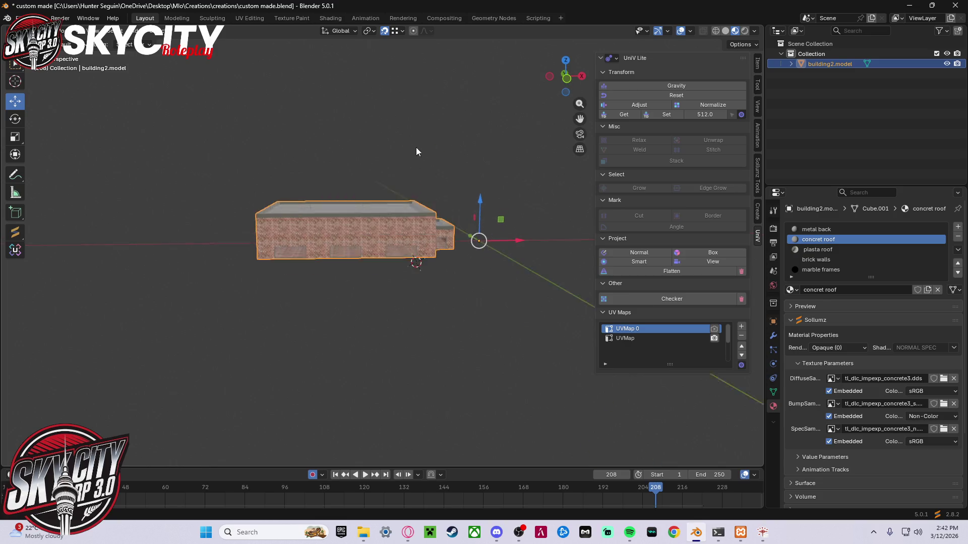
{"action": "scroll", "coordinate": [428, 204], "scroll_direction": "up", "scroll_amount": 8}
{"action": "mouse_move", "coordinate": [431, 223]}
{"action": "middle_mouse_down"}
{"action": "mouse_move", "coordinate": [371, 234]}
{"action": "mouse_move", "coordinate": [210, 231]}
{"action": "mouse_move", "coordinate": [328, 230]}
{"action": "mouse_move", "coordinate": [276, 229]}
{"action": "middle_mouse_up"}
{"action": "scroll", "coordinate": [328, 230], "scroll_direction": "down", "scroll_amount": 8}
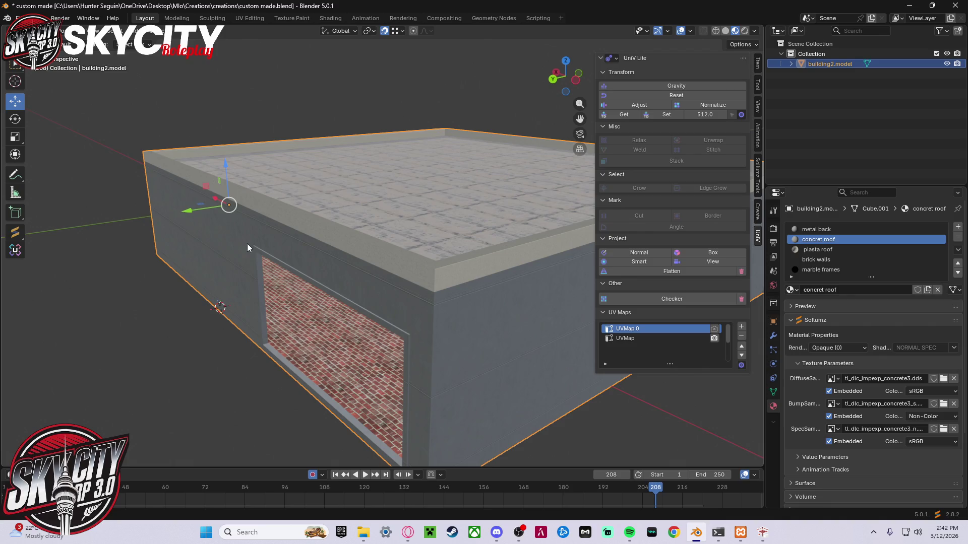
{"action": "scroll", "coordinate": [323, 280], "scroll_direction": "up", "scroll_amount": 10}
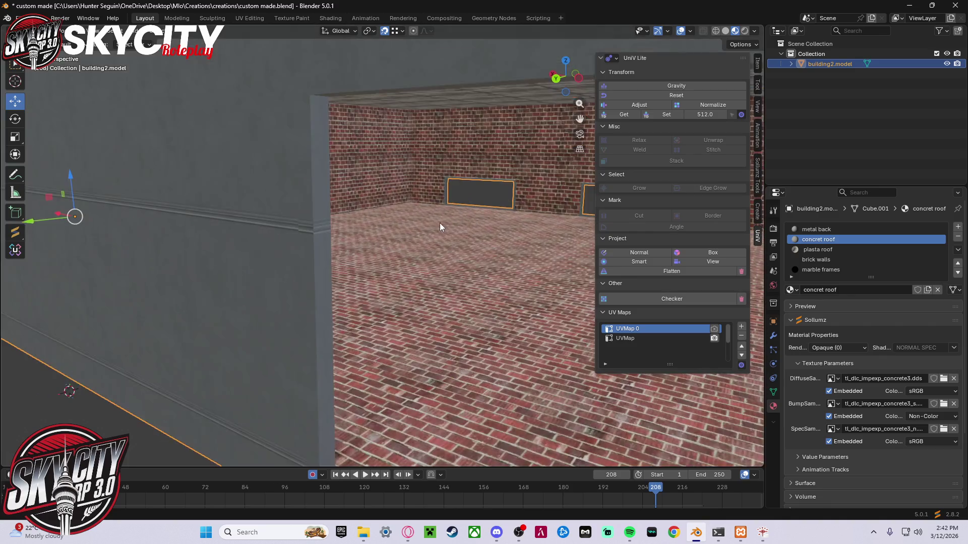
{"action": "mouse_move", "coordinate": [440, 227]}
{"action": "middle_mouse_down"}
{"action": "mouse_move", "coordinate": [343, 211]}
{"action": "mouse_move", "coordinate": [371, 222]}
{"action": "mouse_move", "coordinate": [506, 222]}
{"action": "mouse_move", "coordinate": [507, 206]}
{"action": "middle_mouse_up"}
- Orbit around to the side annex, reselect building2.model and toggle the UV tools panel
{"action": "left_click", "coordinate": [495, 379]}
{"action": "scroll", "coordinate": [383, 276], "scroll_direction": "down", "scroll_amount": 6}
{"action": "middle_click_drag", "start_coordinate": [383, 276], "coordinate": [438, 268]}
{"action": "scroll", "coordinate": [383, 259], "scroll_direction": "up", "scroll_amount": 6}
{"action": "middle_click_drag", "start_coordinate": [453, 260], "coordinate": [383, 258]}
{"action": "left_click", "coordinate": [784, 64]}
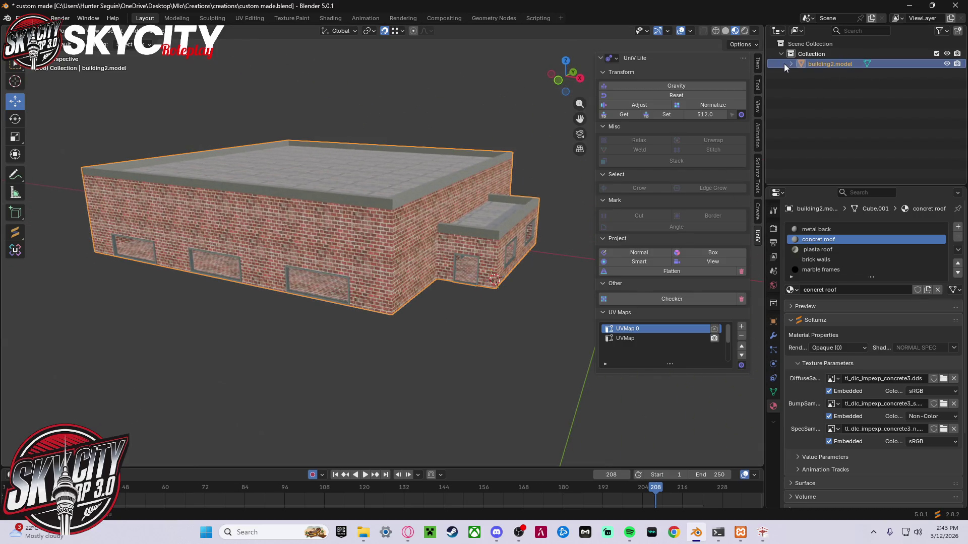
{"action": "left_click", "coordinate": [600, 60]}
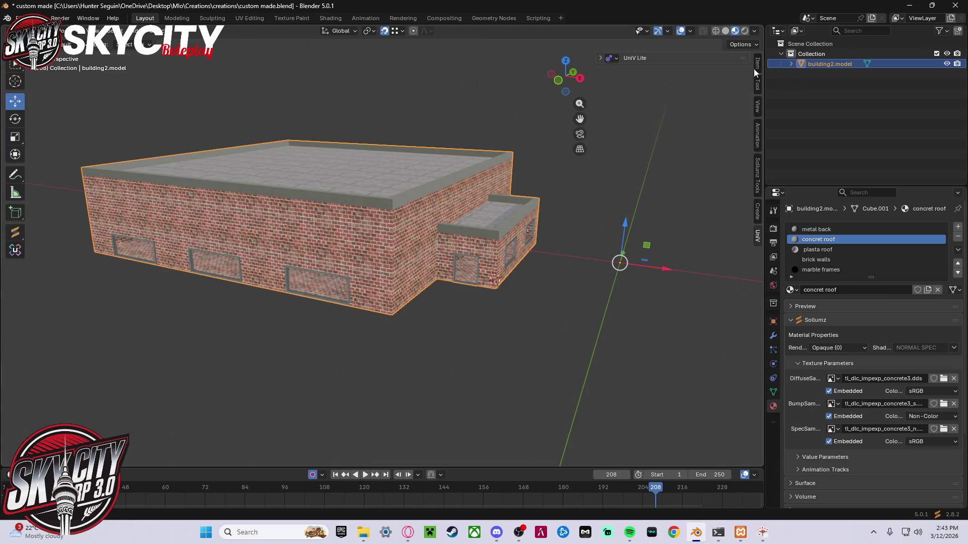
{"action": "left_click", "coordinate": [705, 62]}
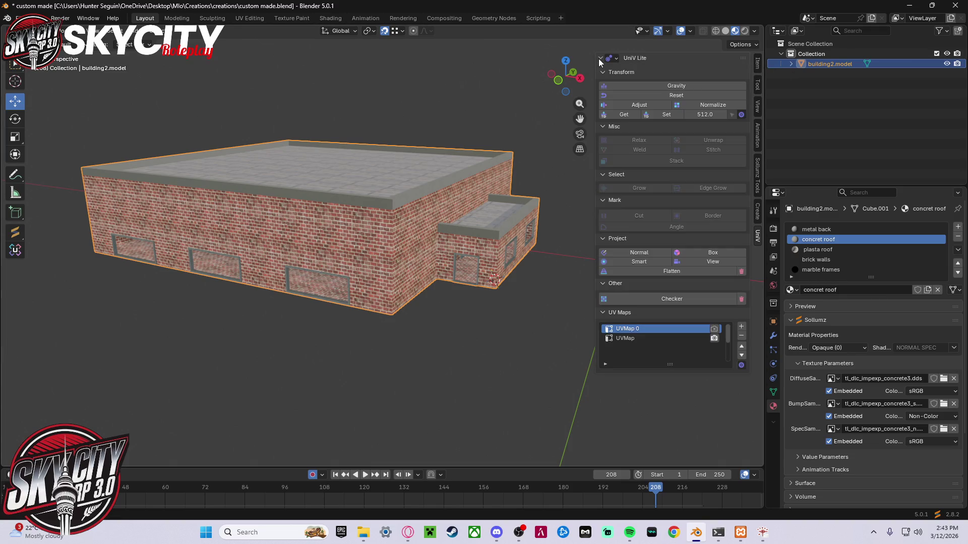
- Switch the sidebar to Sollumz tools with shader tools collapsed, and orbit over the roof
{"action": "left_click", "coordinate": [760, 177]}
{"action": "left_click", "coordinate": [604, 173]}
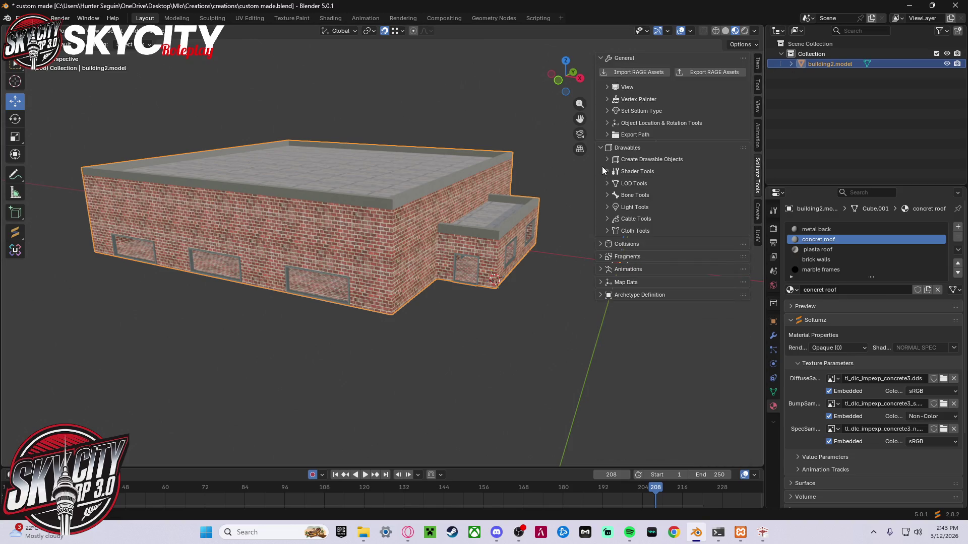
{"action": "mouse_move", "coordinate": [467, 174]}
{"action": "middle_mouse_down"}
{"action": "mouse_move", "coordinate": [466, 242]}
{"action": "mouse_move", "coordinate": [492, 298]}
{"action": "mouse_move", "coordinate": [490, 222]}
{"action": "middle_mouse_up"}
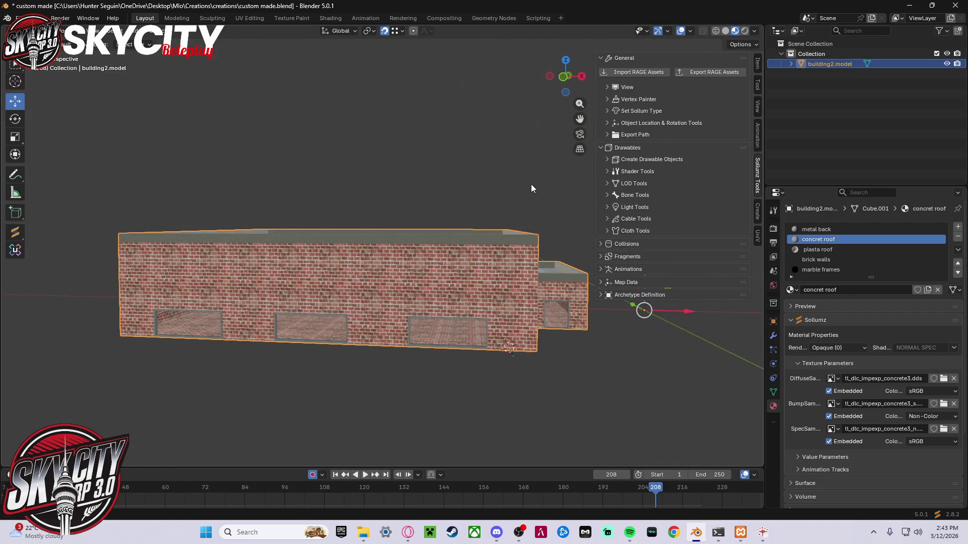
{"action": "left_click", "coordinate": [10, 64]}
{"action": "mouse_move", "coordinate": [254, 137]}
{"action": "middle_mouse_down", "text": "shift"}
{"action": "mouse_move", "coordinate": [210, 145]}
{"action": "mouse_move", "coordinate": [233, 141]}
{"action": "middle_mouse_up", "text": "shift"}
{"action": "left_click", "coordinate": [16, 81]}
{"action": "mouse_move", "coordinate": [407, 126]}
{"action": "middle_mouse_down"}
{"action": "mouse_move", "coordinate": [295, 164]}
{"action": "mouse_move", "coordinate": [495, 422]}
{"action": "middle_mouse_up"}
{"action": "scroll", "coordinate": [475, 404], "scroll_direction": "up", "scroll_amount": 5}
{"action": "scroll", "coordinate": [464, 406], "scroll_direction": "down", "scroll_amount": 5}
- Expand Create Drawable Objects, widen the sidebar and convert building2.model to a drawable
{"action": "key", "text": "w"}
{"action": "mouse_move", "coordinate": [249, 198]}
{"action": "middle_mouse_down"}
{"action": "mouse_move", "coordinate": [397, 116]}
{"action": "mouse_move", "coordinate": [484, 193]}
{"action": "middle_mouse_up"}
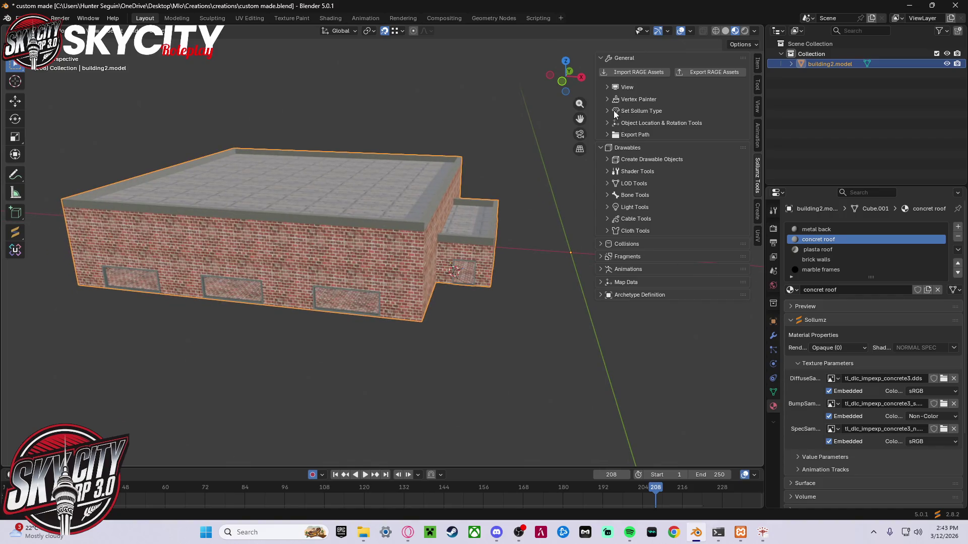
{"action": "left_click", "coordinate": [606, 160]}
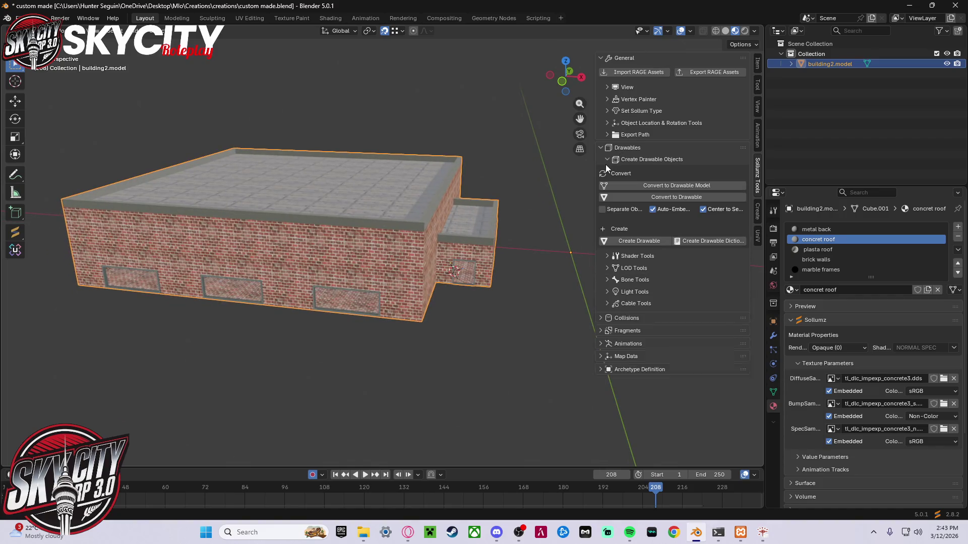
{"action": "mouse_move", "coordinate": [594, 129]}
{"action": "left_mouse_down"}
{"action": "mouse_move", "coordinate": [505, 116]}
{"action": "mouse_move", "coordinate": [528, 108]}
{"action": "left_mouse_up"}
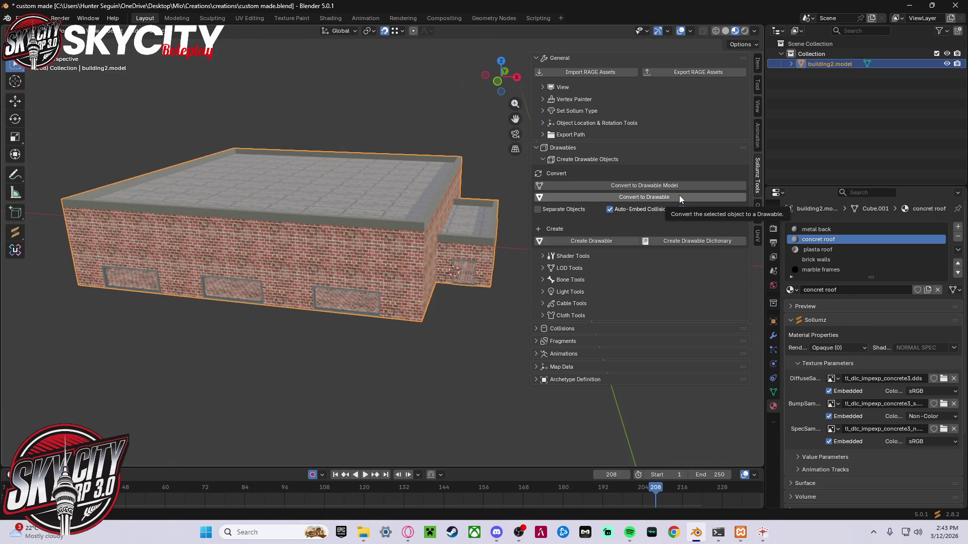
{"action": "left_click", "coordinate": [679, 196]}
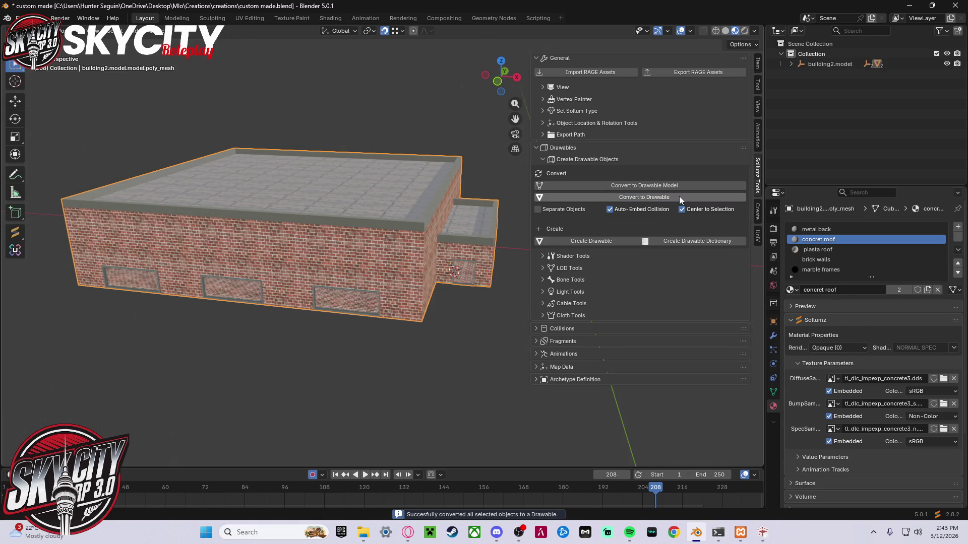
- Select the collision poly_mesh under building2.model.col and strip its material slots
{"action": "left_click", "coordinate": [788, 64]}
{"action": "left_click", "coordinate": [797, 74]}
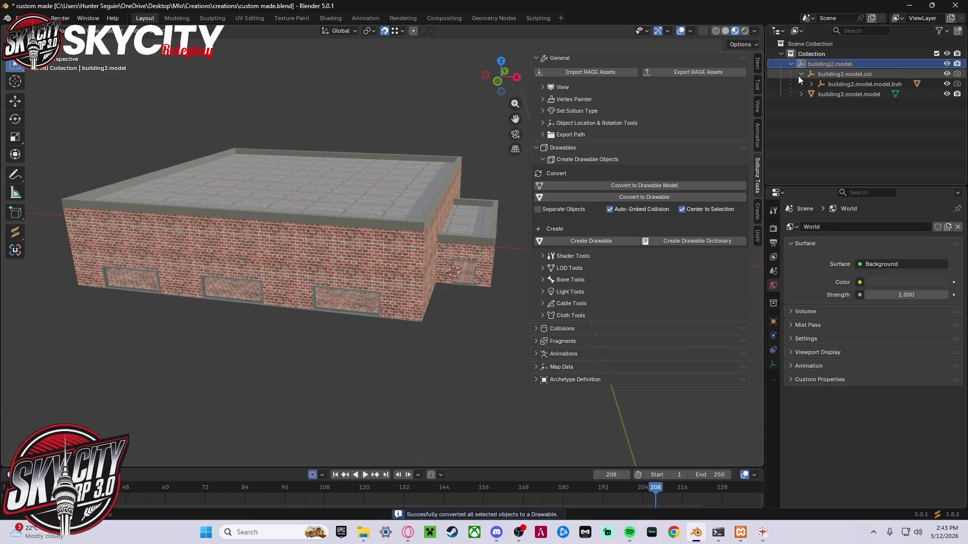
{"action": "left_click", "coordinate": [812, 84]}
{"action": "left_click", "coordinate": [821, 94]}
{"action": "left_click", "coordinate": [847, 95]}
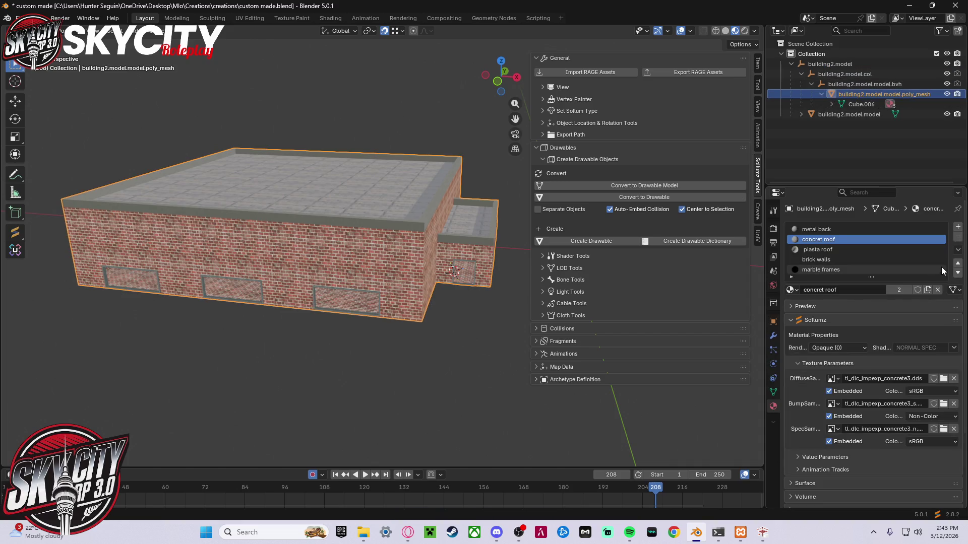
{"action": "left_click", "coordinate": [958, 238]}
{"action": "left_click", "coordinate": [958, 238]}
{"action": "left_click", "coordinate": [958, 238]}
{"action": "left_click", "coordinate": [958, 238]}
{"action": "left_click", "coordinate": [958, 238]}
- Give the poly_mesh the Default collision material and apply General (Default) flags to it and the bvh
{"action": "mouse_move", "coordinate": [486, 288]}
{"action": "middle_mouse_down"}
{"action": "mouse_move", "coordinate": [411, 312]}
{"action": "mouse_move", "coordinate": [795, 162]}
{"action": "middle_mouse_up"}
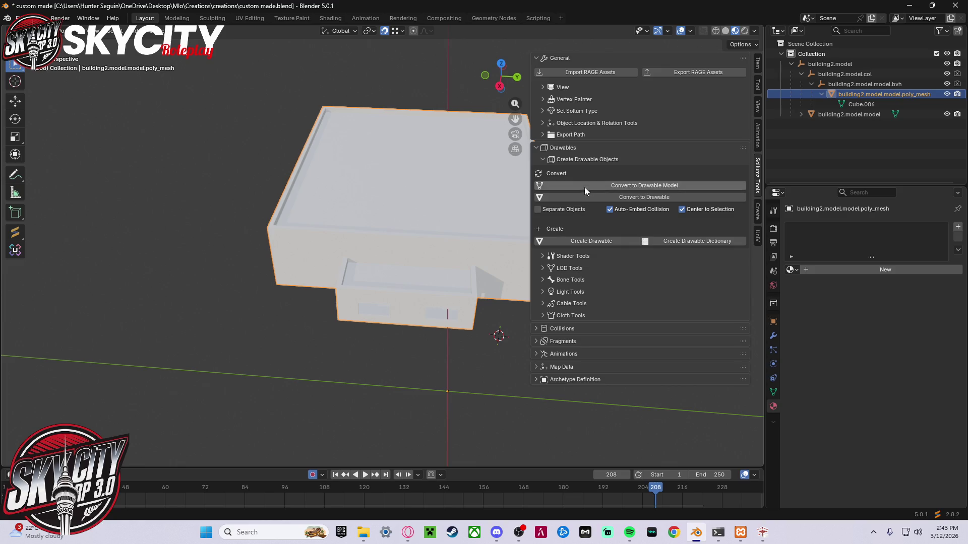
{"action": "left_click", "coordinate": [539, 158]}
{"action": "left_click", "coordinate": [538, 245]}
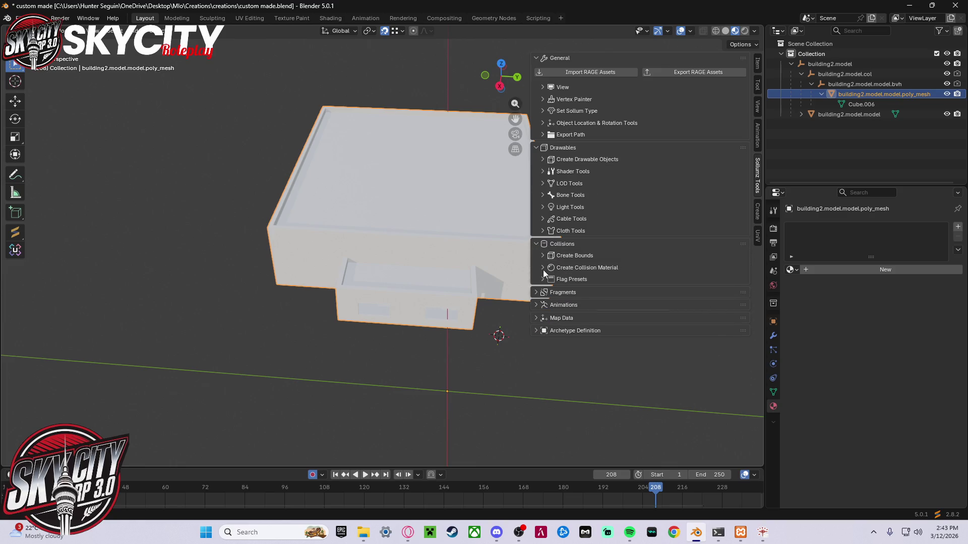
{"action": "left_click", "coordinate": [542, 268]}
{"action": "left_click", "coordinate": [622, 341]}
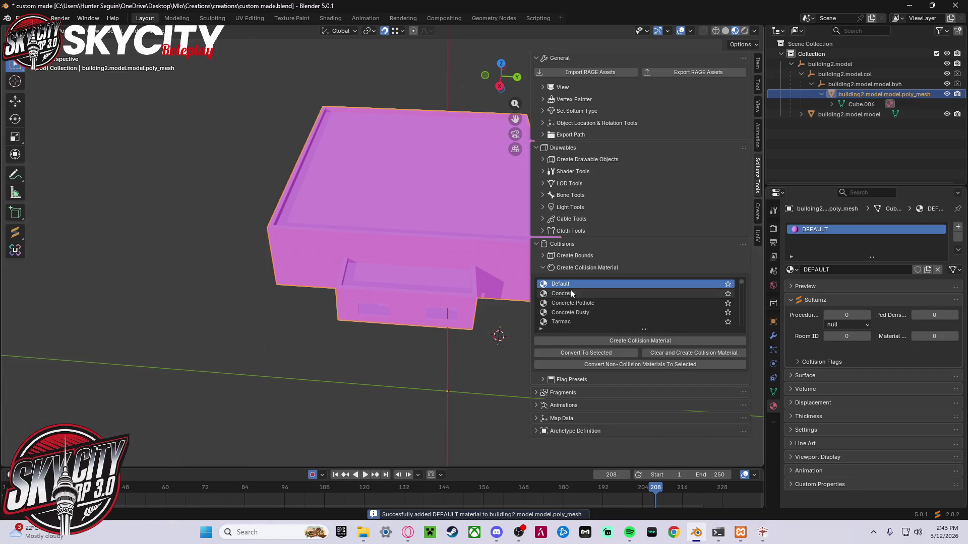
{"action": "left_click", "coordinate": [547, 379]}
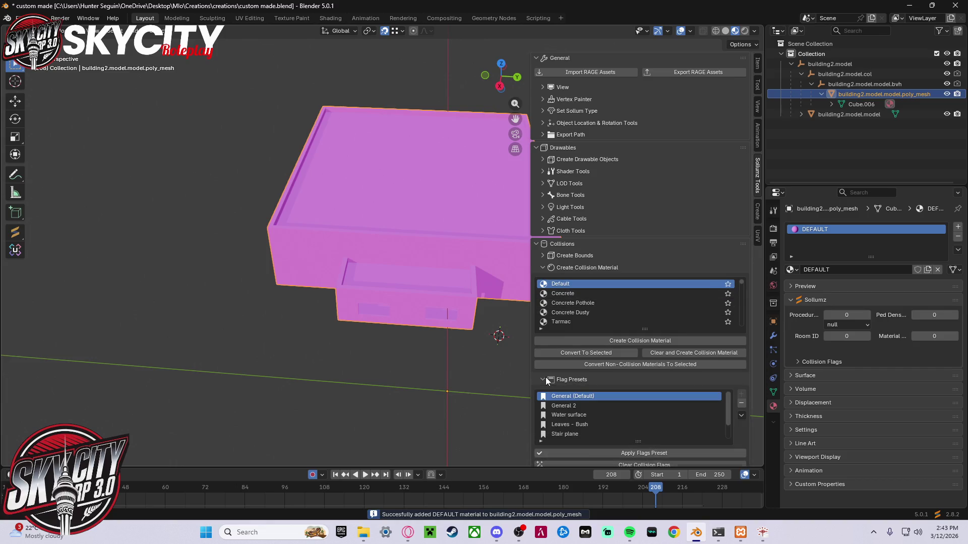
{"action": "left_click", "coordinate": [598, 455]}
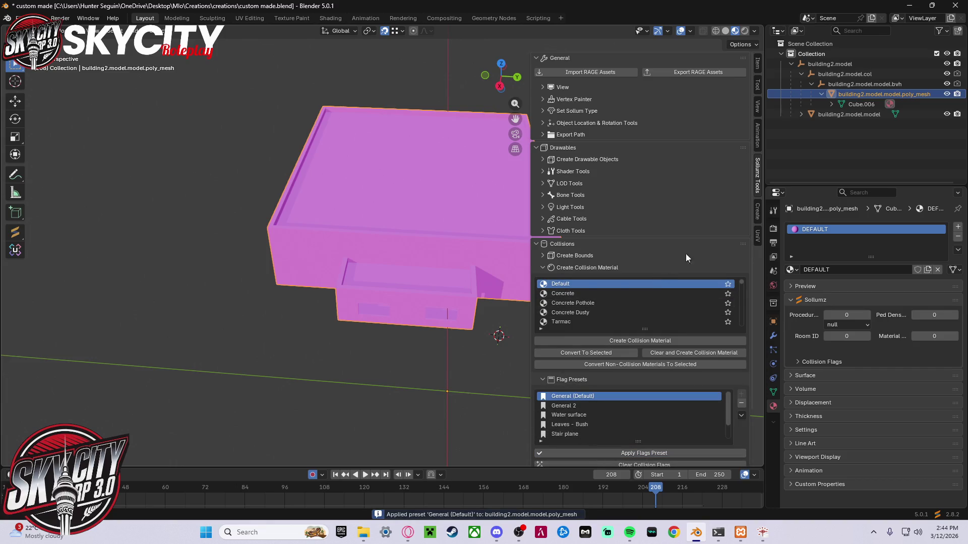
{"action": "left_click", "coordinate": [874, 84]}
{"action": "left_click", "coordinate": [609, 454]}
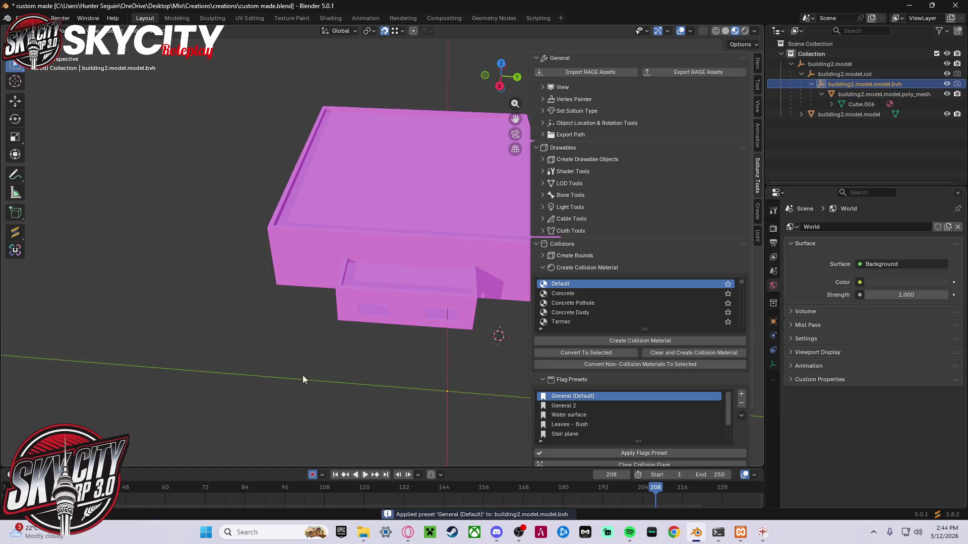
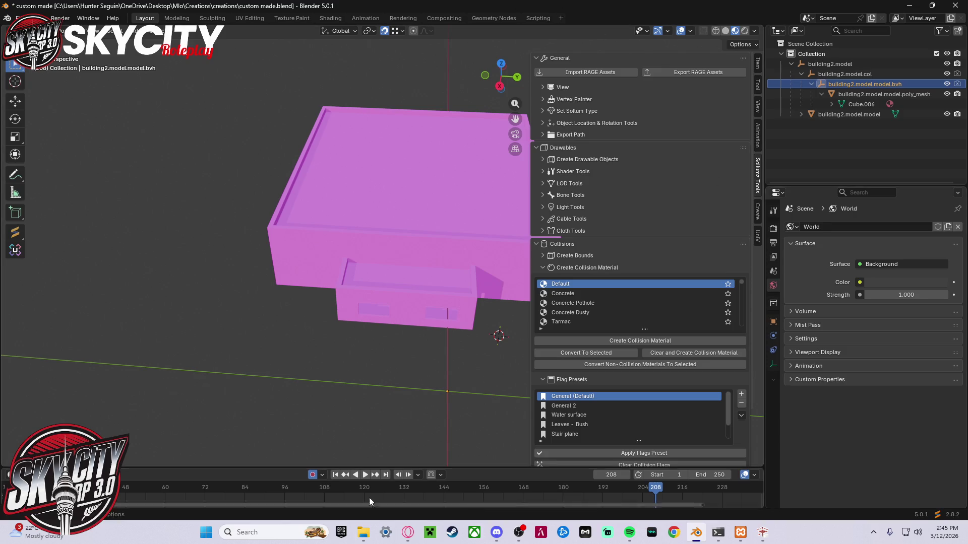
- Collapse the Flag Presets, Collision Material and Bound Creation panels and expand Archetype Definition
{"action": "left_click", "coordinate": [547, 383]}
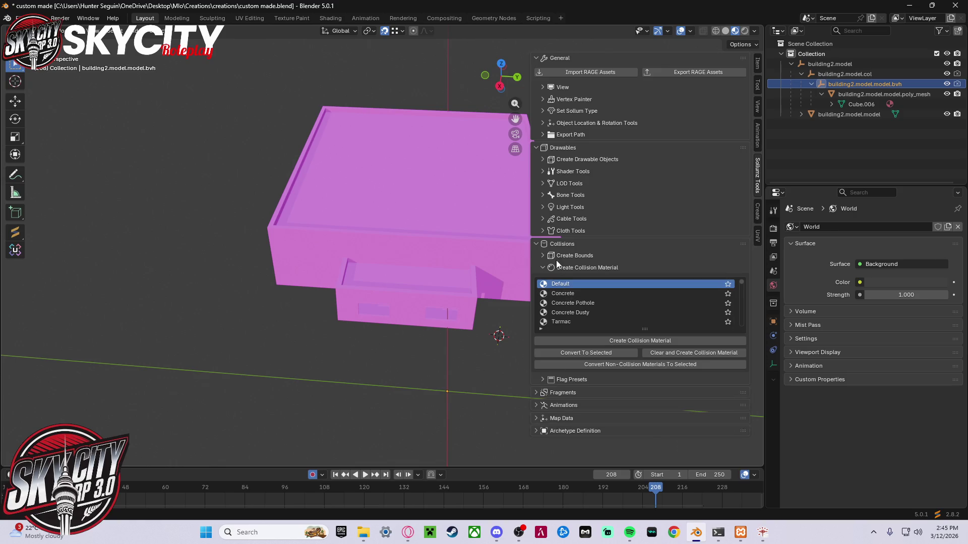
{"action": "left_click", "coordinate": [548, 271]}
{"action": "left_click", "coordinate": [567, 257]}
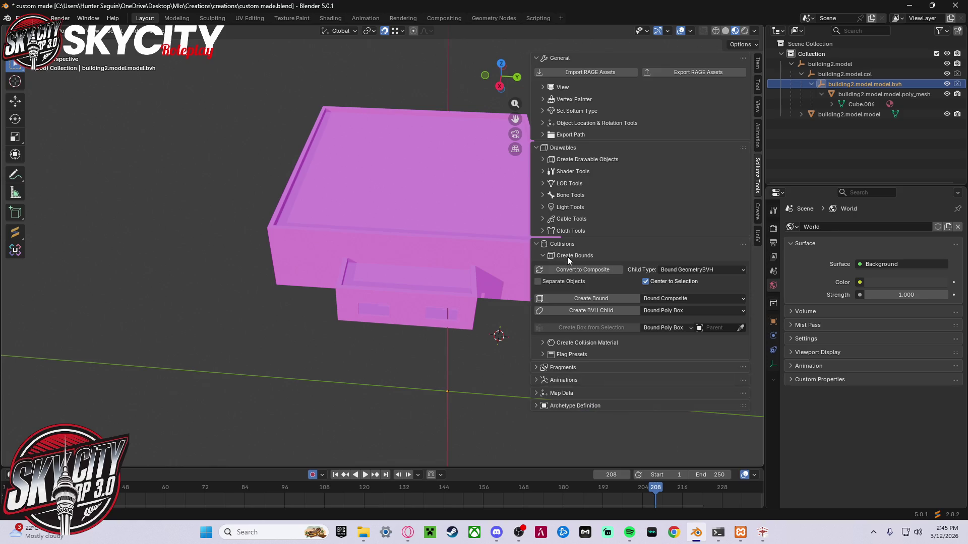
{"action": "left_click", "coordinate": [574, 256]}
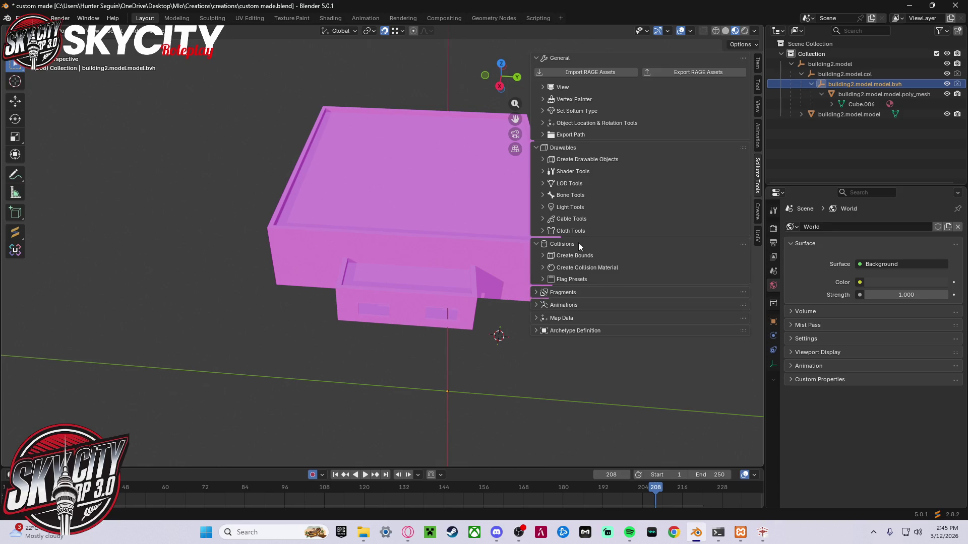
{"action": "left_click", "coordinate": [562, 333]}
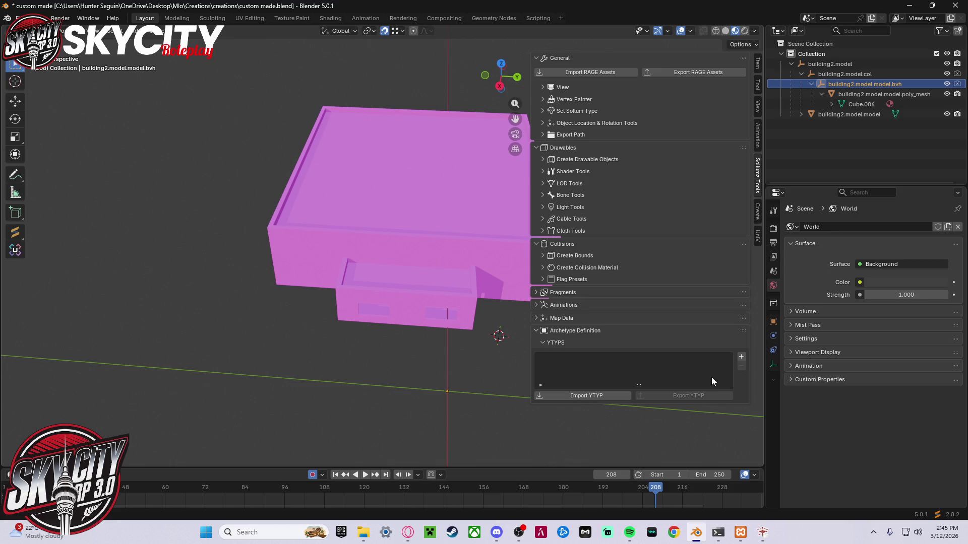
- Add a new YTYP entry to the archetype definition and name it building2
{"action": "left_click", "coordinate": [742, 357]}
{"action": "double_click", "coordinate": [560, 359]}
{"action": "type", "text": "buil"}
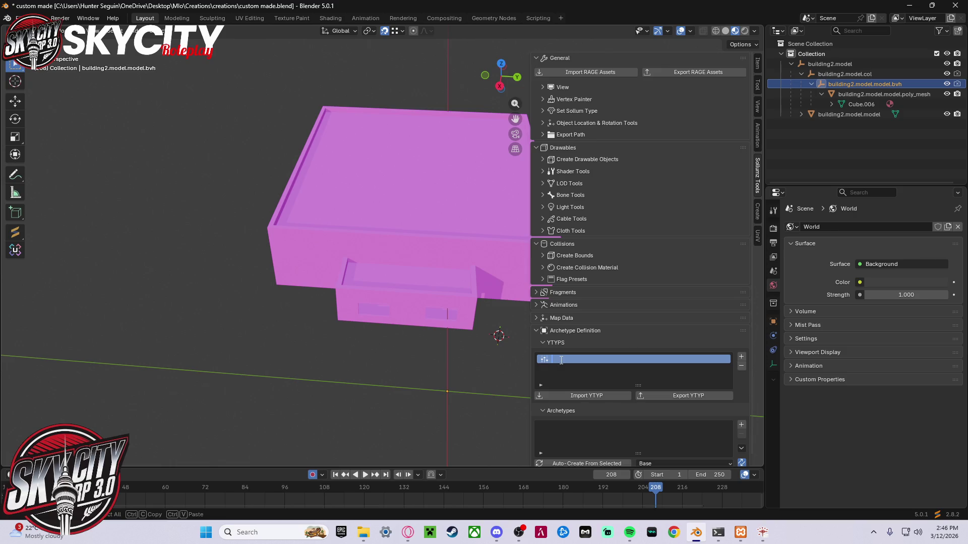
{"action": "type", "text": "ding21"}
{"action": "key", "text": "Return"}
{"action": "scroll", "coordinate": [665, 328], "scroll_direction": "down", "scroll_amount": 1}
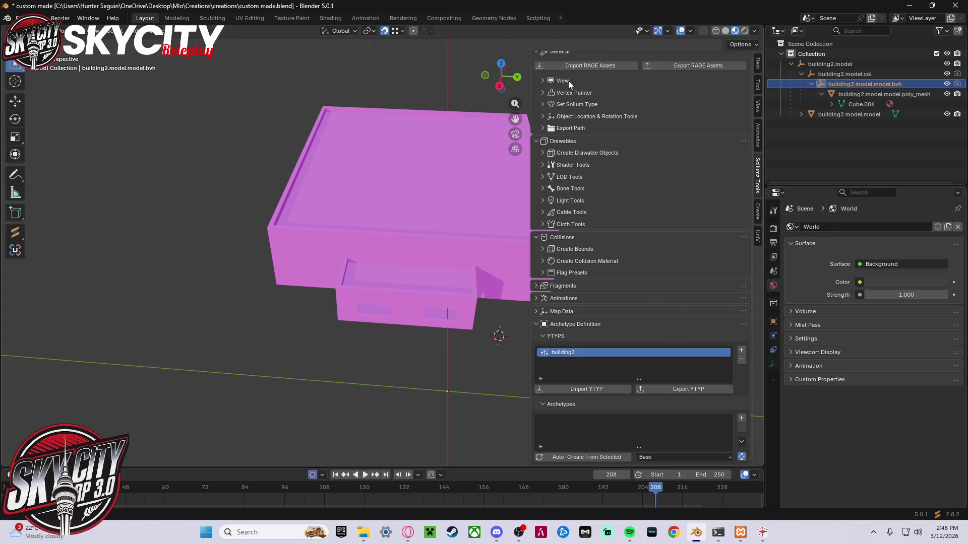
{"action": "scroll", "coordinate": [637, 163], "scroll_direction": "up", "scroll_amount": 1}
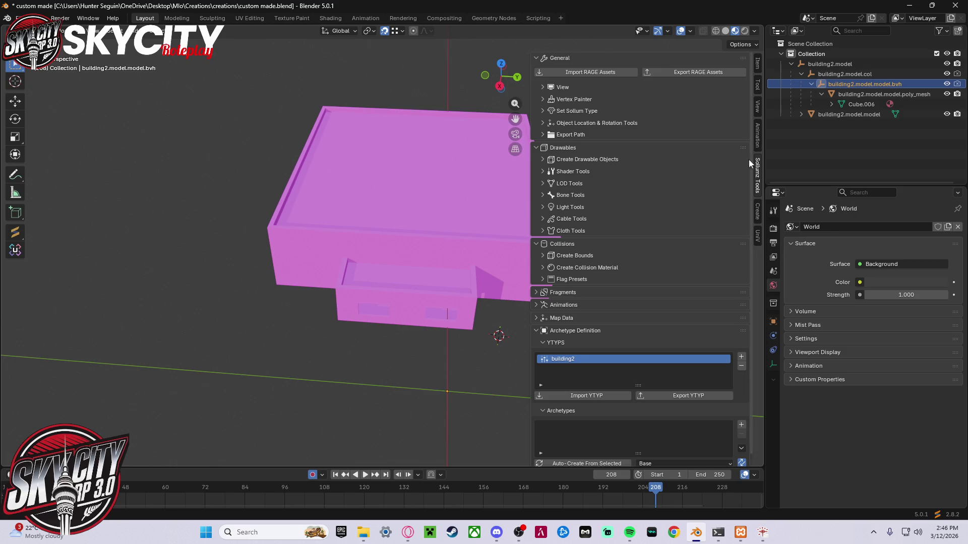
- Select the building2.model object in the Outliner
{"action": "left_click", "coordinate": [801, 74]}
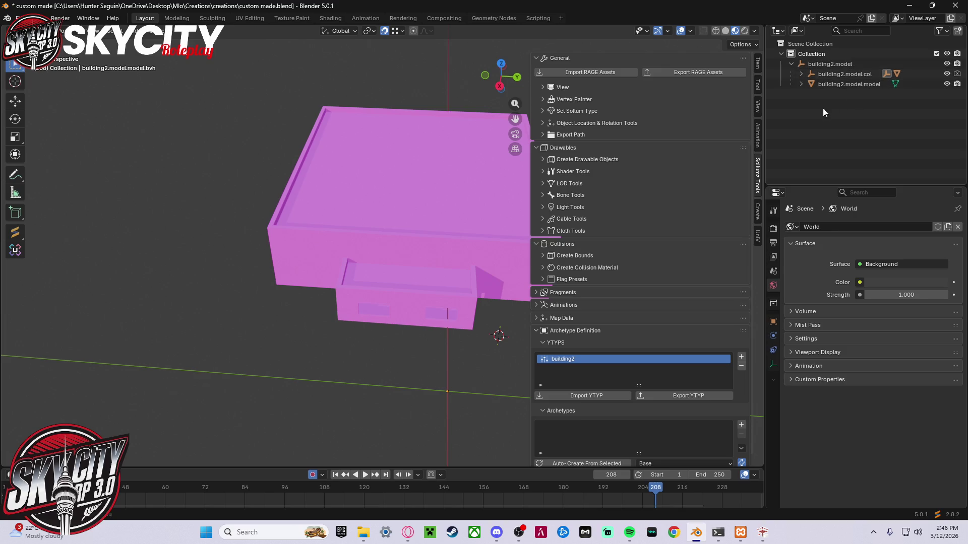
{"action": "left_click", "coordinate": [818, 64]}
{"action": "mouse_move", "coordinate": [441, 233]}
{"action": "middle_mouse_down"}
{"action": "mouse_move", "coordinate": [458, 215]}
{"action": "mouse_move", "coordinate": [449, 219]}
{"action": "middle_mouse_up"}
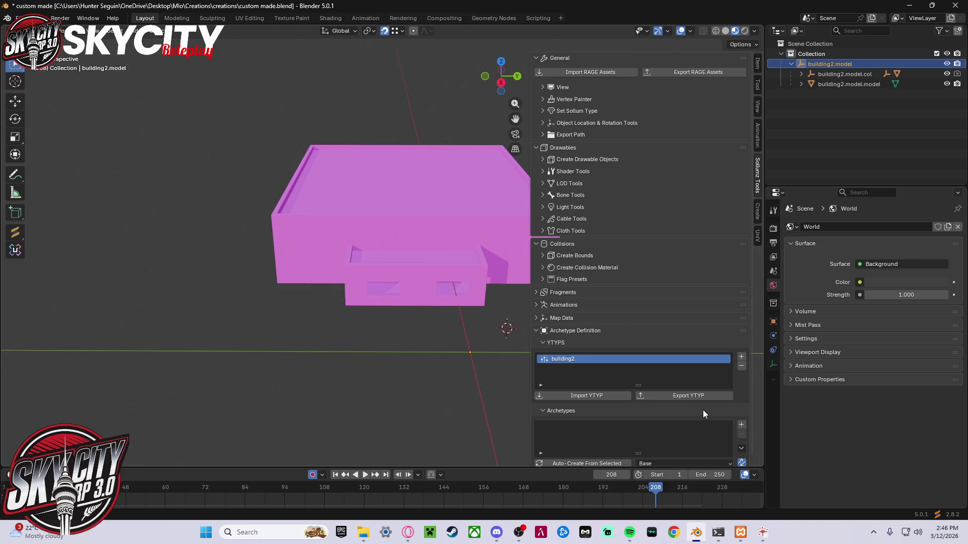
{"action": "key", "text": "alt+Tab"}
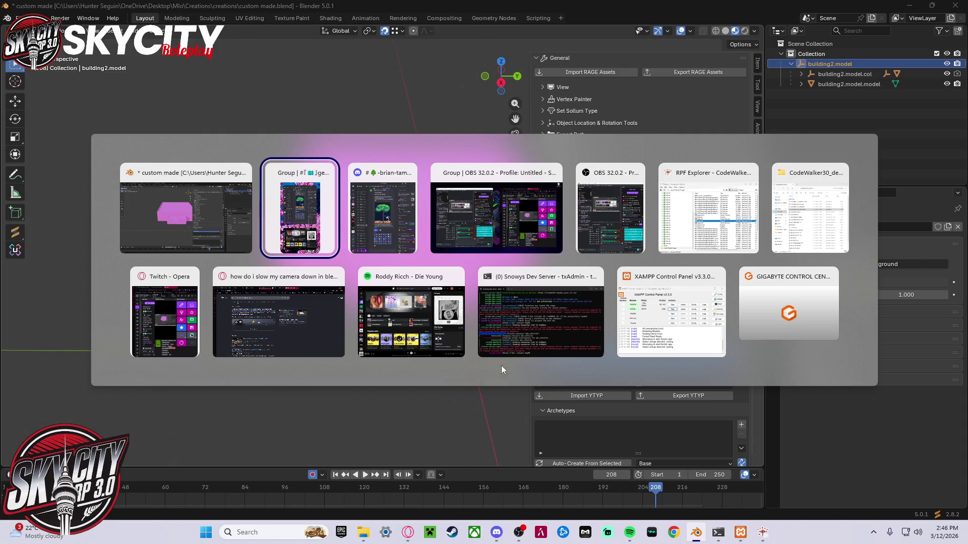
- Open the YouTube MLO tutorial in Opera and play it from around 40:52
{"action": "left_click", "coordinate": [279, 312]}
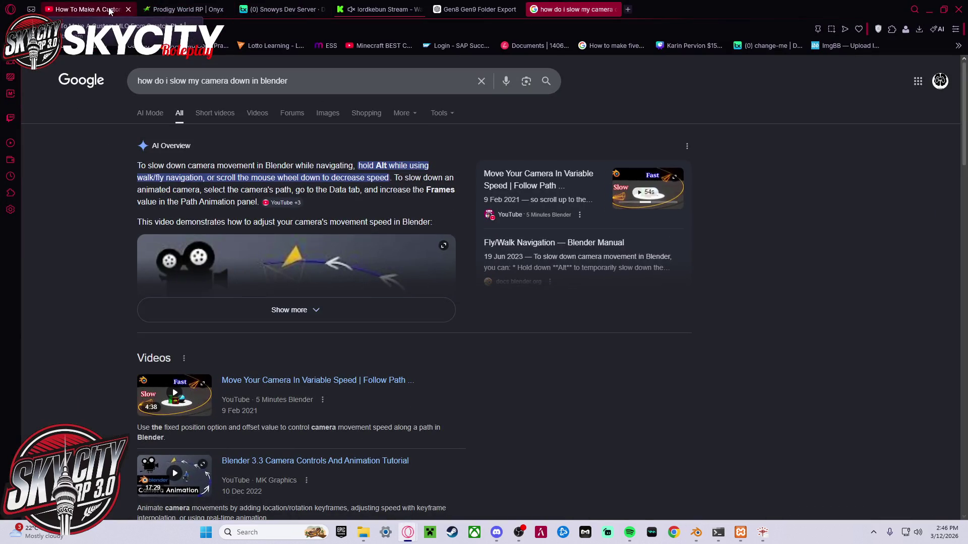
{"action": "left_click", "coordinate": [86, 9]}
{"action": "left_click", "coordinate": [896, 412]}
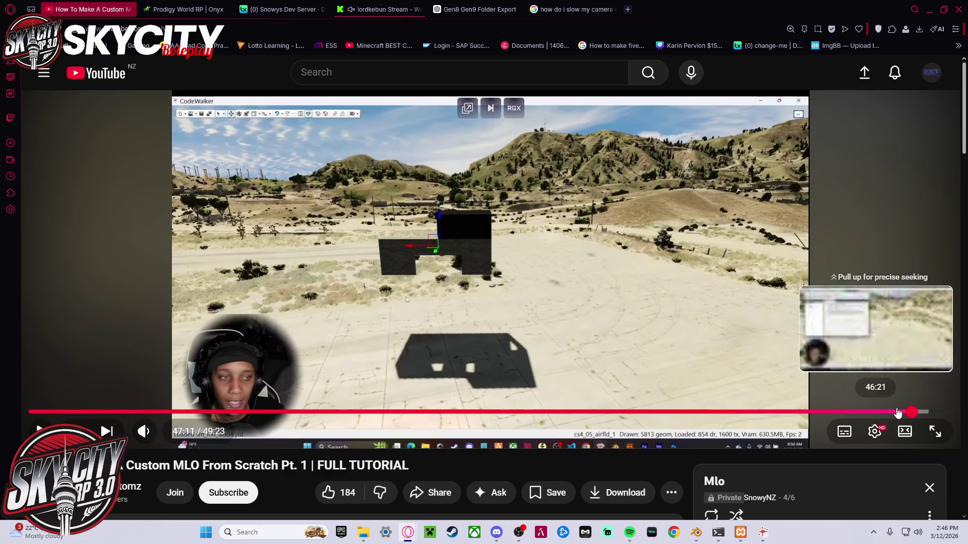
{"action": "mouse_move", "coordinate": [875, 412]}
{"action": "left_mouse_down"}
{"action": "mouse_move", "coordinate": [812, 385]}
{"action": "mouse_move", "coordinate": [837, 403]}
{"action": "mouse_move", "coordinate": [809, 412]}
{"action": "left_mouse_up"}
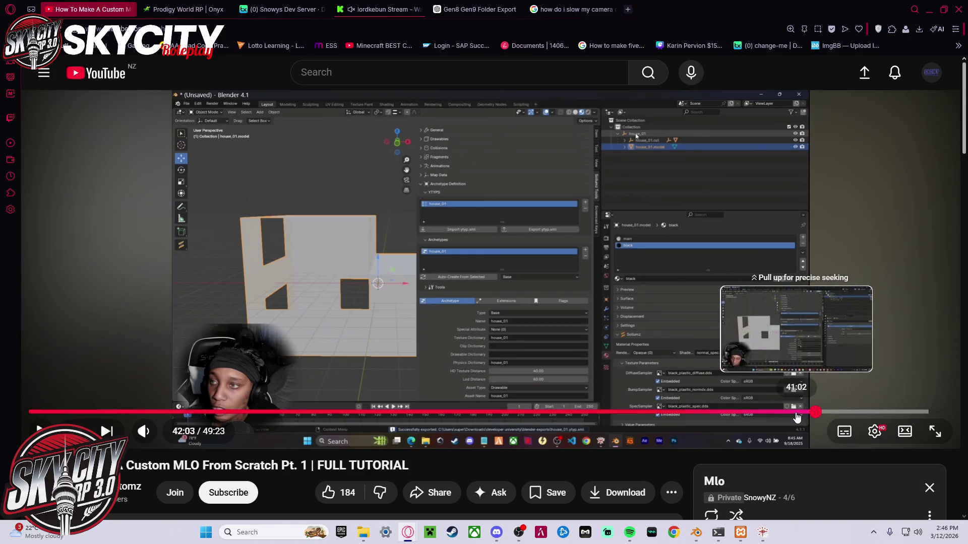
{"action": "left_click", "coordinate": [793, 411]}
{"action": "left_click", "coordinate": [721, 329]}
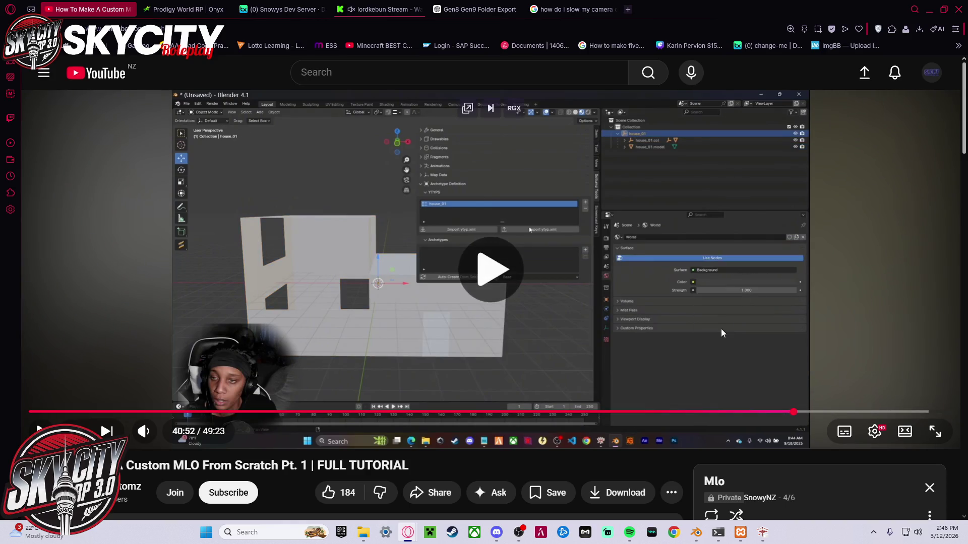
{"action": "left_click", "coordinate": [774, 417]}
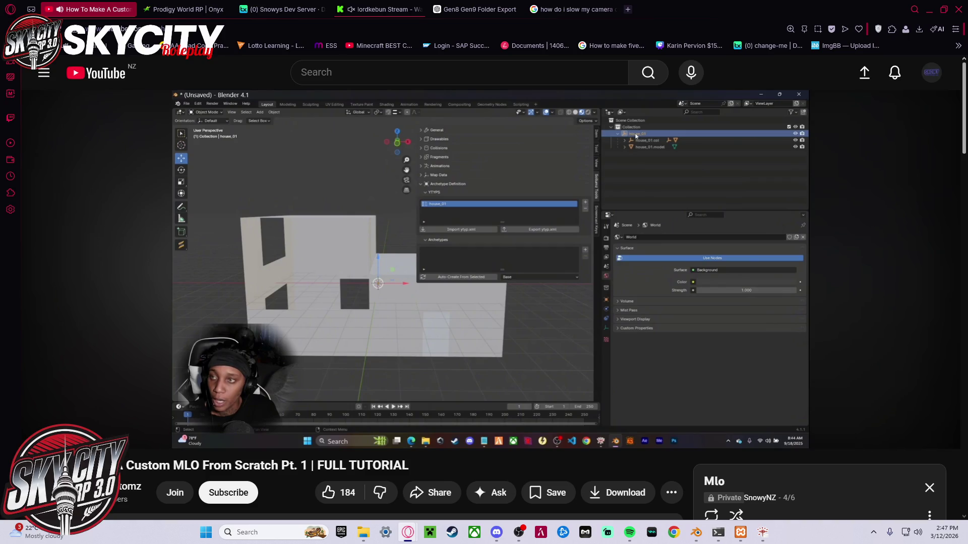
- Rewind the tutorial to about 40:40, pause at 41:05, and switch back to Blender
{"action": "key", "text": "space"}
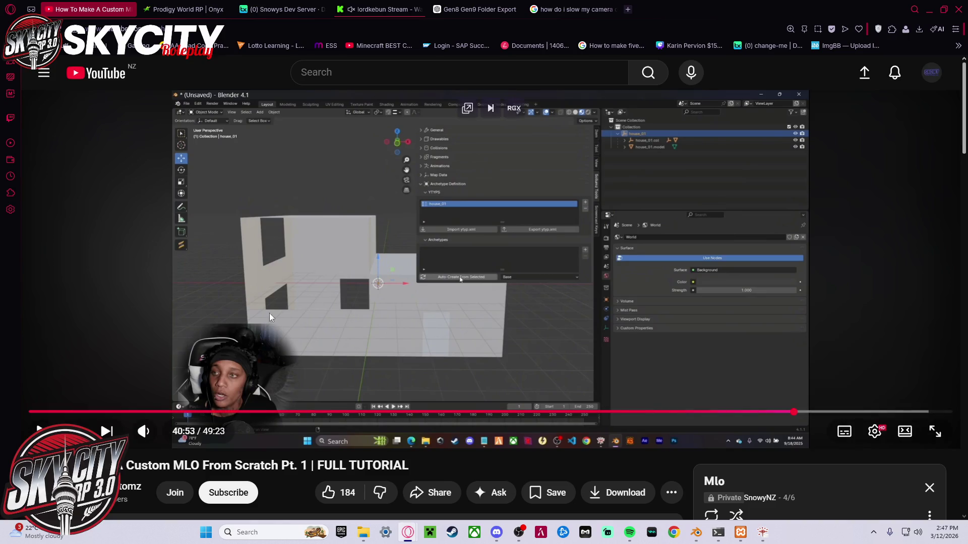
{"action": "key", "text": "space"}
{"action": "key", "text": "j"}
{"action": "key", "text": "Left"}
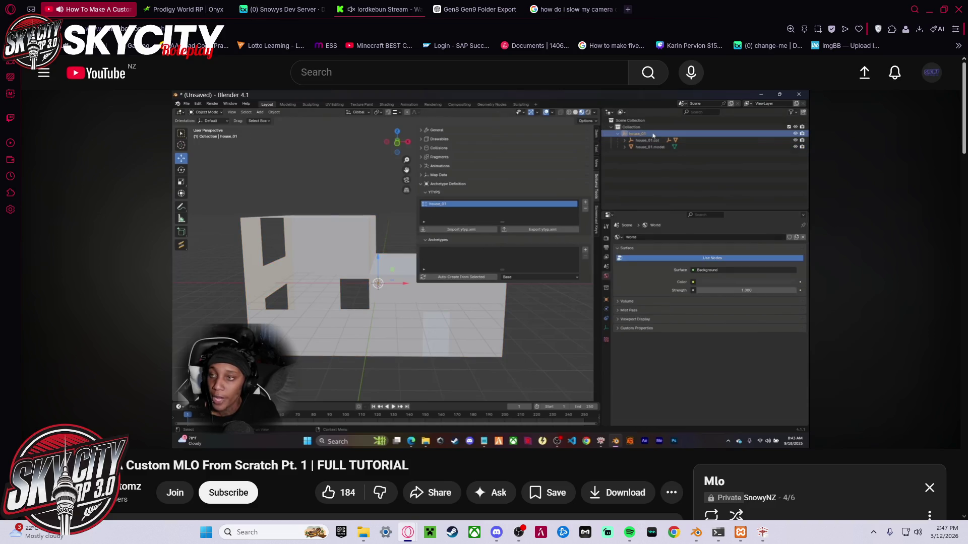
{"action": "mouse_move", "coordinate": [397, 231]}
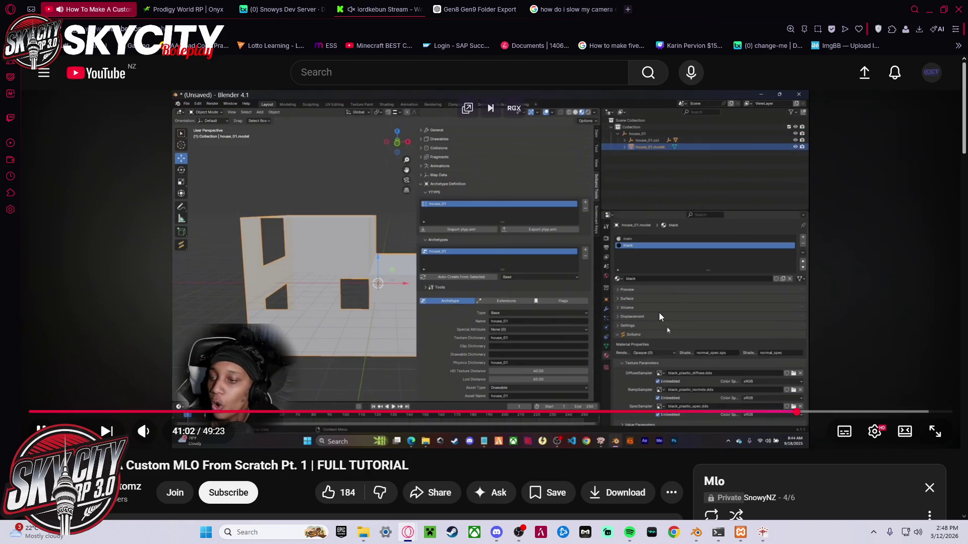
{"action": "key", "text": "space"}
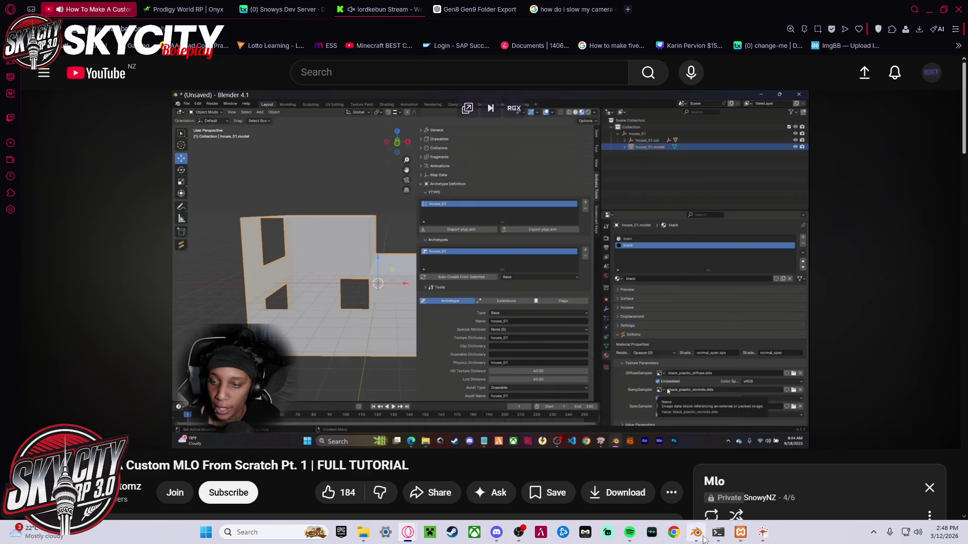
{"action": "left_click", "coordinate": [696, 532]}
{"action": "scroll", "coordinate": [613, 388], "scroll_direction": "down", "scroll_amount": 1}
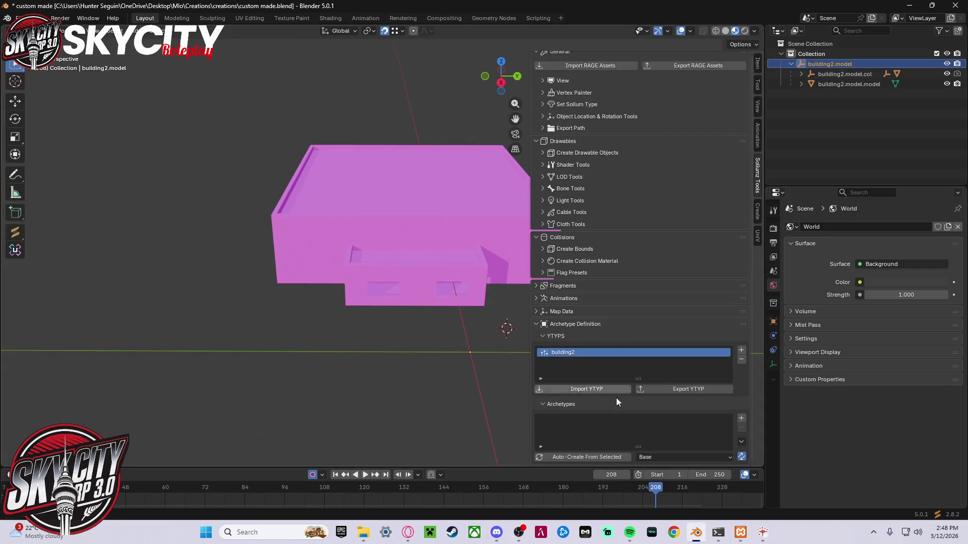
- Auto-create the building2.model archetype, review its properties, and resume the tutorial
{"action": "left_click", "coordinate": [615, 460]}
{"action": "scroll", "coordinate": [603, 401], "scroll_direction": "down", "scroll_amount": 5}
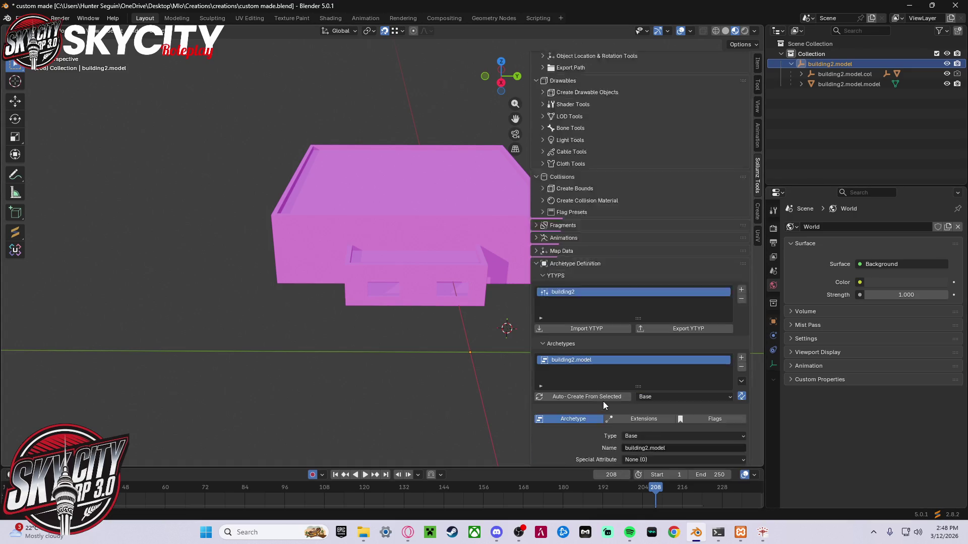
{"action": "scroll", "coordinate": [587, 411], "scroll_direction": "down", "scroll_amount": 3}
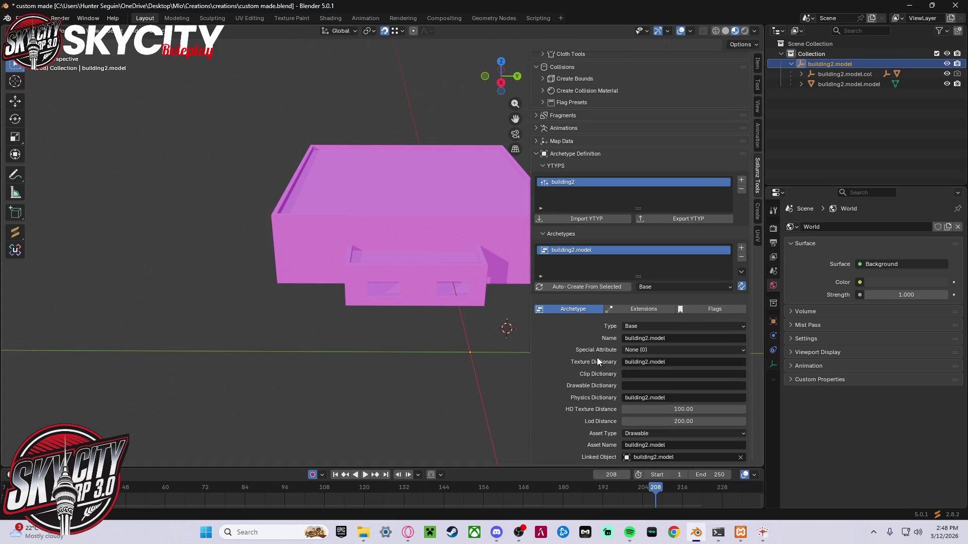
{"action": "mouse_move", "coordinate": [763, 532]}
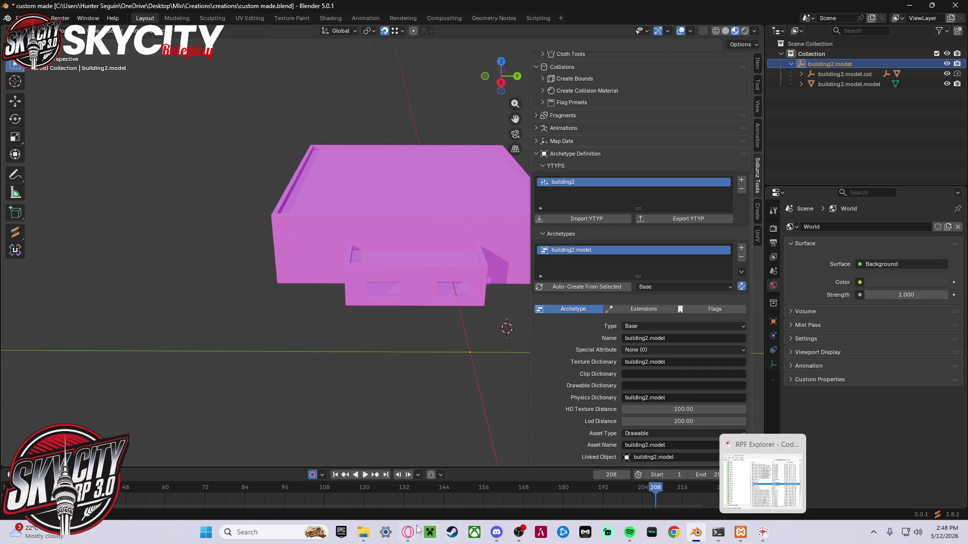
{"action": "mouse_move", "coordinate": [408, 533]}
{"action": "left_click", "coordinate": [486, 474]}
{"action": "left_click", "coordinate": [474, 329]}
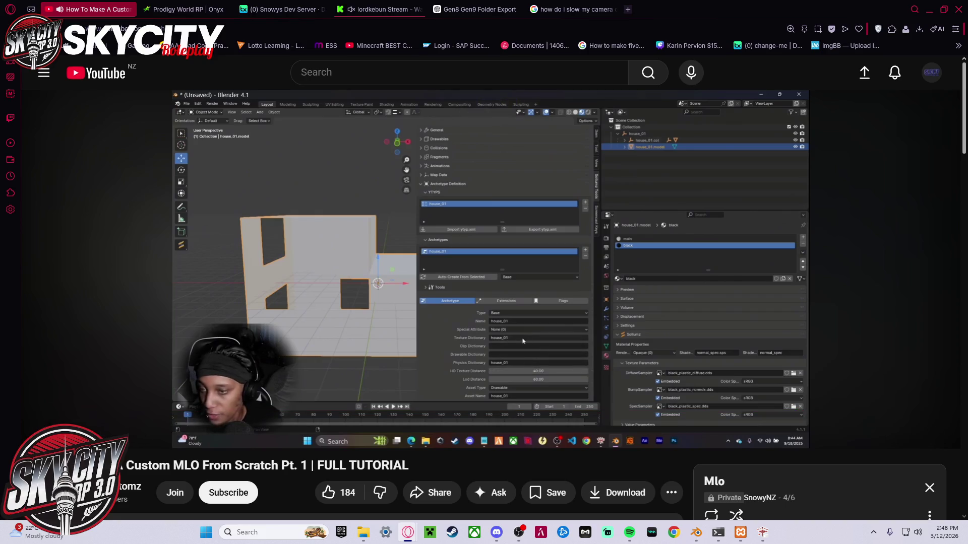
- Skip the tutorial forward to the YTYP export step near 41:57, pause it, and open File Explorer
{"action": "key", "text": "Right"}
{"action": "key", "text": "Right"}
{"action": "key", "text": "Right"}
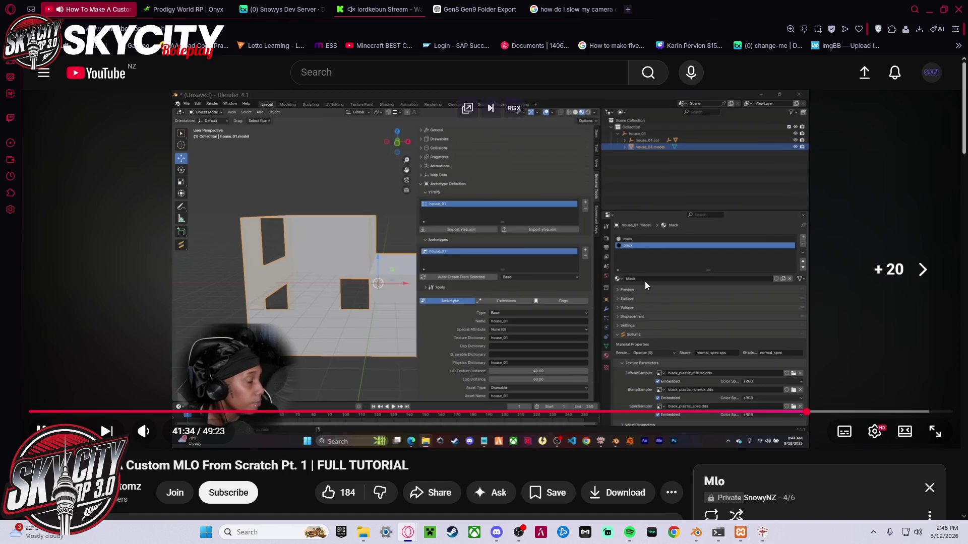
{"action": "key", "text": "Right"}
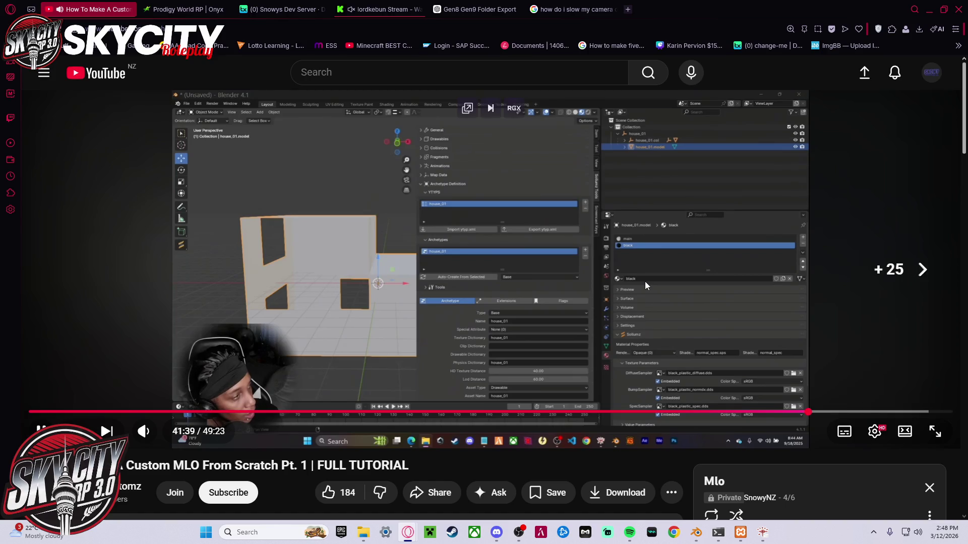
{"action": "key", "text": "Right"}
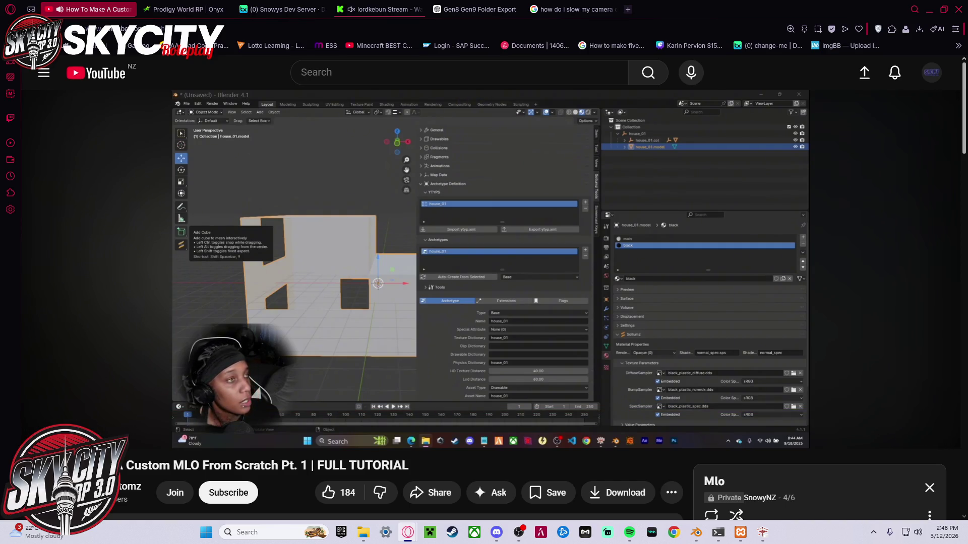
{"action": "key", "text": "Right"}
{"action": "key", "text": "space"}
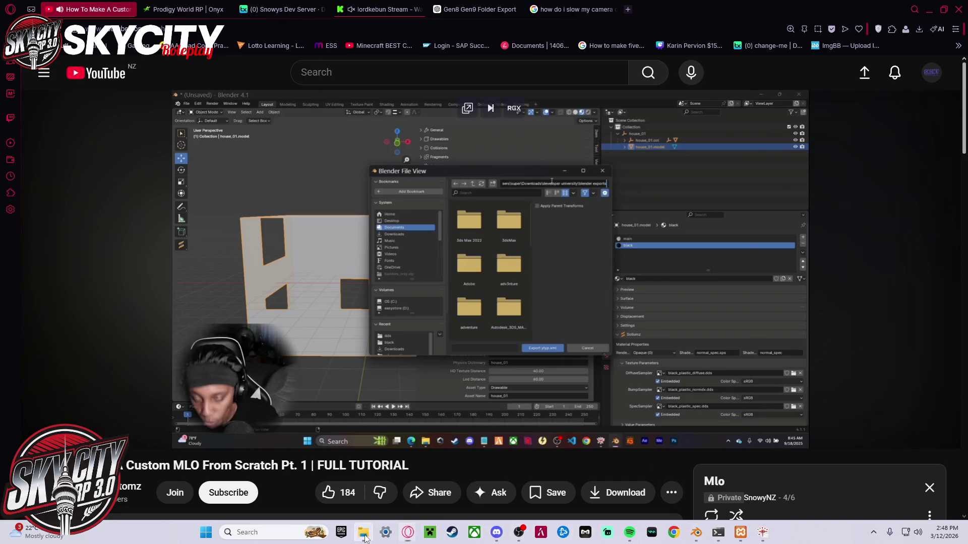
{"action": "left_click", "coordinate": [363, 532]}
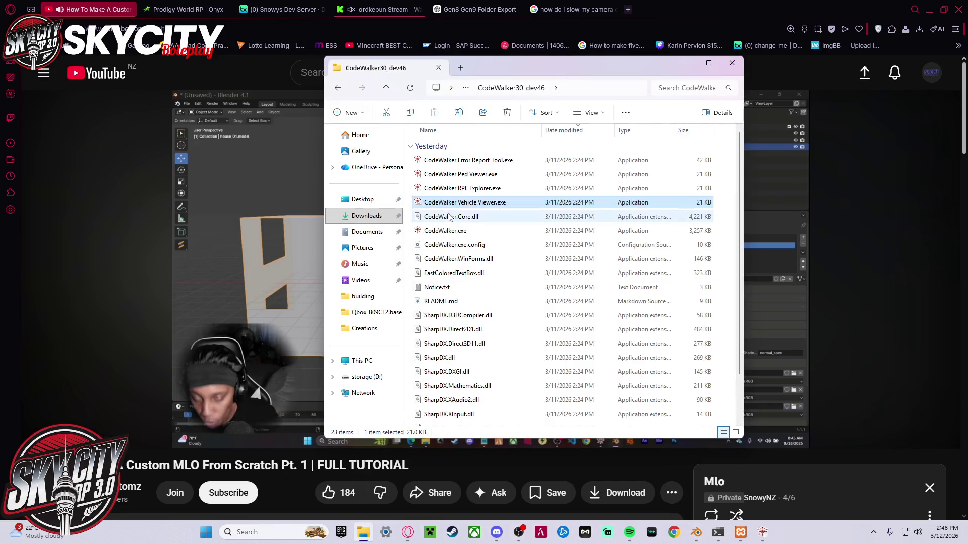
- Open the round2 folder under Mlo Creations and delete its old gen8 folder
{"action": "left_click", "coordinate": [366, 329]}
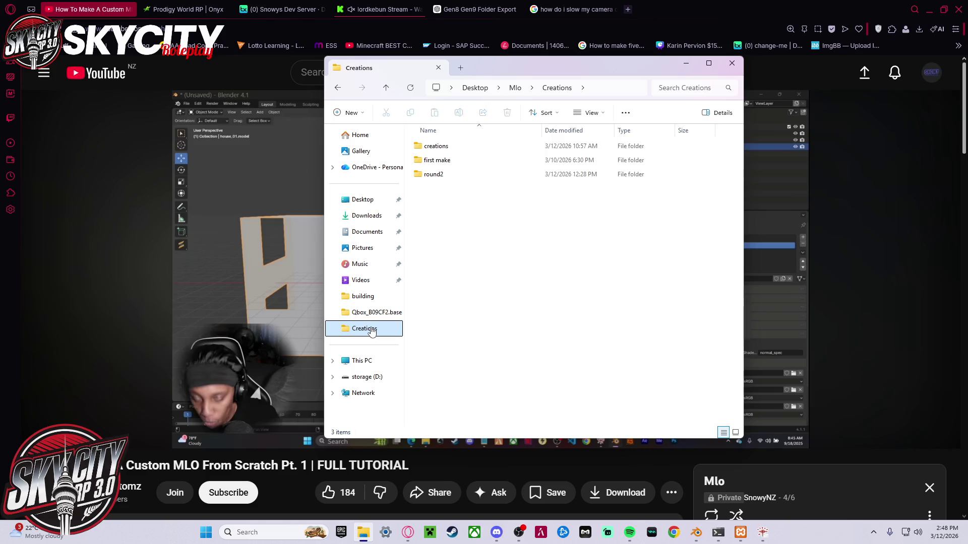
{"action": "double_click", "coordinate": [456, 174]}
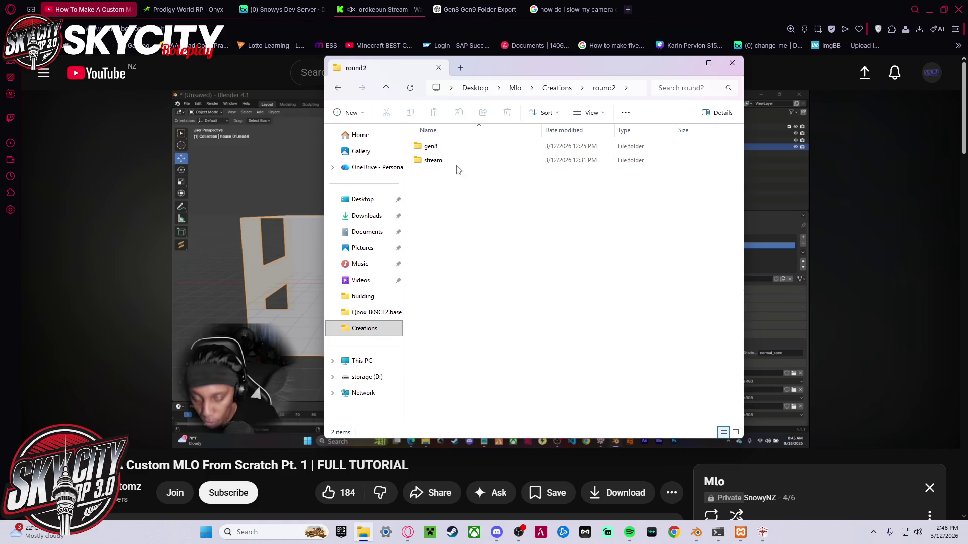
{"action": "double_click", "coordinate": [469, 148]}
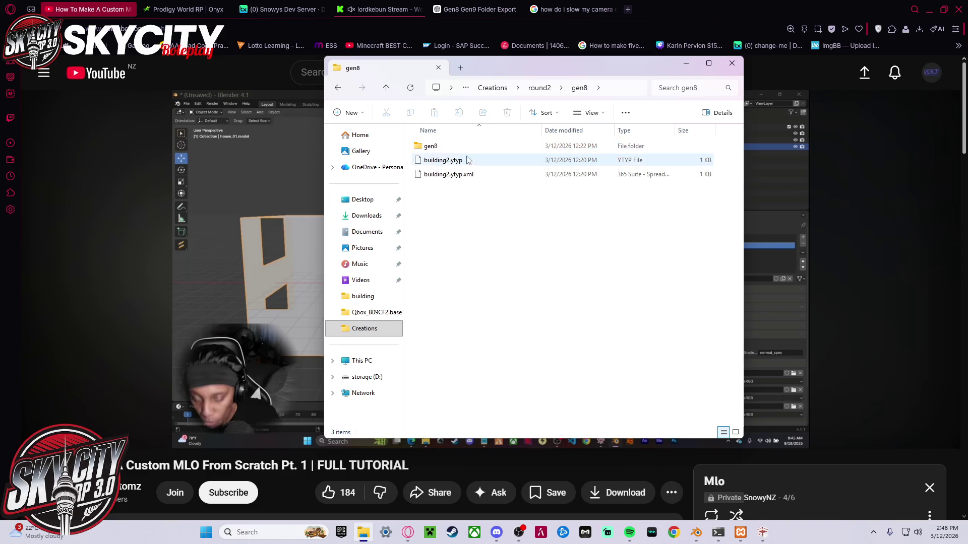
{"action": "key", "text": "alt+Left"}
{"action": "key", "text": "F2"}
{"action": "key", "text": "Escape"}
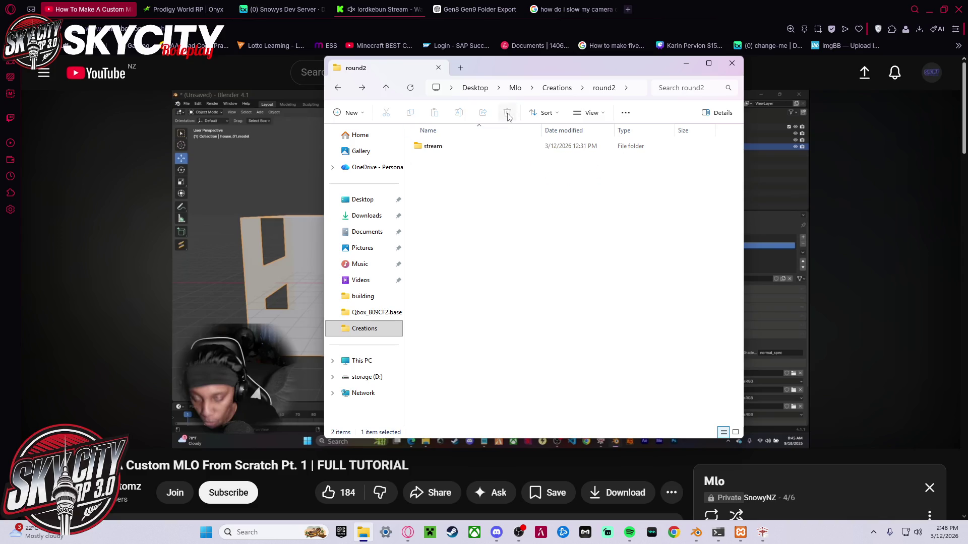
- Delete building2.ydr, building2.ytyp and exterior.ymap from round2's stream folder
{"action": "double_click", "coordinate": [467, 158]}
{"action": "left_click_drag", "start_coordinate": [470, 200], "coordinate": [451, 149]}
{"action": "left_click", "coordinate": [506, 114]}
{"action": "key", "text": "alt+Left"}
{"action": "left_click", "coordinate": [477, 187]}
- Select the full round2 folder path in the address bar for copying
{"action": "left_click", "coordinate": [504, 88]}
{"action": "double_click", "coordinate": [477, 88]}
{"action": "key", "text": "ctrl+a"}
{"action": "key", "text": "ctrl+c"}
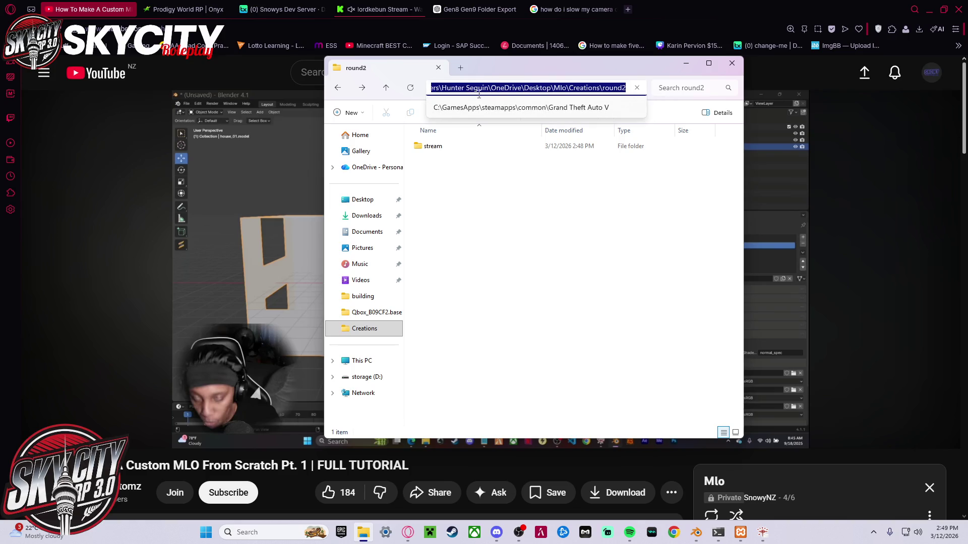
{"action": "left_click", "coordinate": [769, 280]}
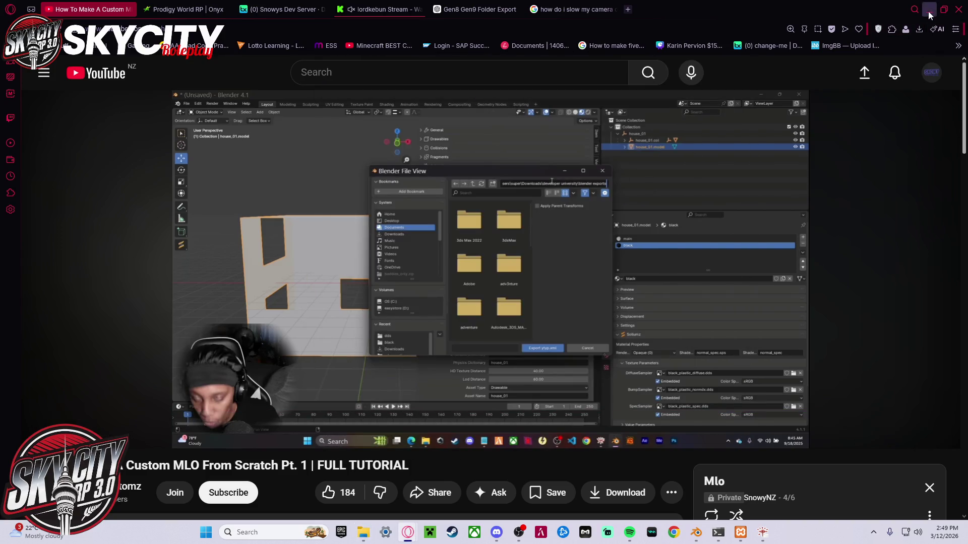
- Export the building2 YTYP with the pasted round2 path as its destination
{"action": "left_click", "coordinate": [928, 11]}
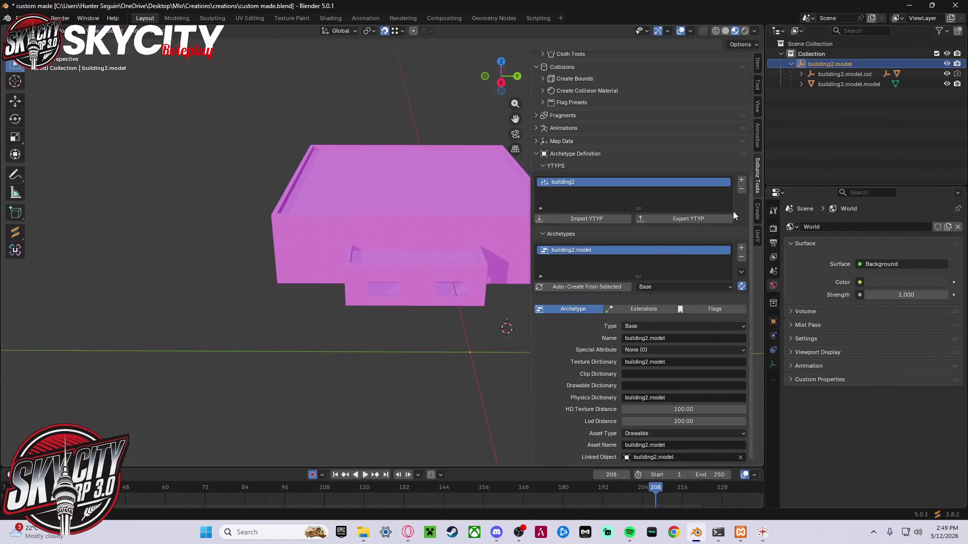
{"action": "left_click", "coordinate": [692, 220]}
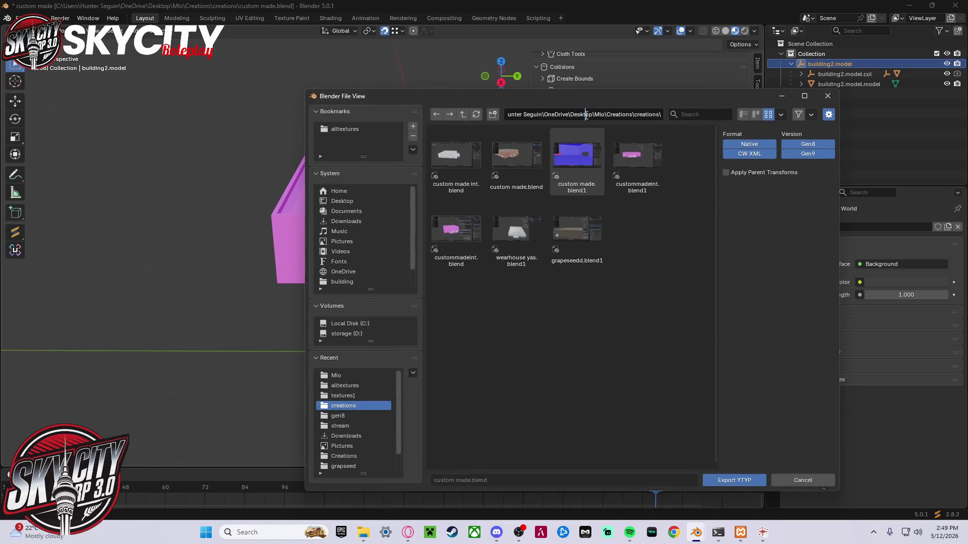
{"action": "left_click", "coordinate": [586, 115]}
{"action": "key", "text": "ctrl+v"}
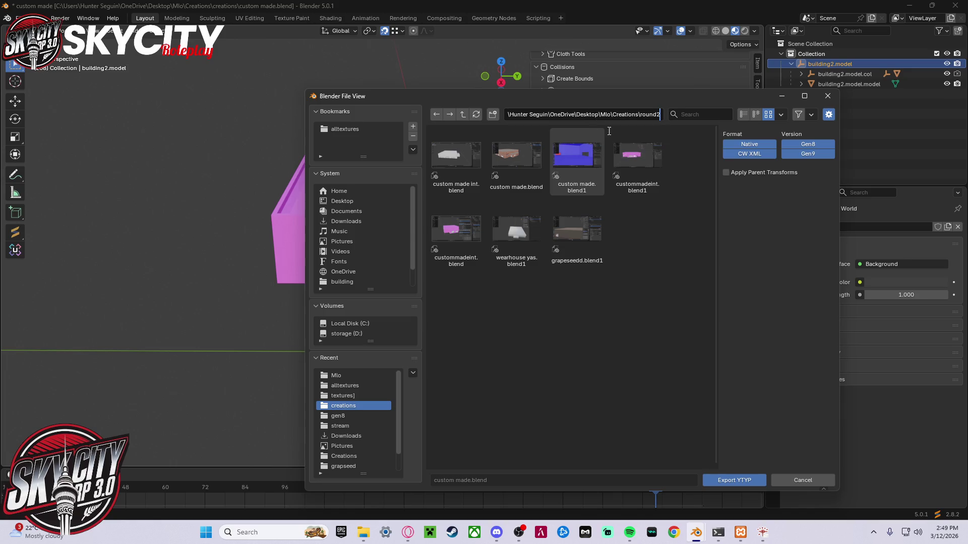
{"action": "key", "text": "Return"}
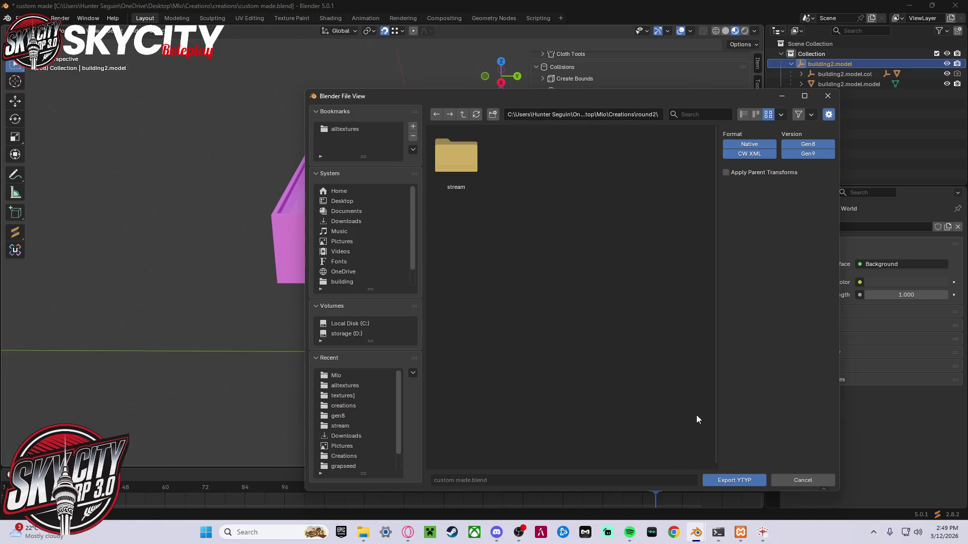
{"action": "left_click", "coordinate": [735, 479]}
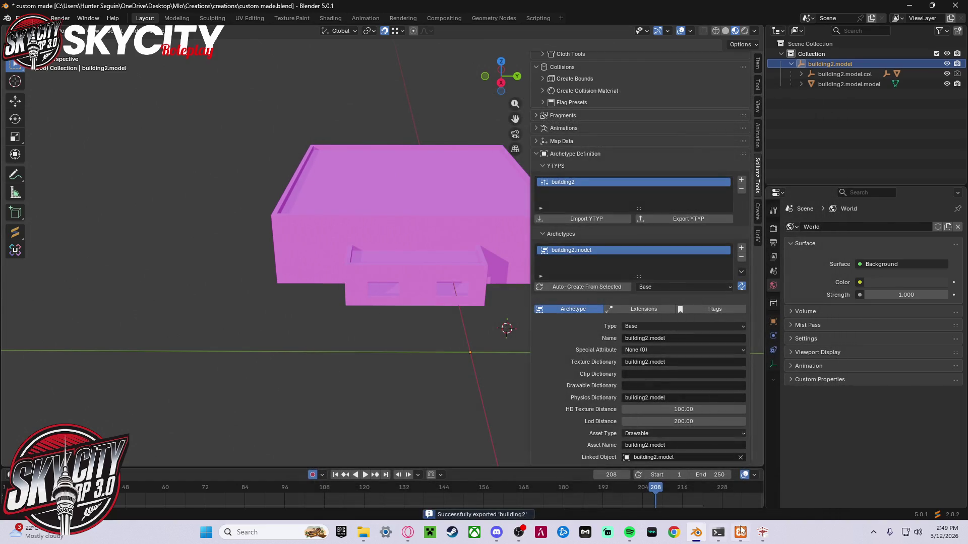
{"action": "mouse_move", "coordinate": [407, 532]}
{"action": "left_click", "coordinate": [485, 478]}
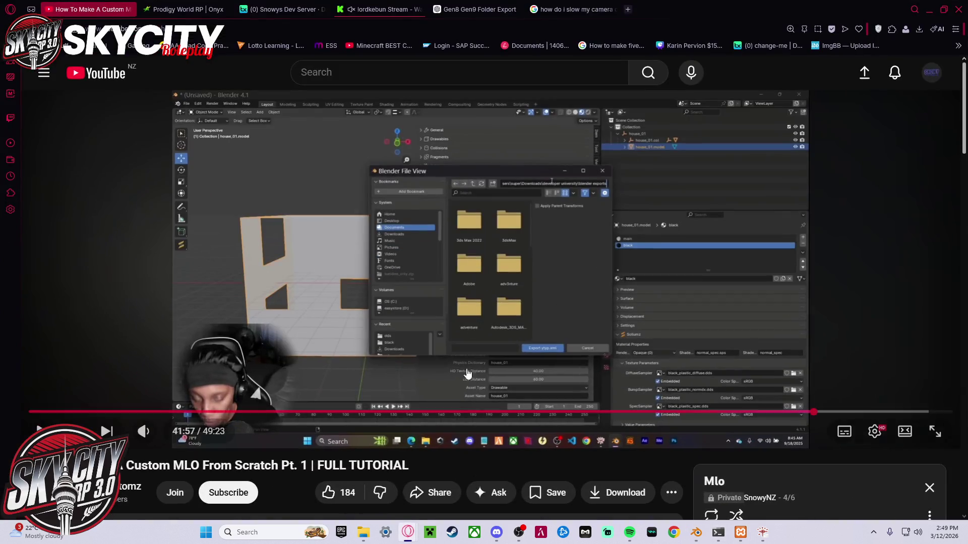
- Watch the tutorial's drawable export step, then select building2.model with its hierarchy in Blender
{"action": "left_click", "coordinate": [481, 256]}
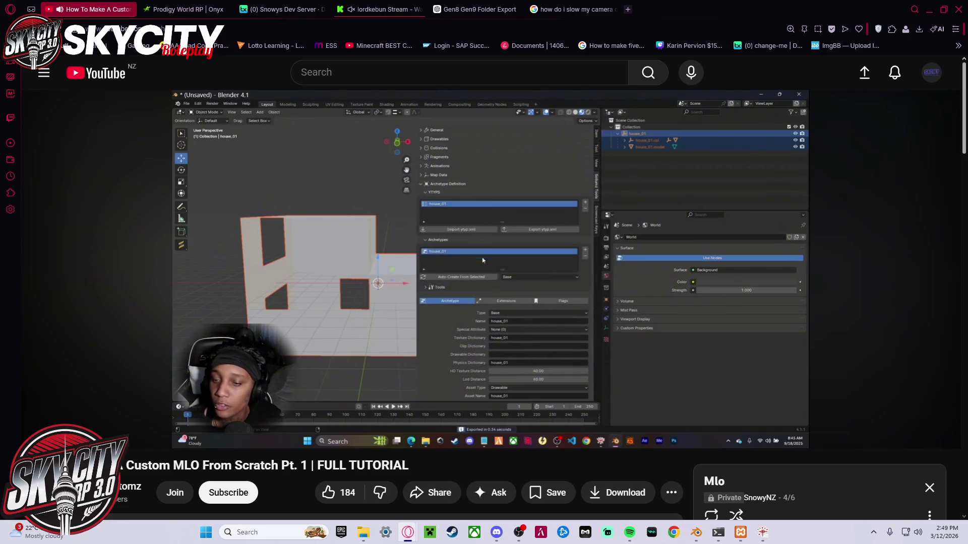
{"action": "key", "text": "space"}
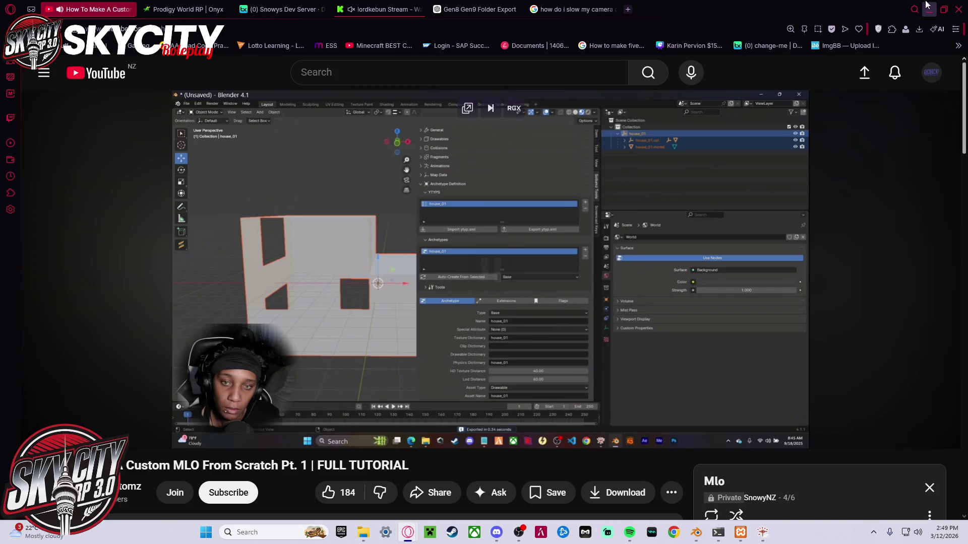
{"action": "key", "text": "alt+Tab"}
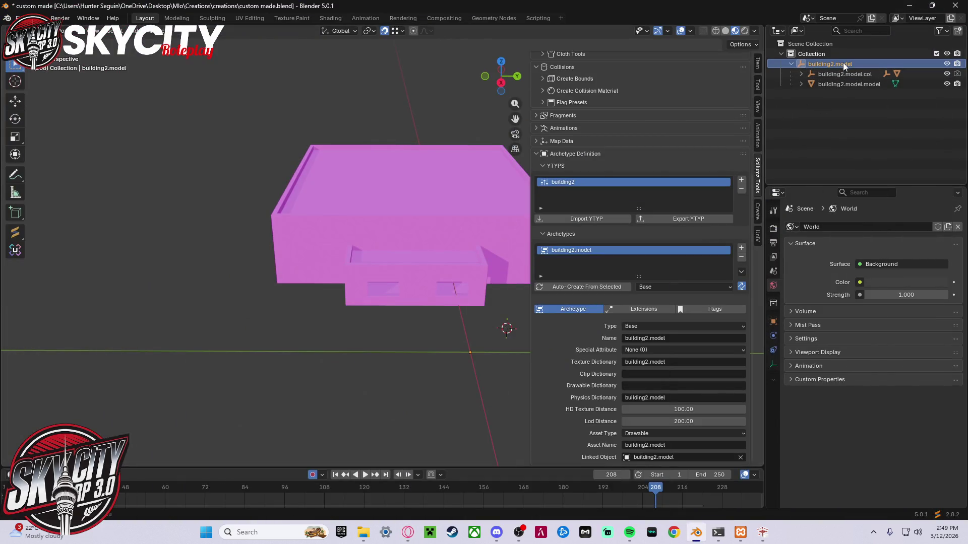
{"action": "right_click", "coordinate": [843, 63]}
{"action": "left_click", "coordinate": [821, 97]}
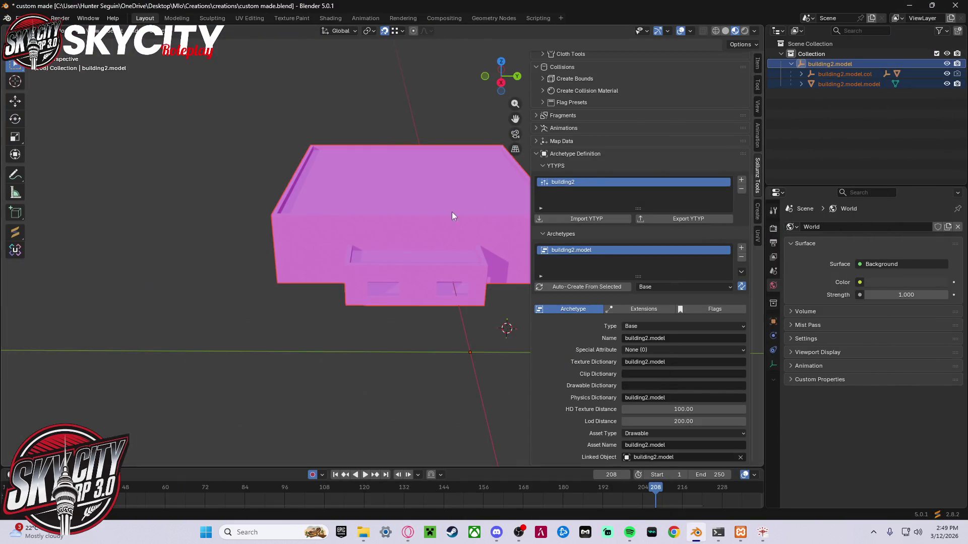
- Export the building2 RAGE assets into the round2 folder from the Sollumz menu
{"action": "key", "text": "z"}
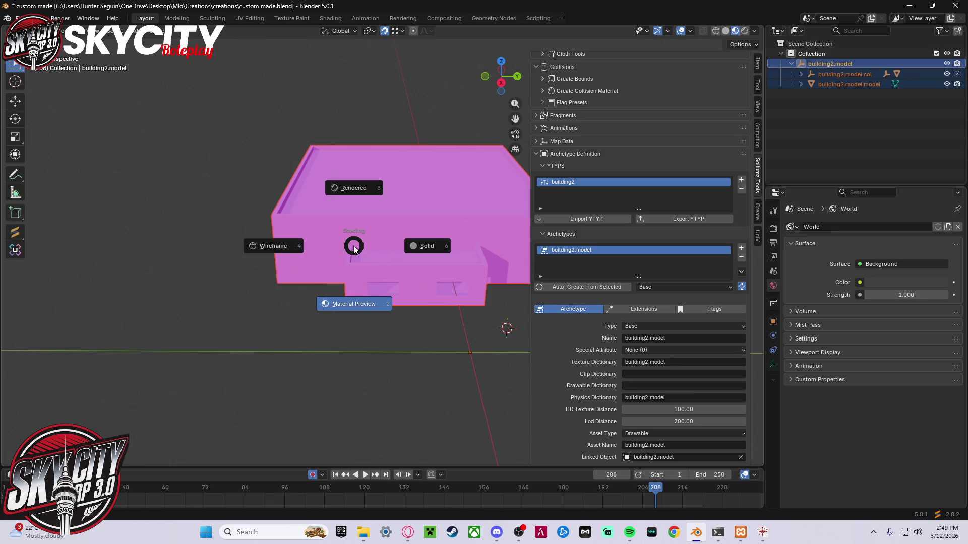
{"action": "key", "text": "ctrl+shift+s"}
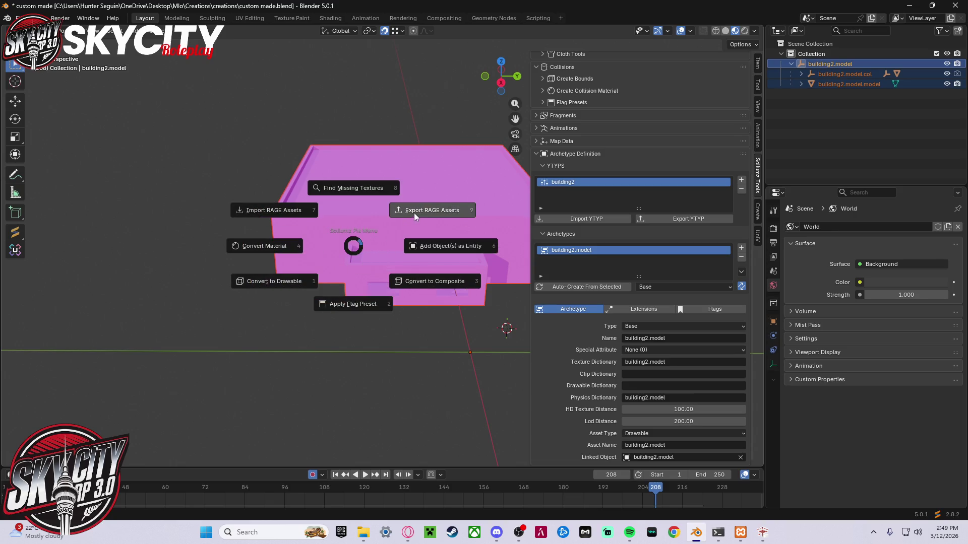
{"action": "left_click", "coordinate": [414, 212]}
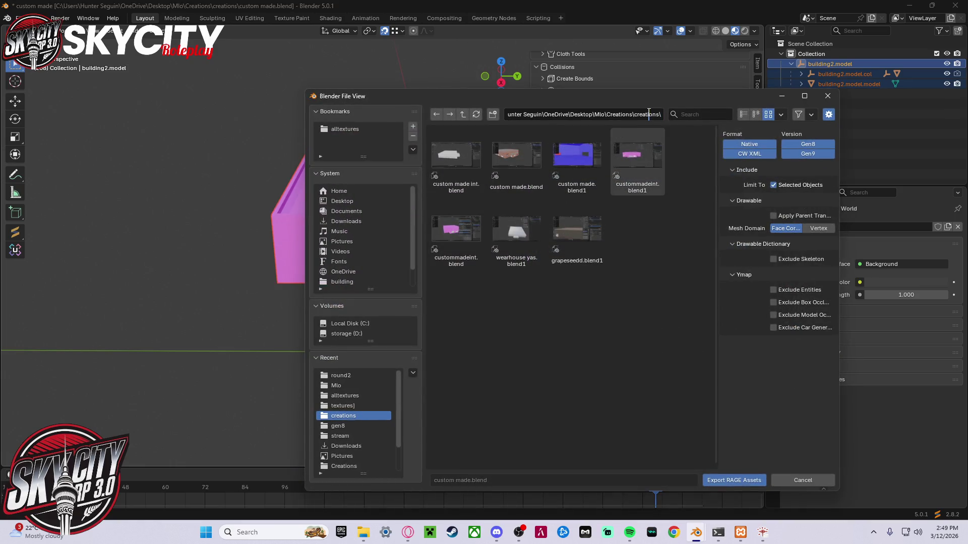
{"action": "double_click", "coordinate": [649, 113]}
{"action": "type", "text": "round2"}
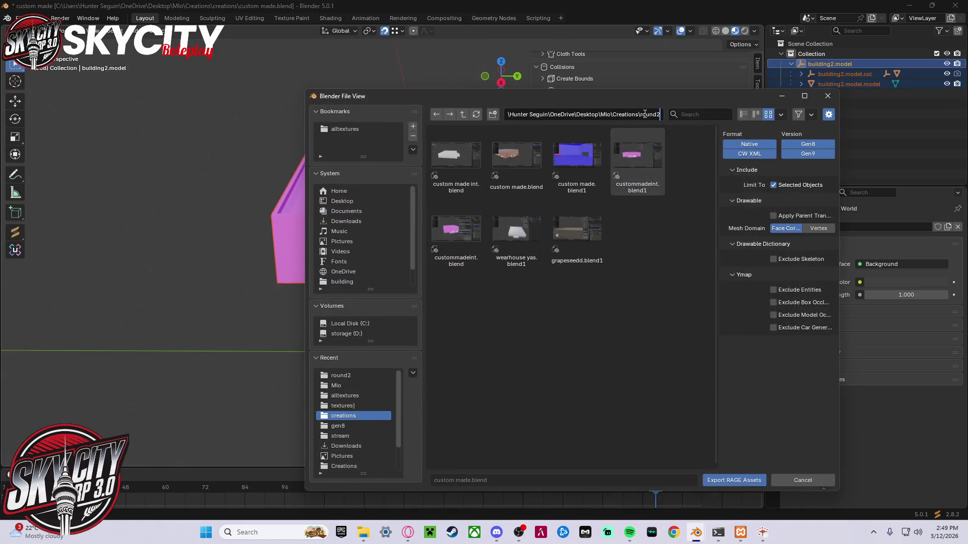
{"action": "key", "text": "Return"}
{"action": "left_click", "coordinate": [722, 484]}
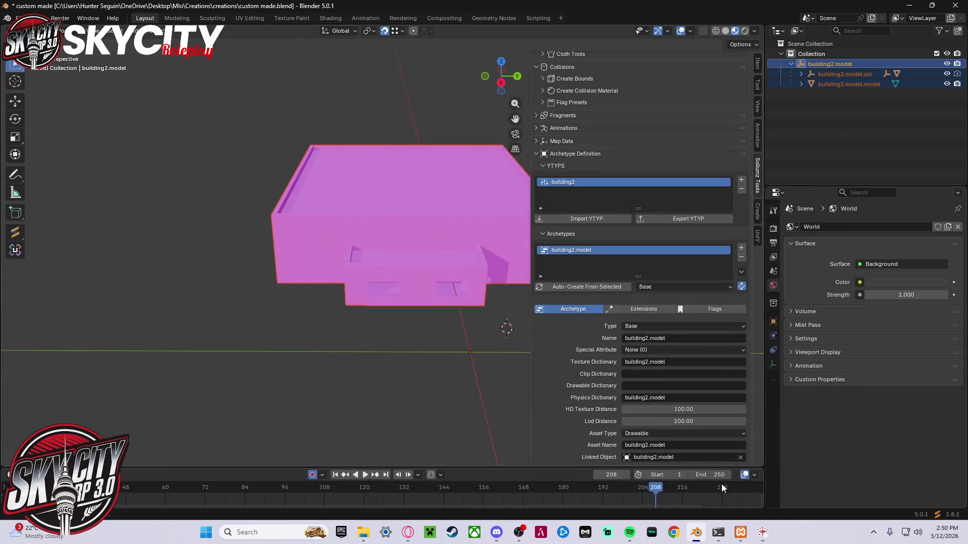
- Play a bit more of the tutorial, then minimize the browser and Blender
{"action": "key", "text": "alt+Tab"}
{"action": "left_click", "coordinate": [552, 252]}
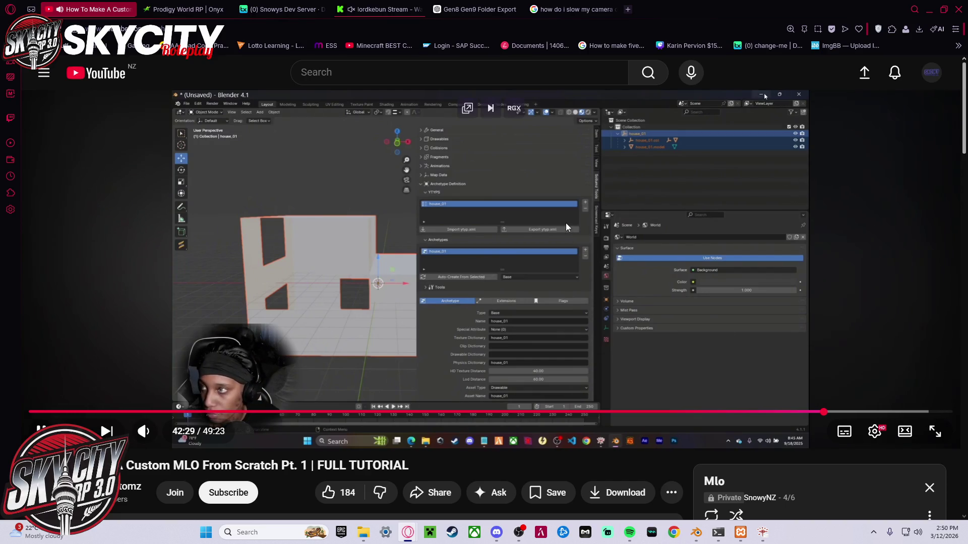
{"action": "key", "text": "space"}
{"action": "left_click", "coordinate": [929, 9]}
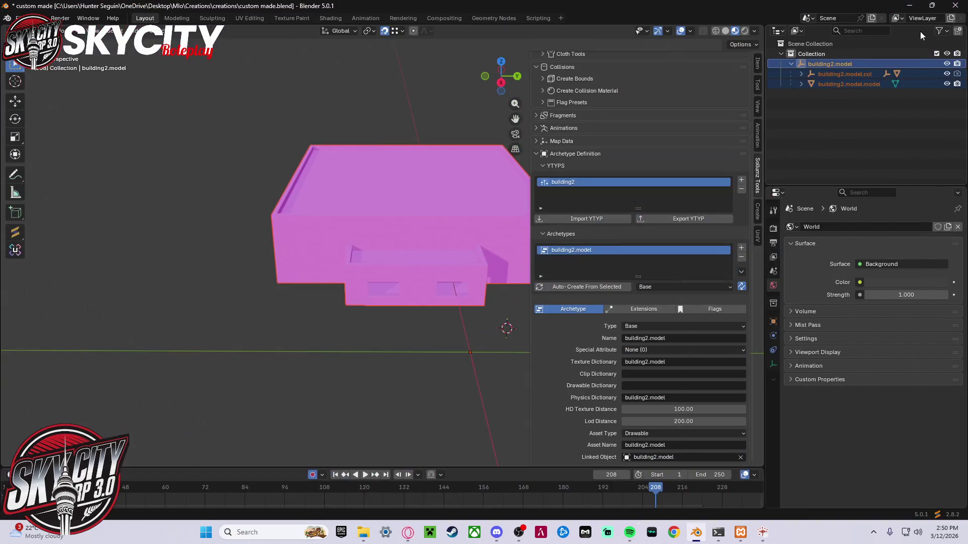
{"action": "left_click", "coordinate": [909, 5]}
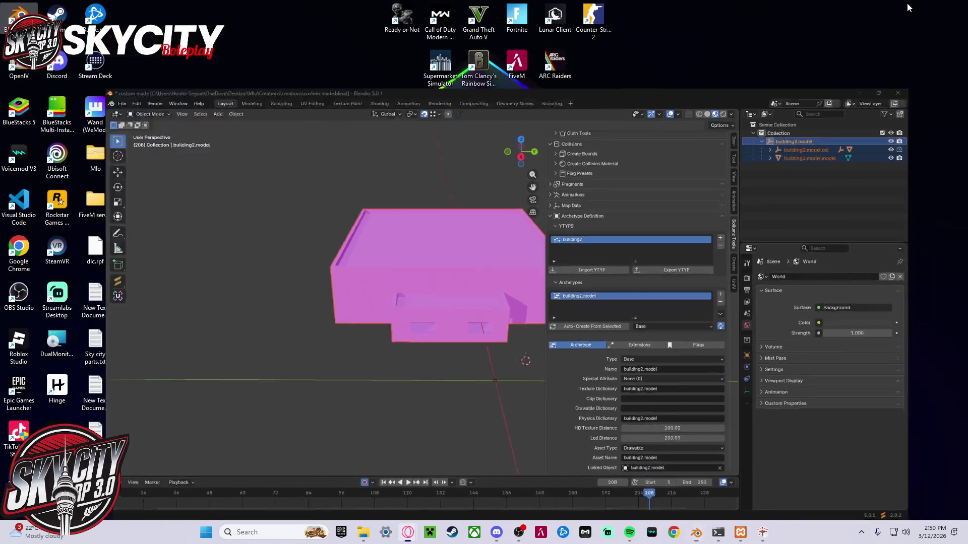
- Reopen round2, inspect the gen8 and gen9 folders, and delete gen9
{"action": "left_click", "coordinate": [363, 532]}
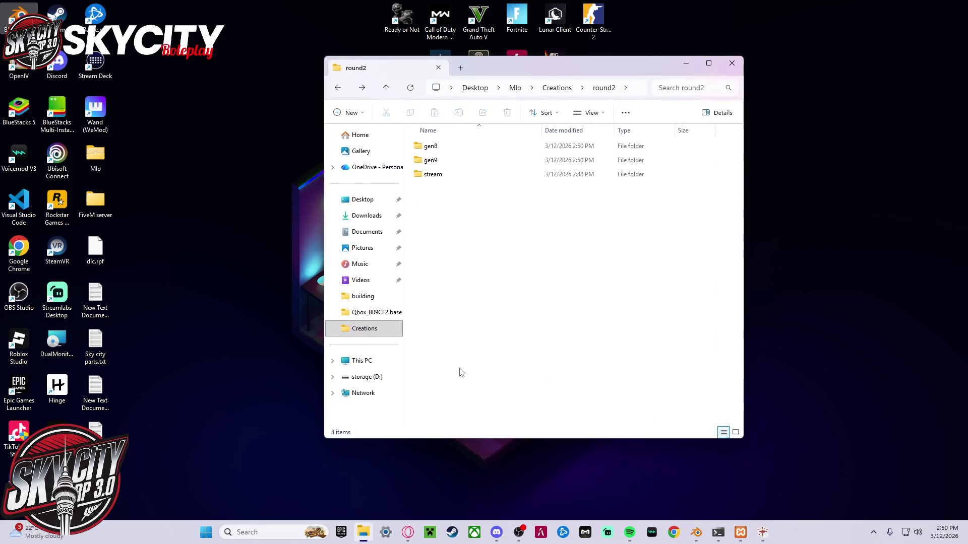
{"action": "key", "text": "alt+Up"}
{"action": "double_click", "coordinate": [459, 175]}
{"action": "double_click", "coordinate": [458, 147]}
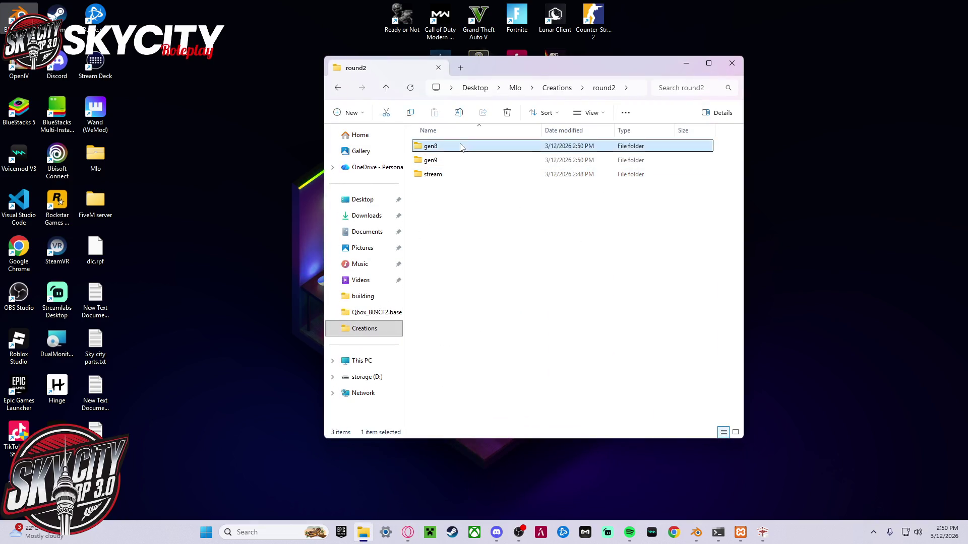
{"action": "key", "text": "alt+Up"}
{"action": "double_click", "coordinate": [475, 158]}
{"action": "key", "text": "alt+Up"}
{"action": "right_click", "coordinate": [475, 161]}
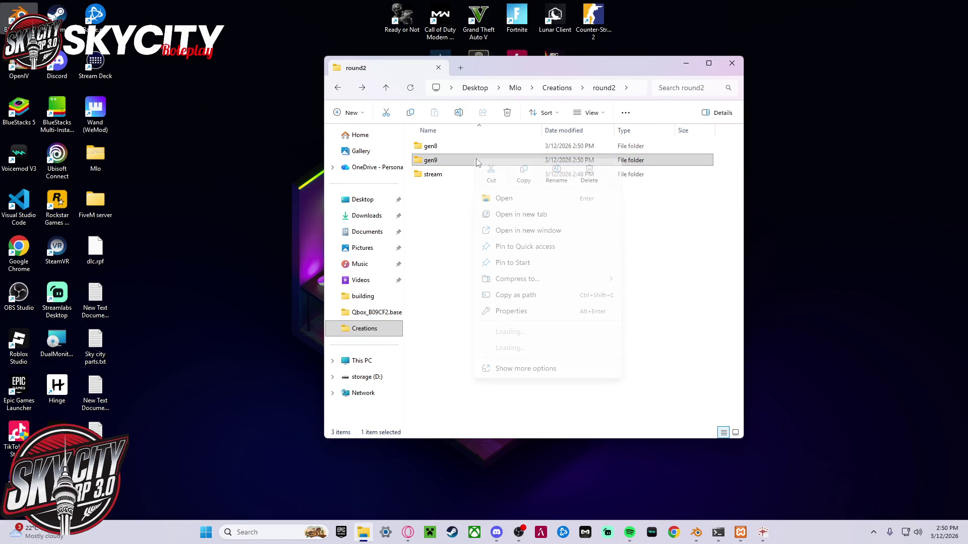
{"action": "left_click", "coordinate": [453, 163]}
{"action": "left_click", "coordinate": [507, 112]}
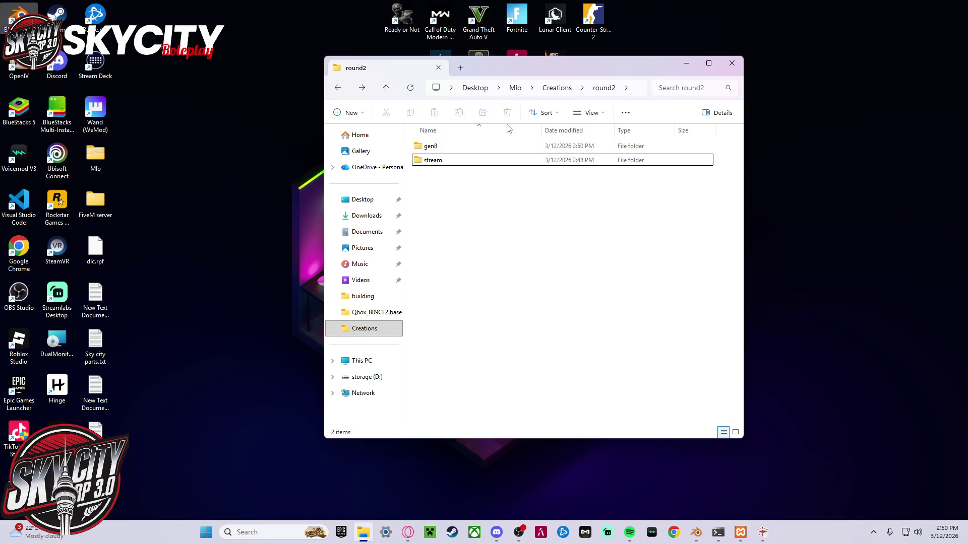
- Open gen8 and select its four building2 export files
{"action": "double_click", "coordinate": [493, 147]}
{"action": "mouse_move", "coordinate": [566, 255]}
{"action": "left_mouse_down"}
{"action": "mouse_move", "coordinate": [453, 157]}
{"action": "mouse_move", "coordinate": [501, 156]}
{"action": "left_mouse_up"}
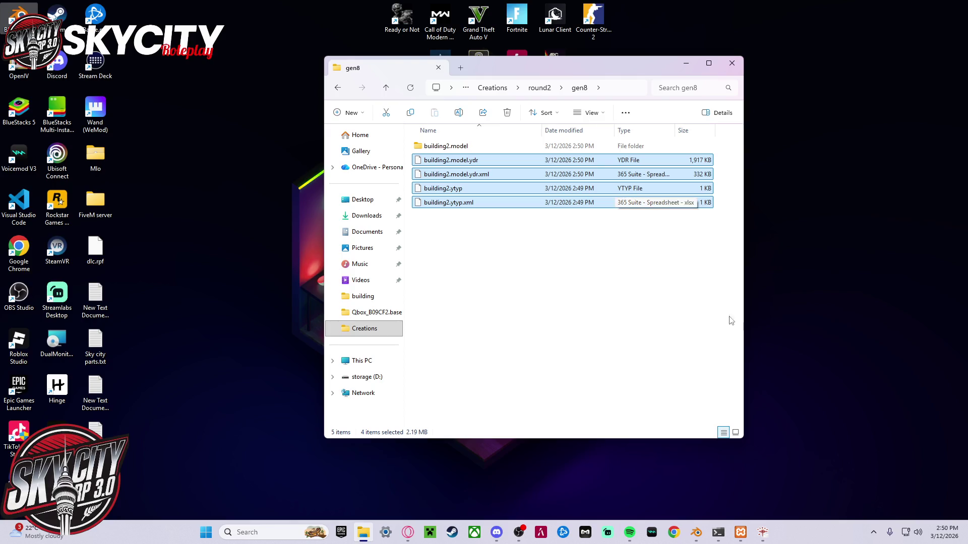
{"action": "left_click", "coordinate": [761, 537]}
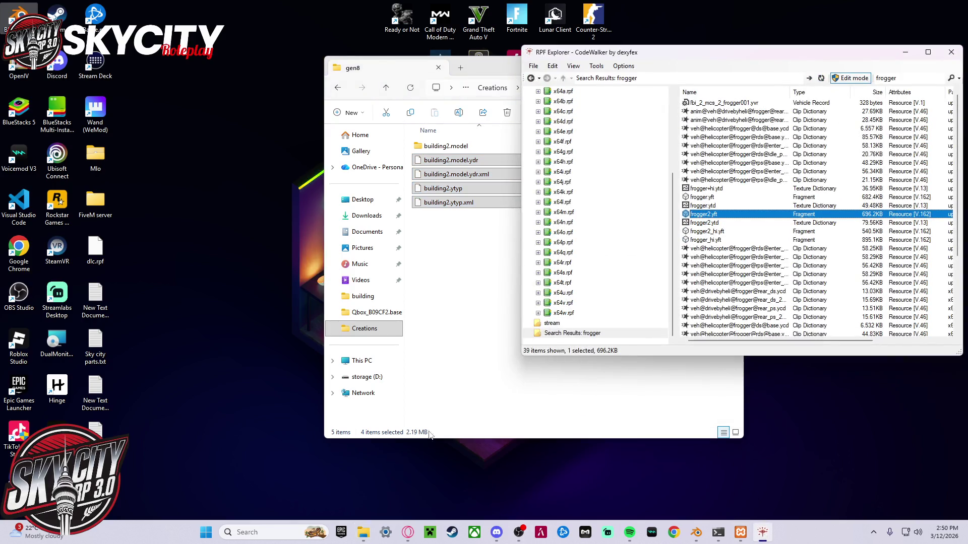
{"action": "left_click", "coordinate": [364, 534]}
{"action": "left_click", "coordinate": [498, 259]}
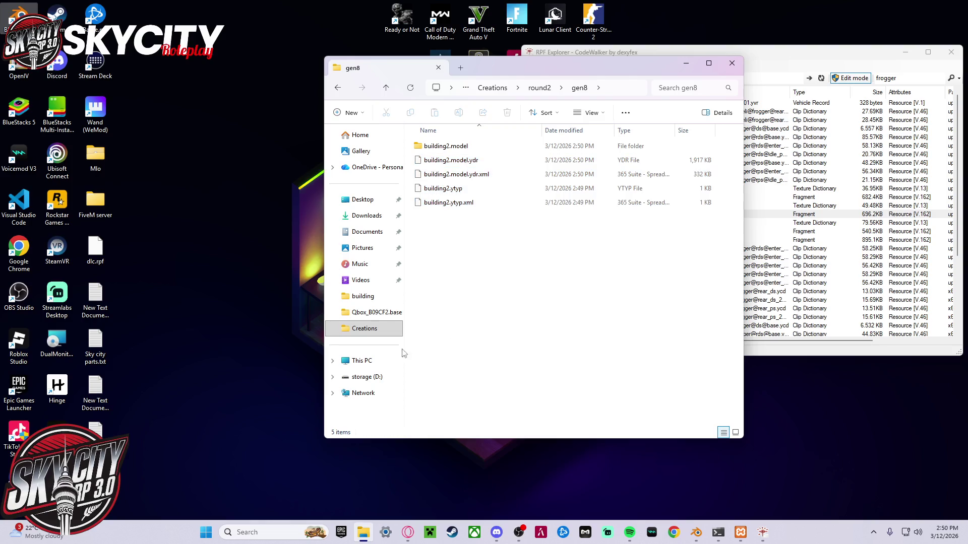
{"action": "right_click", "coordinate": [368, 534]}
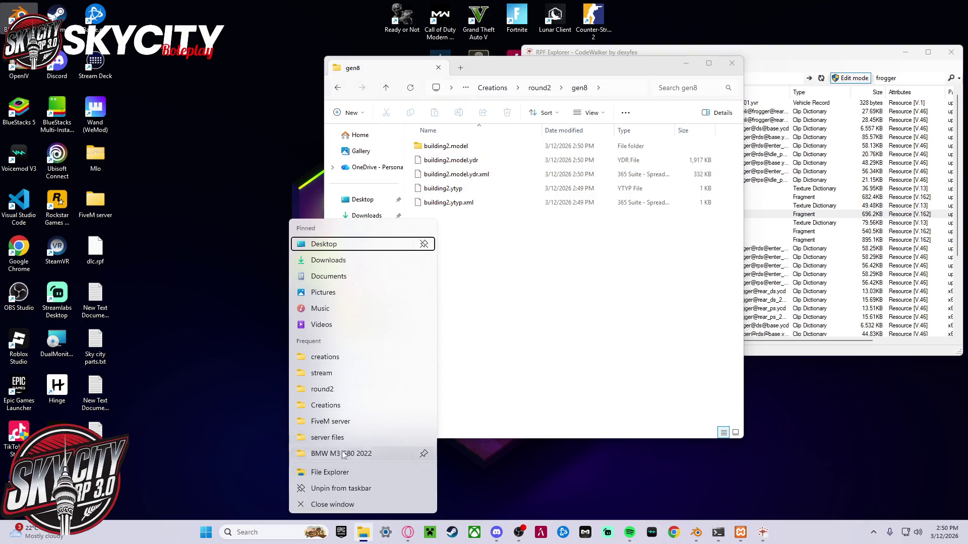
- Launch CodeWalker.exe from Downloads > 1cfcd8-CodeWalker30_dev46 > CodeWalker30_dev46
{"action": "left_click", "coordinate": [356, 475]}
{"action": "left_click", "coordinate": [379, 229]}
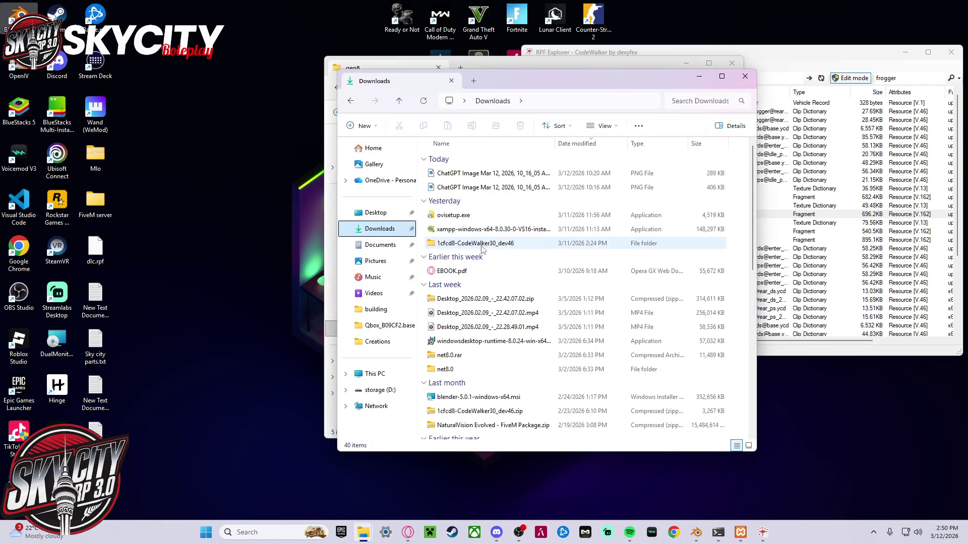
{"action": "double_click", "coordinate": [481, 244]}
{"action": "double_click", "coordinate": [476, 175]}
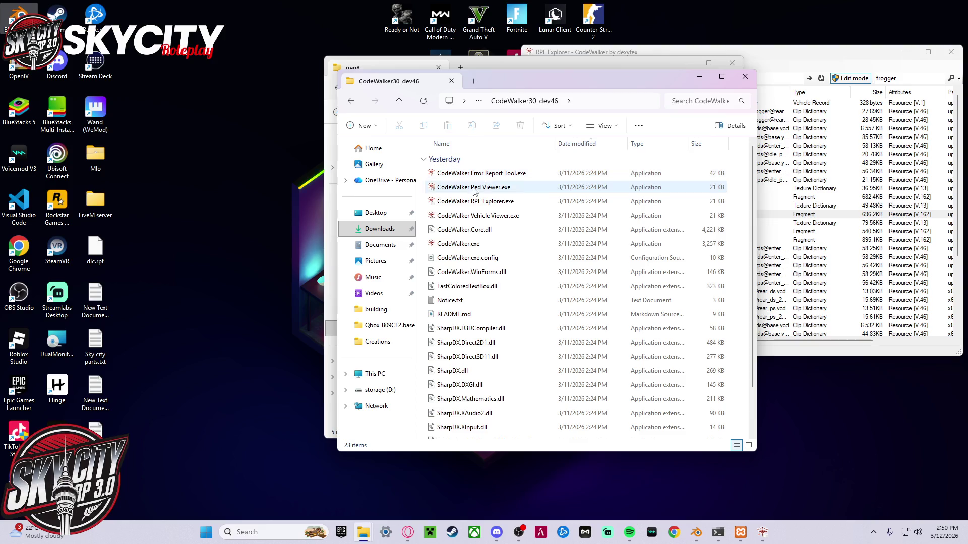
{"action": "double_click", "coordinate": [488, 244]}
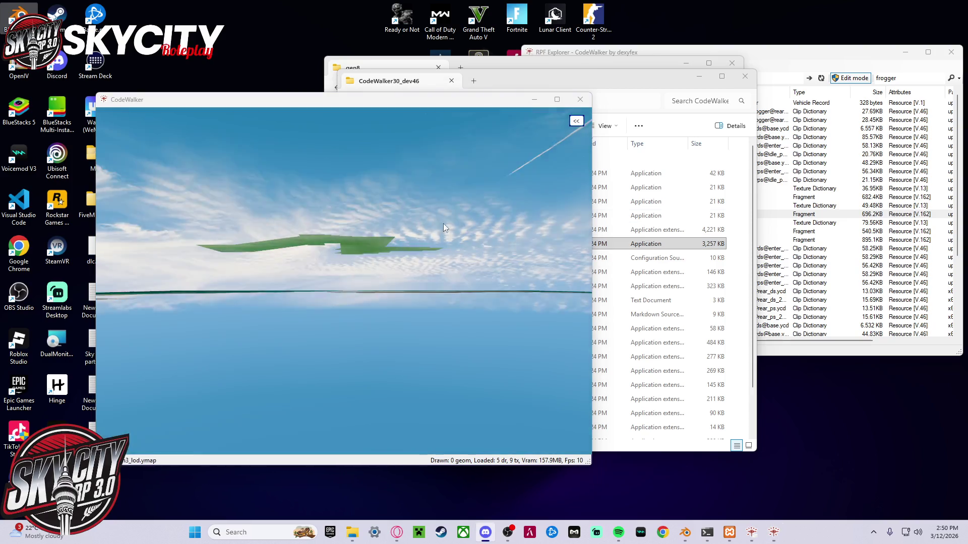
- Fly the world-view camera toward downtown at street level, then start opening a folder project
{"action": "left_click", "coordinate": [548, 249]}
{"action": "mouse_move", "coordinate": [547, 248]}
{"action": "left_mouse_down"}
{"action": "mouse_move", "coordinate": [540, 164]}
{"action": "mouse_move", "coordinate": [516, 152]}
{"action": "mouse_move", "coordinate": [519, 124]}
{"action": "mouse_move", "coordinate": [458, 229]}
{"action": "mouse_move", "coordinate": [464, 255]}
{"action": "mouse_move", "coordinate": [525, 271]}
{"action": "mouse_move", "coordinate": [512, 260]}
{"action": "mouse_move", "coordinate": [493, 271]}
{"action": "mouse_move", "coordinate": [156, 250]}
{"action": "mouse_move", "coordinate": [158, 277]}
{"action": "mouse_move", "coordinate": [274, 295]}
{"action": "mouse_move", "coordinate": [547, 130]}
{"action": "left_mouse_up"}
{"action": "key", "text": "w"}
{"action": "key", "text": "w"}
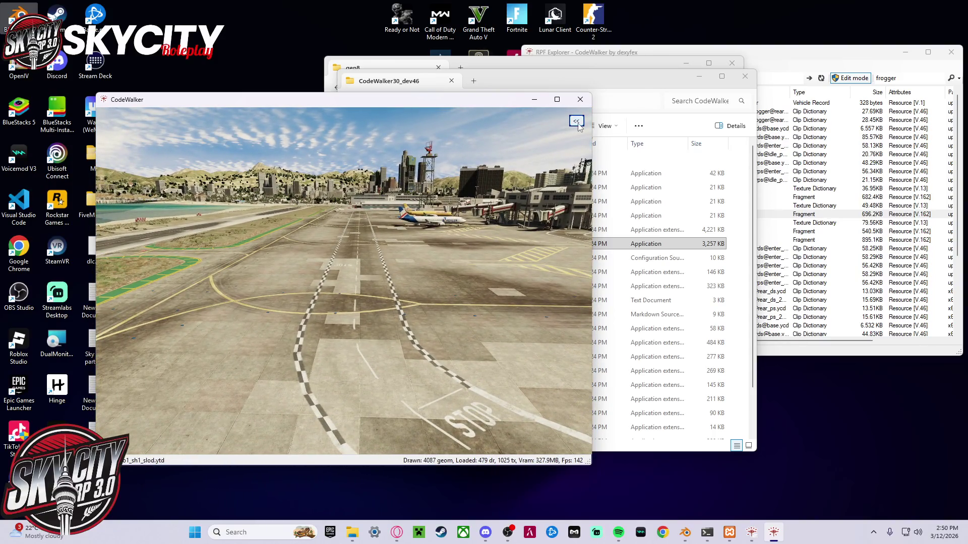
{"action": "mouse_move", "coordinate": [239, 134]}
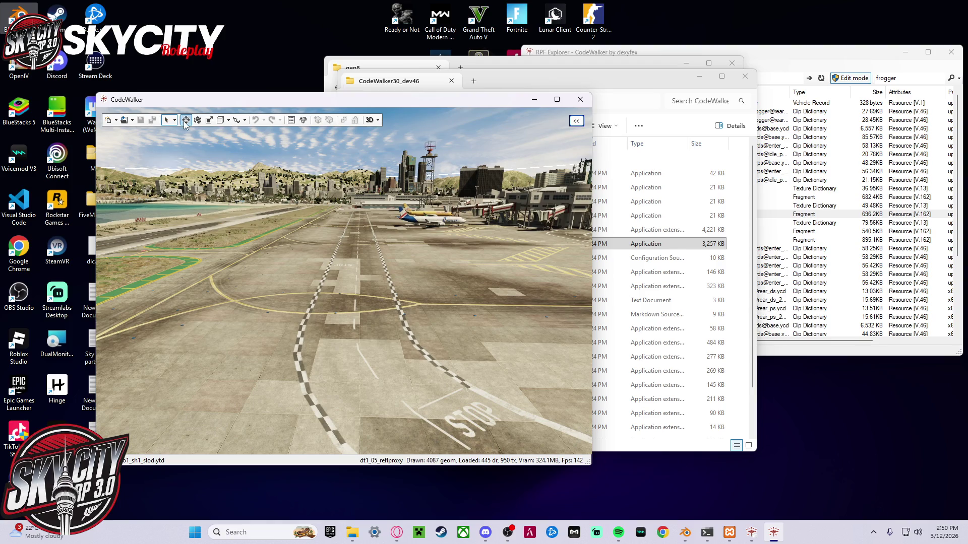
{"action": "left_click", "coordinate": [132, 123]}
- Cancel the folder-project selection, close the project window, and browse the stream folder in RPF Explorer
{"action": "left_click", "coordinate": [146, 153]}
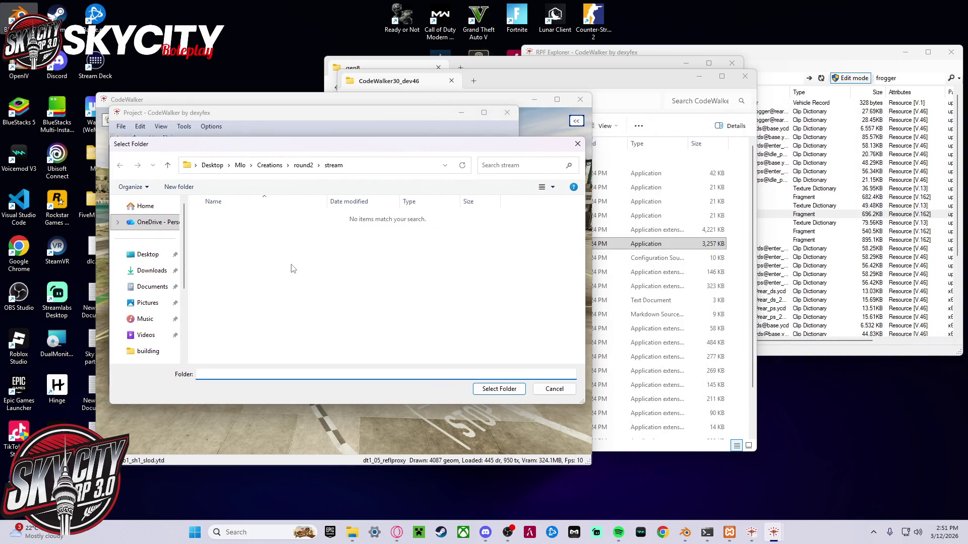
{"action": "left_click", "coordinate": [577, 144]}
{"action": "left_click", "coordinate": [507, 112]}
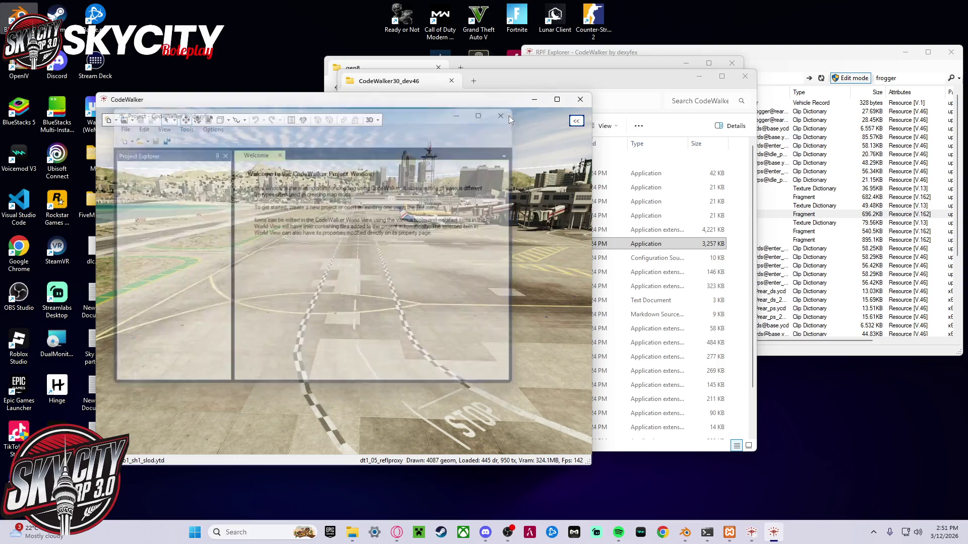
{"action": "left_click", "coordinate": [817, 58]}
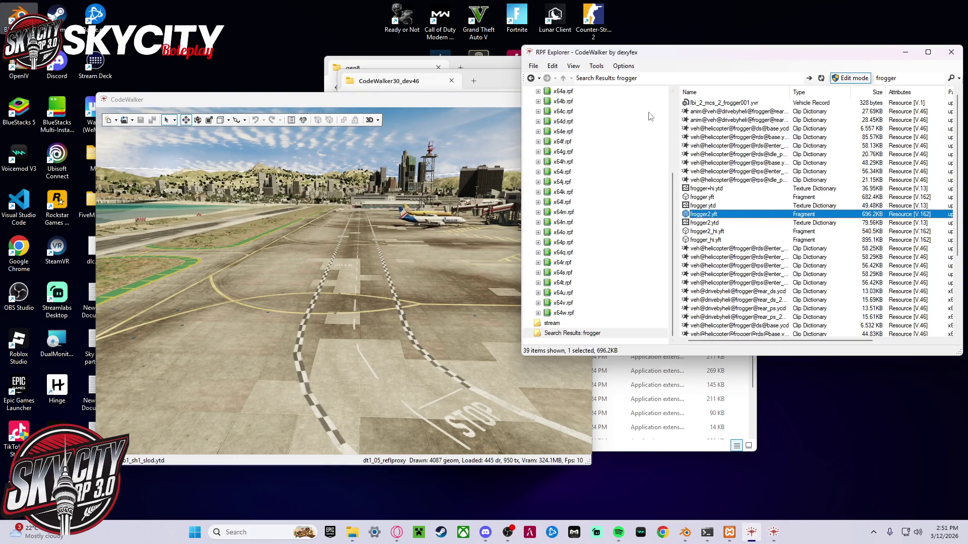
{"action": "left_click", "coordinate": [552, 324]}
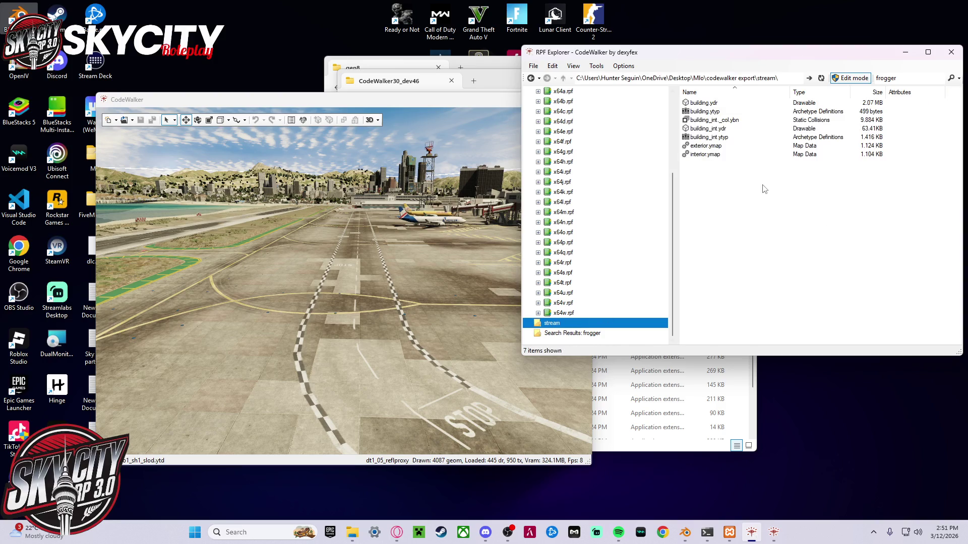
{"action": "left_click", "coordinate": [609, 335]}
{"action": "left_click", "coordinate": [607, 324]}
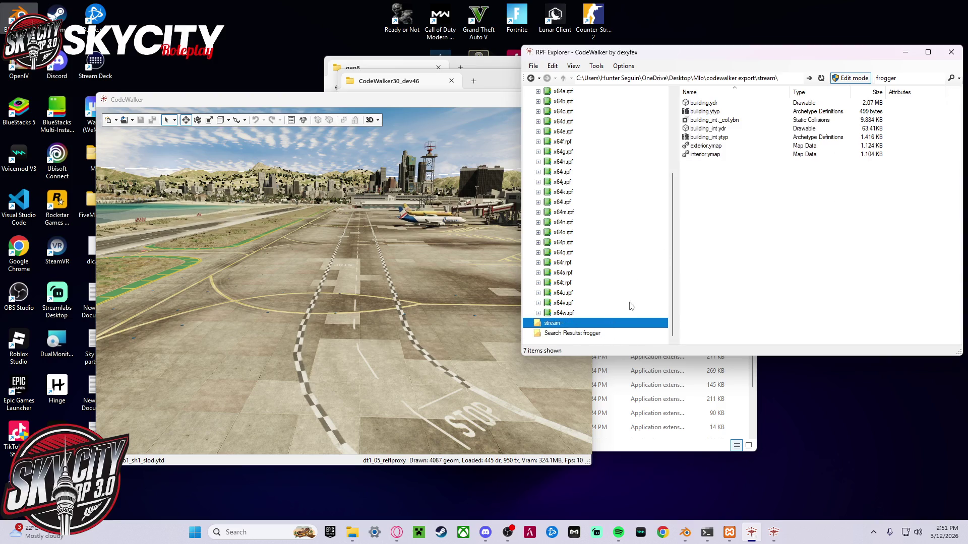
{"action": "left_click", "coordinate": [594, 334]}
{"action": "scroll", "coordinate": [613, 262], "scroll_direction": "up", "scroll_amount": 5}
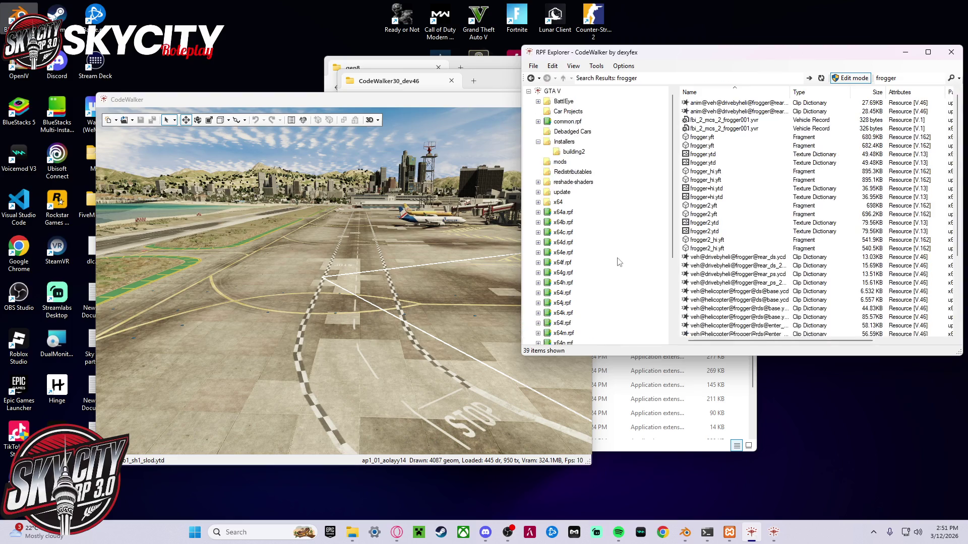
- Delete building2.ydr and building2.ytyp from the Installers\building2 folder
{"action": "left_click", "coordinate": [585, 152]}
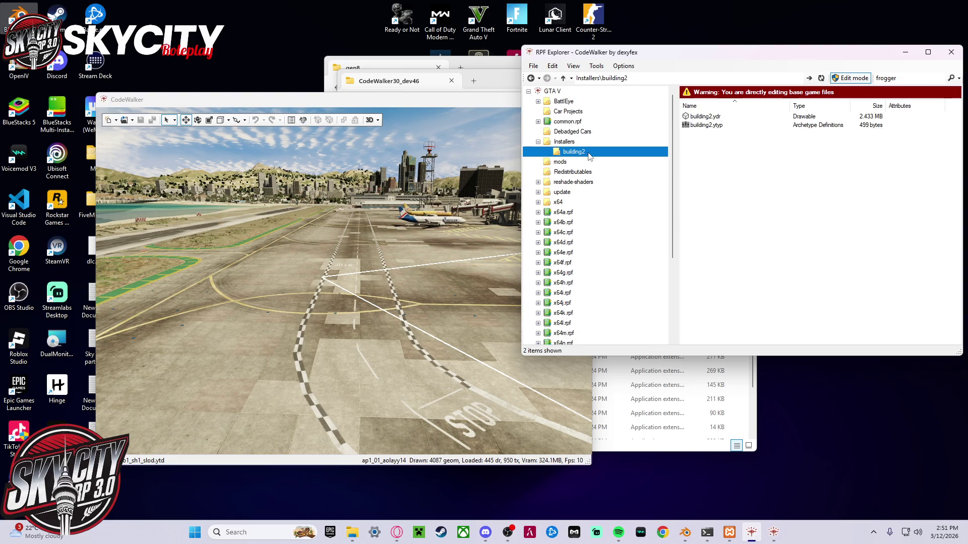
{"action": "mouse_move", "coordinate": [740, 159]}
{"action": "left_mouse_down"}
{"action": "mouse_move", "coordinate": [719, 134]}
{"action": "mouse_move", "coordinate": [718, 112]}
{"action": "left_mouse_up"}
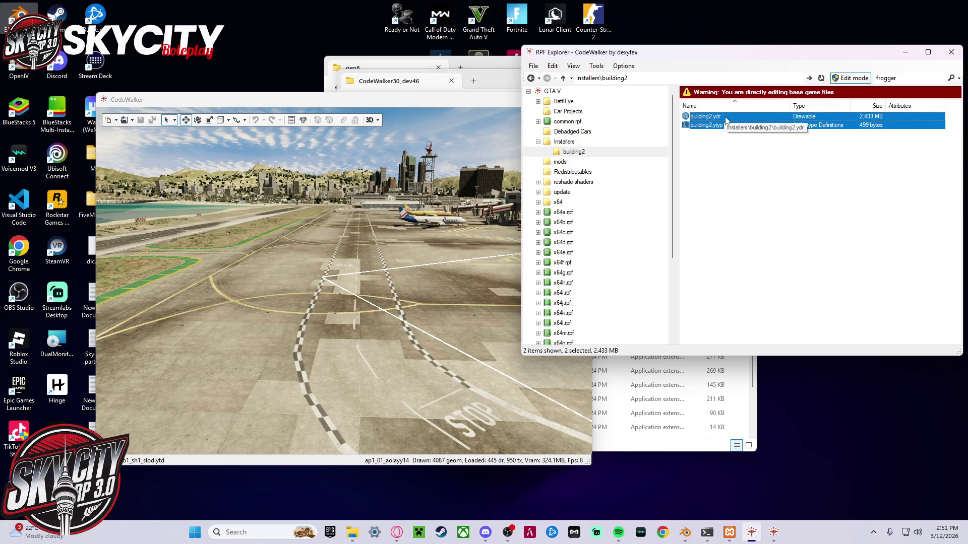
{"action": "right_click", "coordinate": [718, 115]}
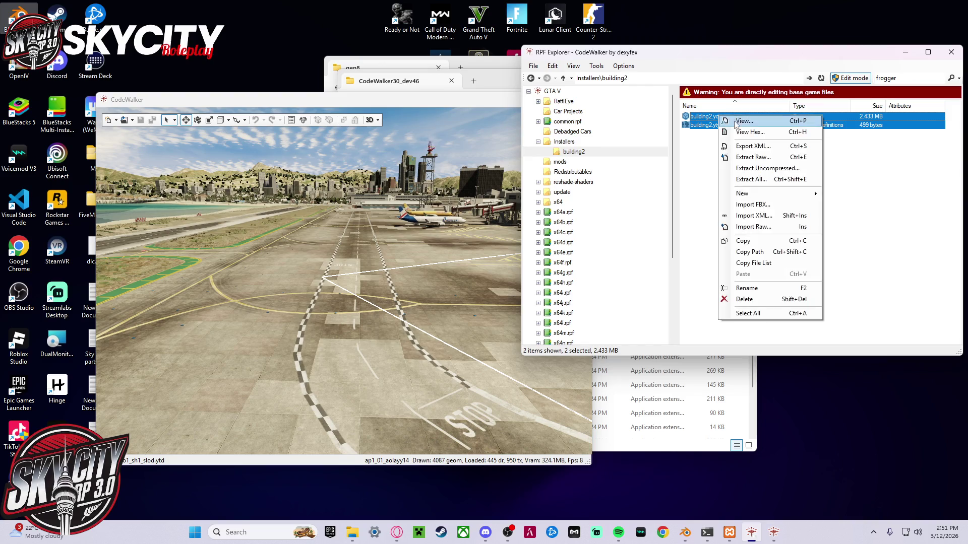
{"action": "left_click", "coordinate": [771, 299]}
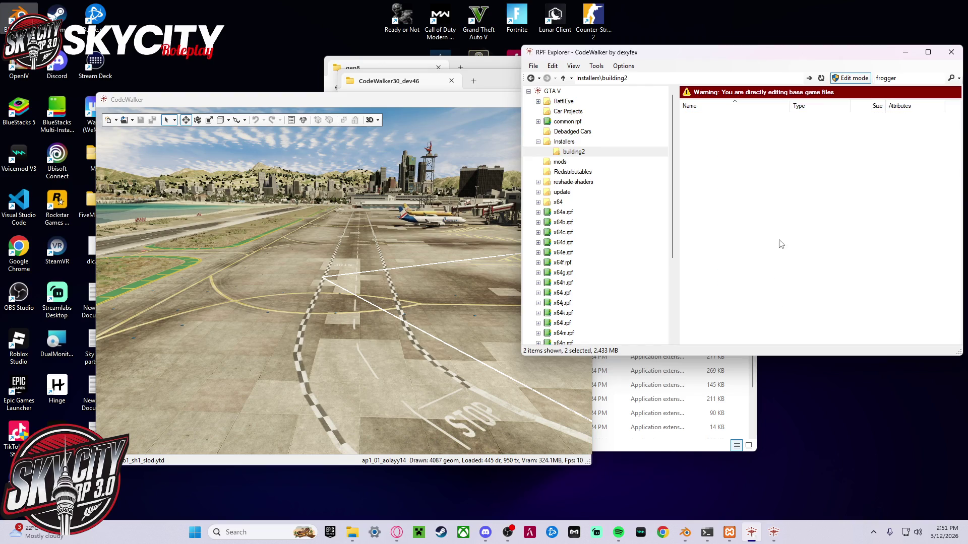
{"action": "left_click", "coordinate": [676, 456]}
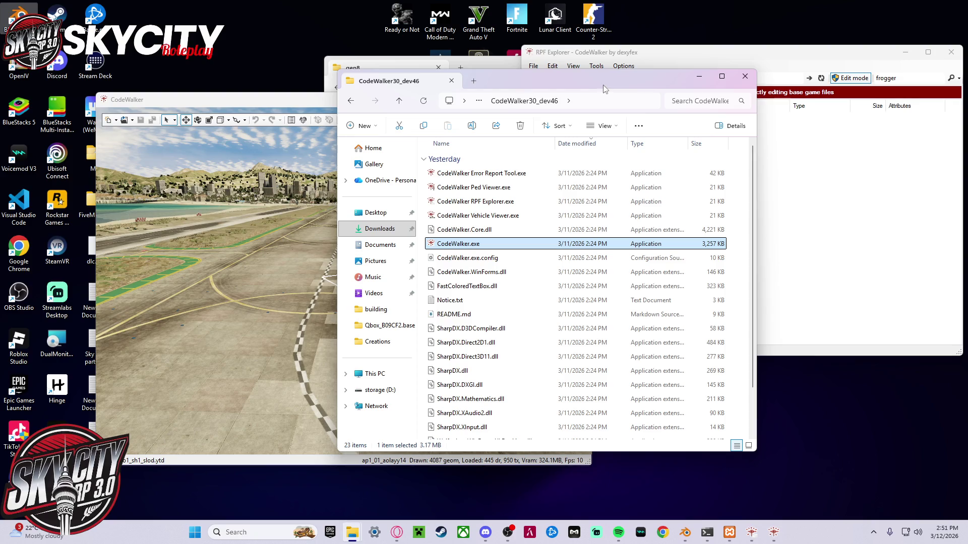
- Drag the building2 export files from gen8 into RPF Explorer's building2 folder
{"action": "left_click", "coordinate": [504, 70]}
{"action": "mouse_move", "coordinate": [506, 232]}
{"action": "left_mouse_down"}
{"action": "mouse_move", "coordinate": [472, 166]}
{"action": "mouse_move", "coordinate": [465, 173]}
{"action": "mouse_move", "coordinate": [812, 162]}
{"action": "left_mouse_up"}
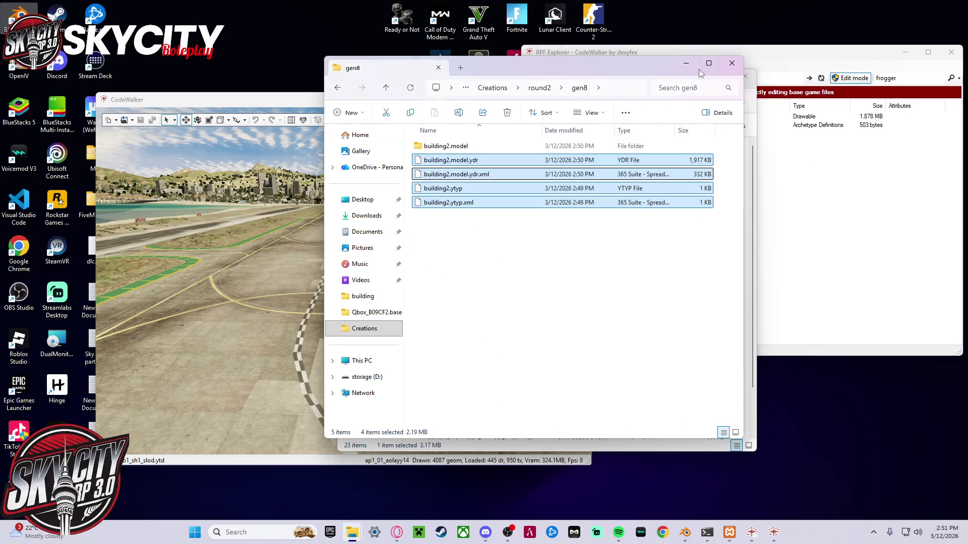
{"action": "left_click", "coordinate": [686, 63]}
{"action": "left_click", "coordinate": [696, 73]}
- Preview building2.model.ydr in the model viewer, turning and zooming the brick building
{"action": "double_click", "coordinate": [736, 117]}
{"action": "mouse_move", "coordinate": [371, 274]}
{"action": "left_mouse_down"}
{"action": "mouse_move", "coordinate": [396, 266]}
{"action": "mouse_move", "coordinate": [423, 276]}
{"action": "mouse_move", "coordinate": [392, 273]}
{"action": "mouse_move", "coordinate": [357, 235]}
{"action": "mouse_move", "coordinate": [422, 258]}
{"action": "mouse_move", "coordinate": [441, 247]}
{"action": "mouse_move", "coordinate": [298, 250]}
{"action": "mouse_move", "coordinate": [365, 252]}
{"action": "mouse_move", "coordinate": [338, 235]}
{"action": "mouse_move", "coordinate": [363, 280]}
{"action": "mouse_move", "coordinate": [377, 249]}
{"action": "mouse_move", "coordinate": [431, 221]}
{"action": "mouse_move", "coordinate": [490, 218]}
{"action": "mouse_move", "coordinate": [520, 234]}
{"action": "mouse_move", "coordinate": [323, 249]}
{"action": "mouse_move", "coordinate": [352, 259]}
{"action": "mouse_move", "coordinate": [311, 264]}
{"action": "mouse_move", "coordinate": [192, 226]}
{"action": "mouse_move", "coordinate": [413, 363]}
{"action": "left_mouse_up"}
{"action": "scroll", "coordinate": [396, 267], "scroll_direction": "up", "scroll_amount": 10}
{"action": "scroll", "coordinate": [405, 262], "scroll_direction": "down", "scroll_amount": 5}
{"action": "scroll", "coordinate": [358, 235], "scroll_direction": "up", "scroll_amount": 3}
{"action": "scroll", "coordinate": [380, 247], "scroll_direction": "down", "scroll_amount": 3}
{"action": "scroll", "coordinate": [447, 260], "scroll_direction": "up", "scroll_amount": 5}
{"action": "scroll", "coordinate": [423, 245], "scroll_direction": "down", "scroll_amount": 3}
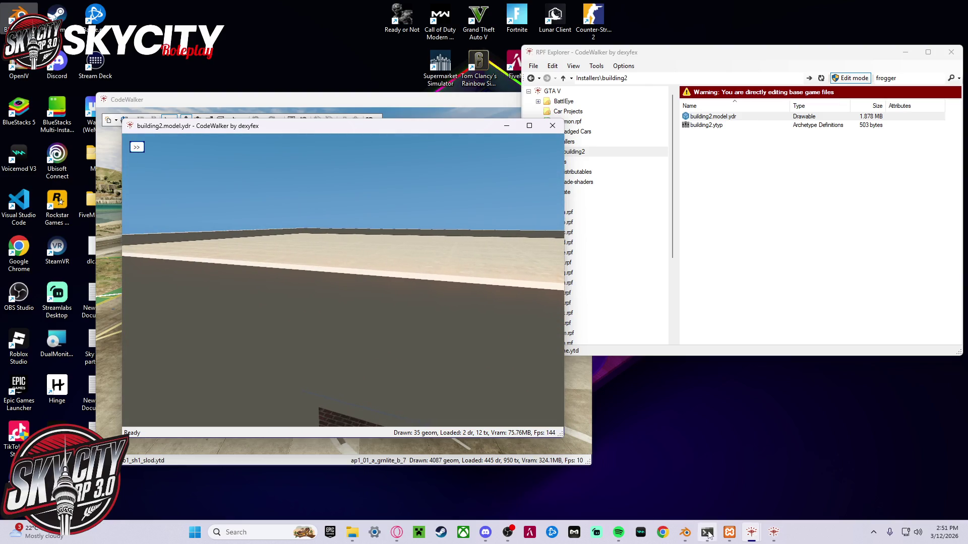
- Orbit the Blender building model to the door-panel corner for comparison
{"action": "left_click", "coordinate": [684, 535]}
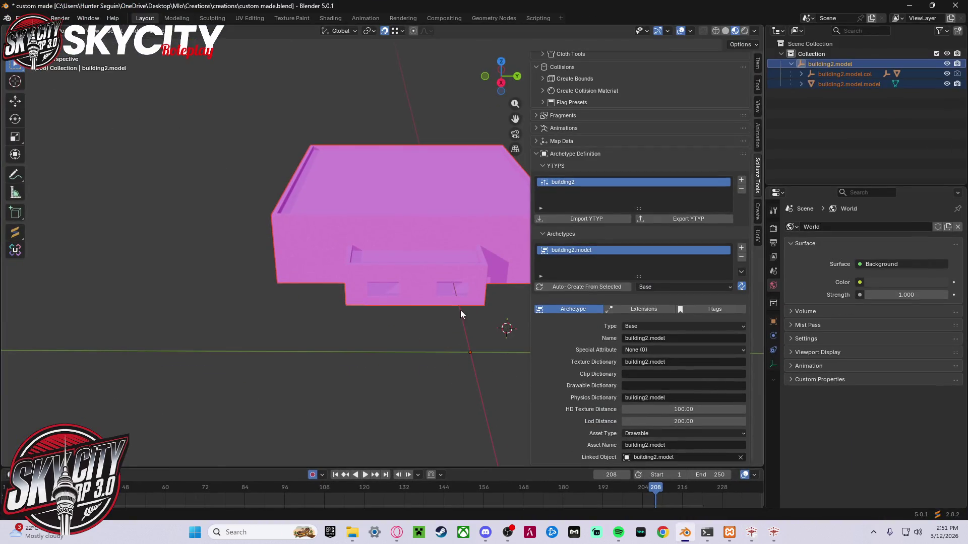
{"action": "left_click", "coordinate": [769, 174]}
{"action": "mouse_move", "coordinate": [504, 226]}
{"action": "middle_mouse_down"}
{"action": "mouse_move", "coordinate": [411, 253]}
{"action": "mouse_move", "coordinate": [280, 243]}
{"action": "middle_mouse_up"}
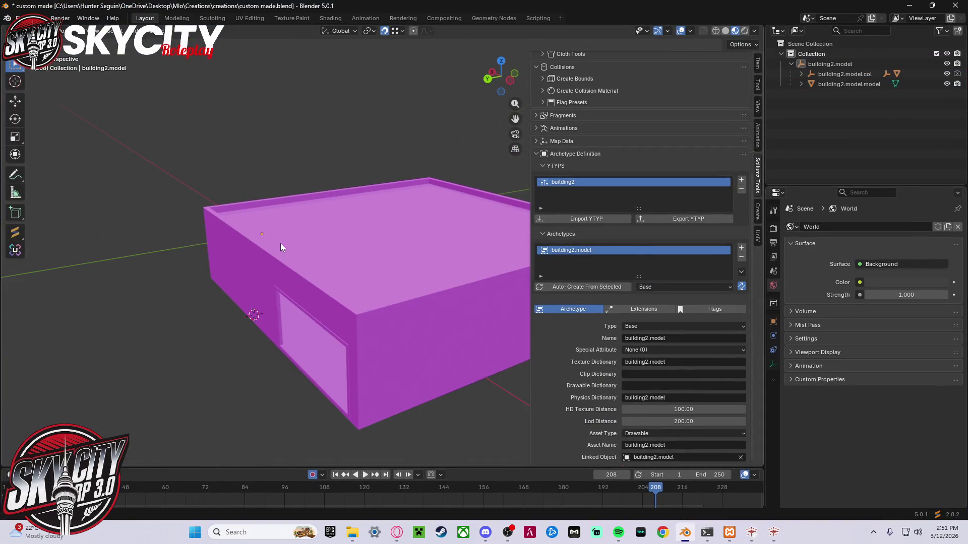
{"action": "scroll", "coordinate": [248, 311], "scroll_direction": "up", "scroll_amount": 5}
{"action": "mouse_move", "coordinate": [248, 311]}
{"action": "middle_mouse_down"}
{"action": "mouse_move", "coordinate": [243, 284]}
{"action": "mouse_move", "coordinate": [281, 221]}
{"action": "mouse_move", "coordinate": [260, 211]}
{"action": "middle_mouse_up"}
- Look into the brick interior in the CodeWalker preview, close it, and minimize Blender
{"action": "key", "text": "alt+Tab"}
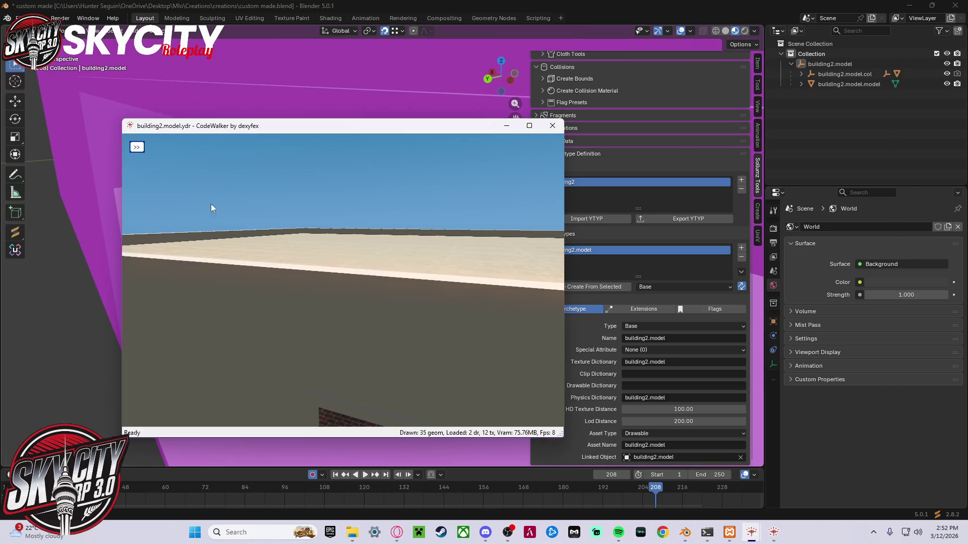
{"action": "mouse_move", "coordinate": [367, 331]}
{"action": "left_mouse_down"}
{"action": "mouse_move", "coordinate": [356, 308]}
{"action": "mouse_move", "coordinate": [286, 283]}
{"action": "mouse_move", "coordinate": [201, 231]}
{"action": "mouse_move", "coordinate": [222, 248]}
{"action": "mouse_move", "coordinate": [201, 240]}
{"action": "mouse_move", "coordinate": [207, 246]}
{"action": "mouse_move", "coordinate": [329, 307]}
{"action": "mouse_move", "coordinate": [411, 325]}
{"action": "mouse_move", "coordinate": [299, 333]}
{"action": "mouse_move", "coordinate": [346, 302]}
{"action": "mouse_move", "coordinate": [304, 293]}
{"action": "mouse_move", "coordinate": [172, 324]}
{"action": "left_mouse_up"}
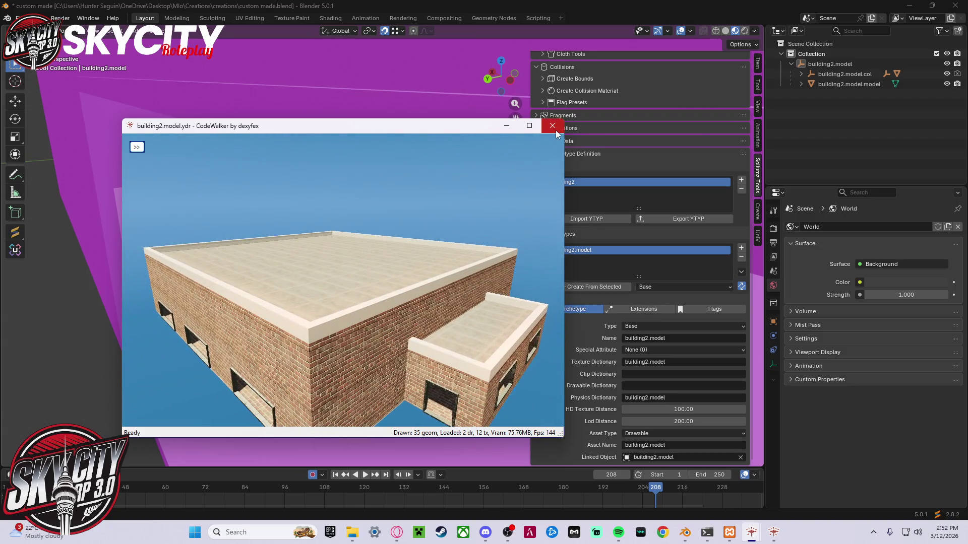
{"action": "left_click", "coordinate": [553, 126]}
{"action": "left_click", "coordinate": [908, 7]}
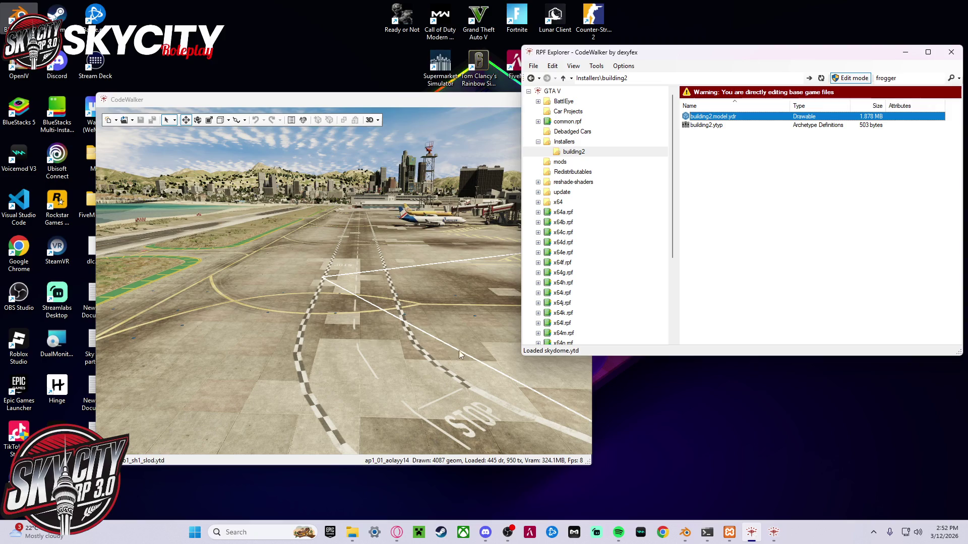
- Open the round2\gen8 folder as a CodeWalker project
{"action": "left_click", "coordinate": [133, 121]}
{"action": "left_click", "coordinate": [151, 152]}
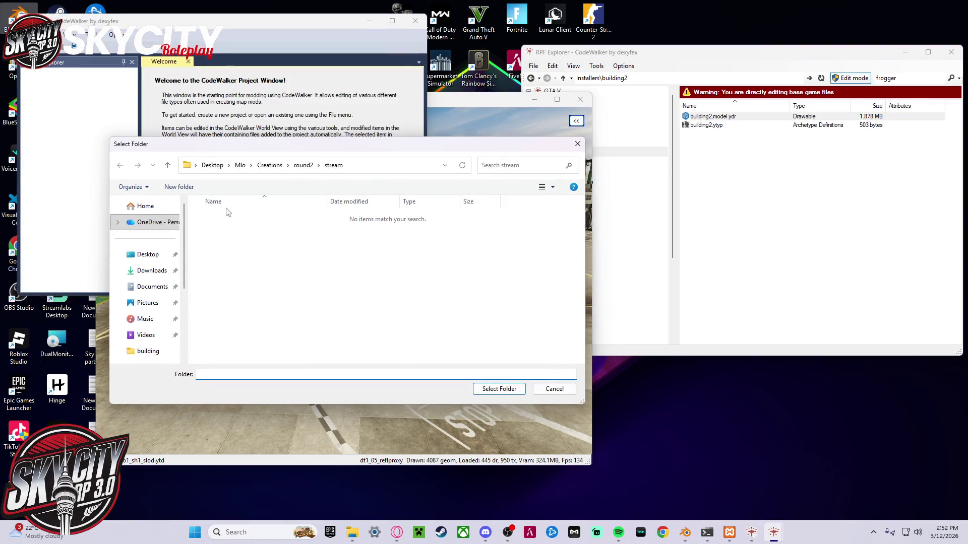
{"action": "left_click", "coordinate": [303, 165]}
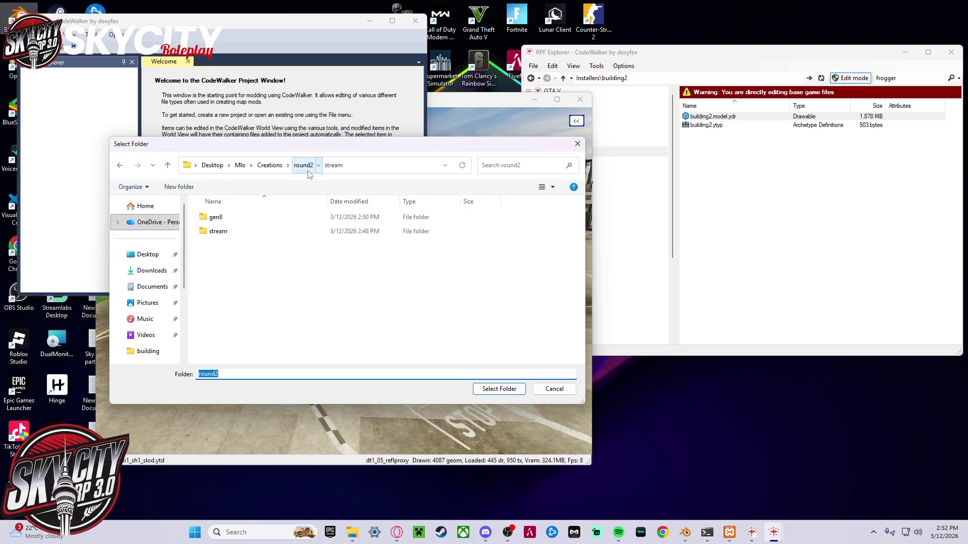
{"action": "double_click", "coordinate": [215, 217]}
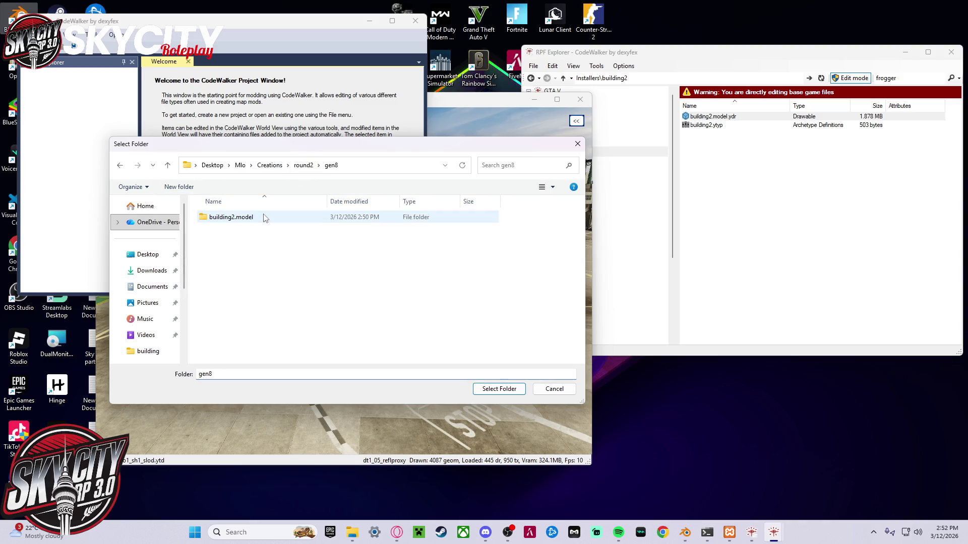
{"action": "left_click", "coordinate": [499, 389]}
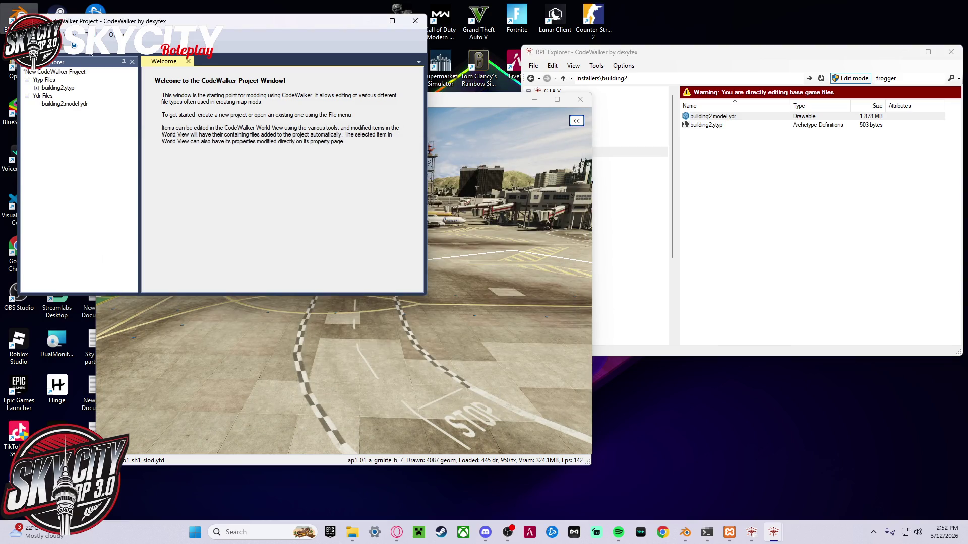
{"action": "left_click", "coordinate": [557, 99]}
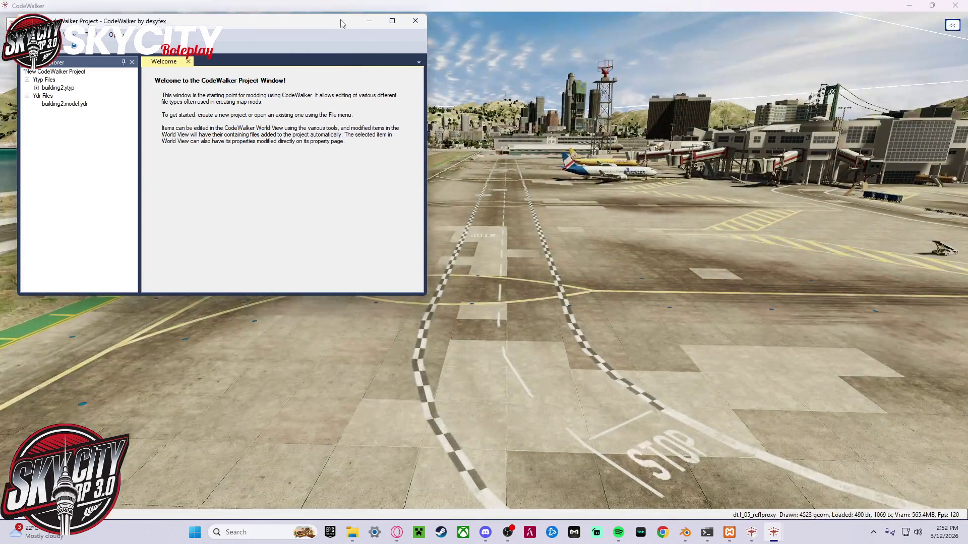
- Create a new ymap, save it as exterior.ymap, and add an entity to it
{"action": "left_click", "coordinate": [118, 90]}
{"action": "left_click", "coordinate": [117, 90]}
{"action": "left_click", "coordinate": [117, 90]}
{"action": "left_click", "coordinate": [117, 91]}
{"action": "left_click", "coordinate": [118, 90]}
{"action": "left_click", "coordinate": [130, 116]}
{"action": "left_click", "coordinate": [151, 89]}
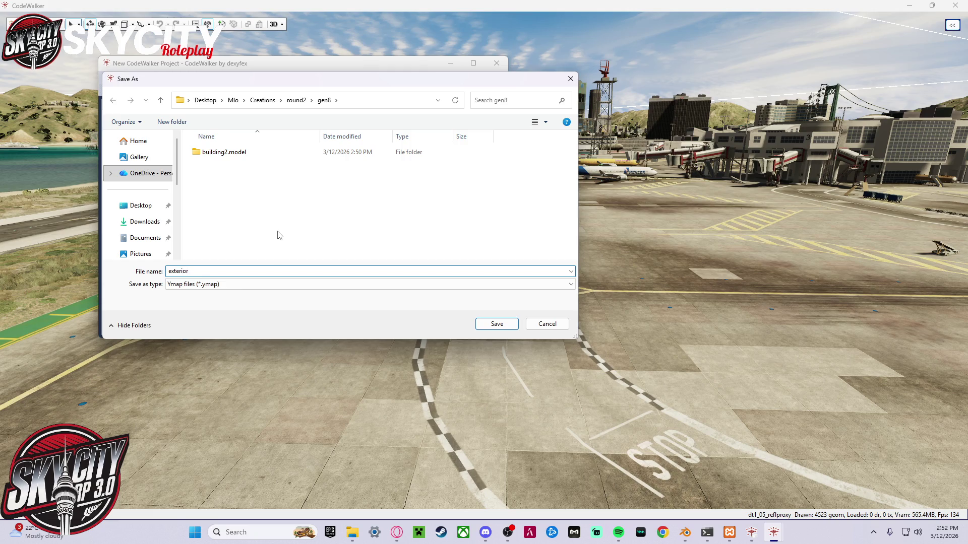
{"action": "left_click", "coordinate": [500, 327]}
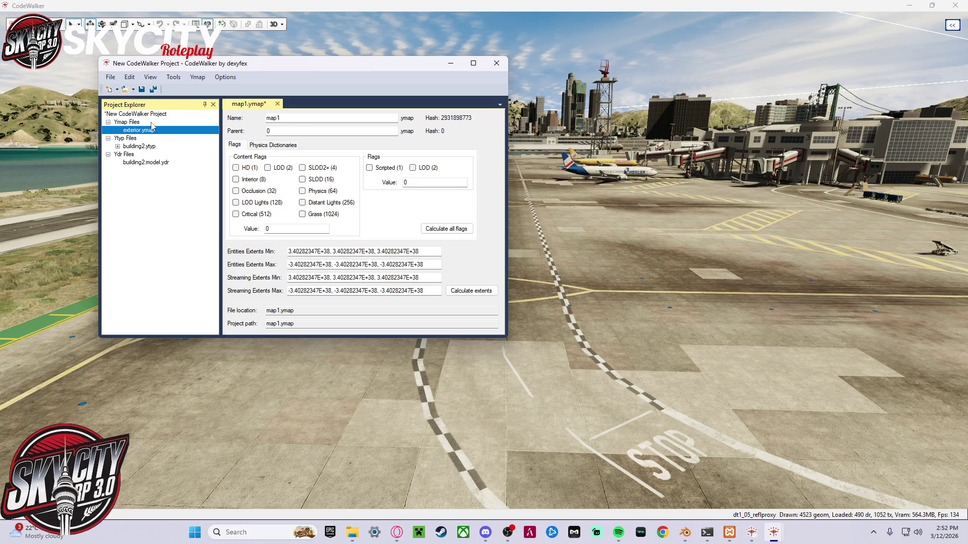
{"action": "left_click", "coordinate": [197, 78]}
{"action": "left_click", "coordinate": [215, 103]}
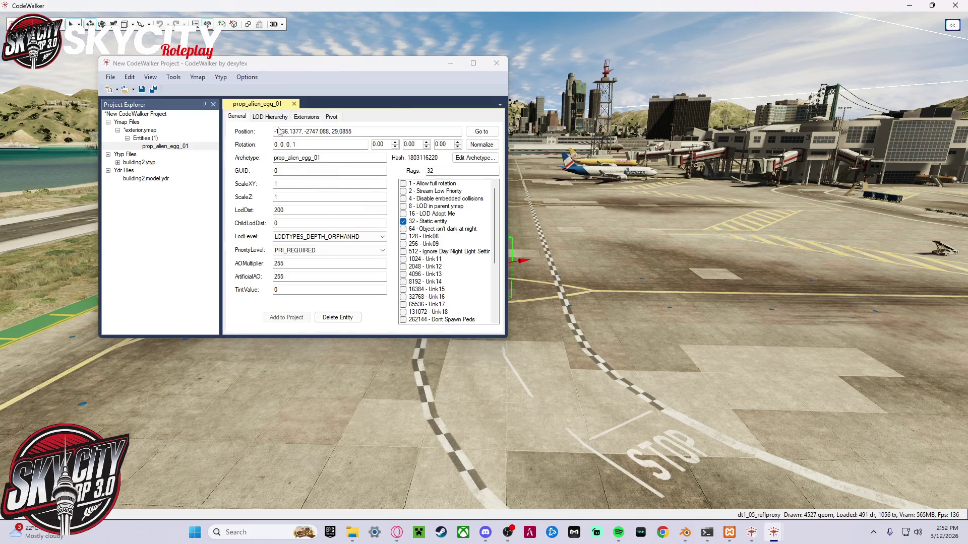
- Delete the building2 entity by the airport runway, leaving exterior.ymap with Entities (0)
{"action": "left_click", "coordinate": [241, 150]}
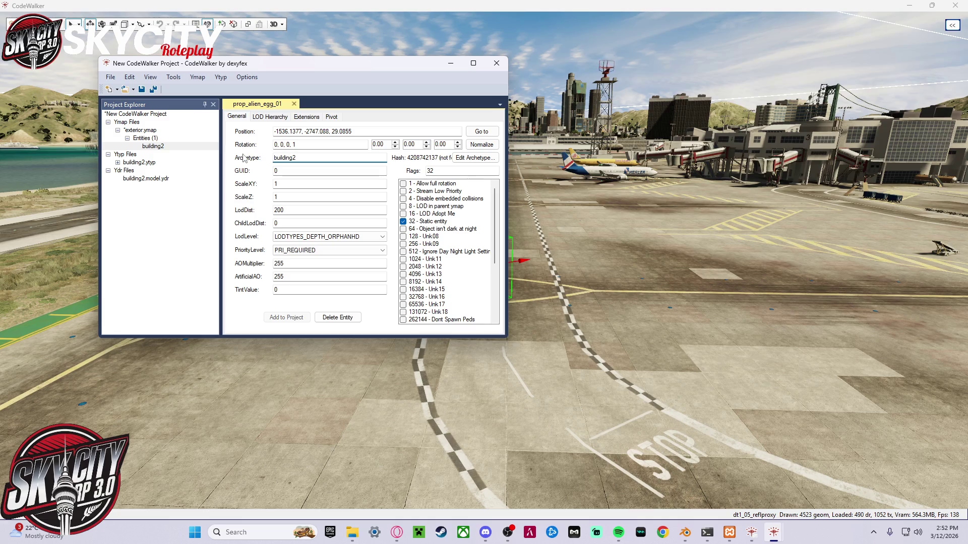
{"action": "left_click_drag", "start_coordinate": [636, 195], "coordinate": [593, 192]}
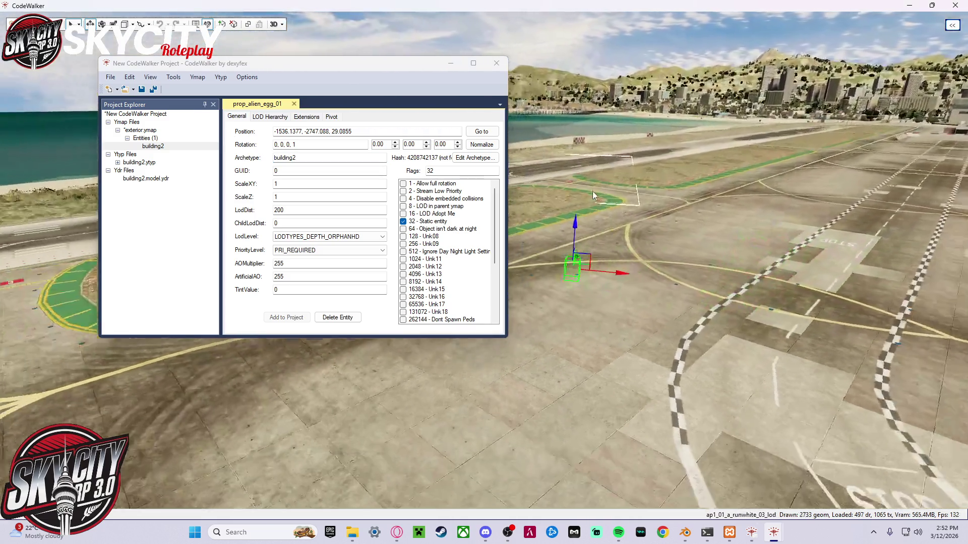
{"action": "left_click_drag", "start_coordinate": [459, 206], "coordinate": [458, 221]}
{"action": "left_click_drag", "start_coordinate": [563, 233], "coordinate": [534, 167]}
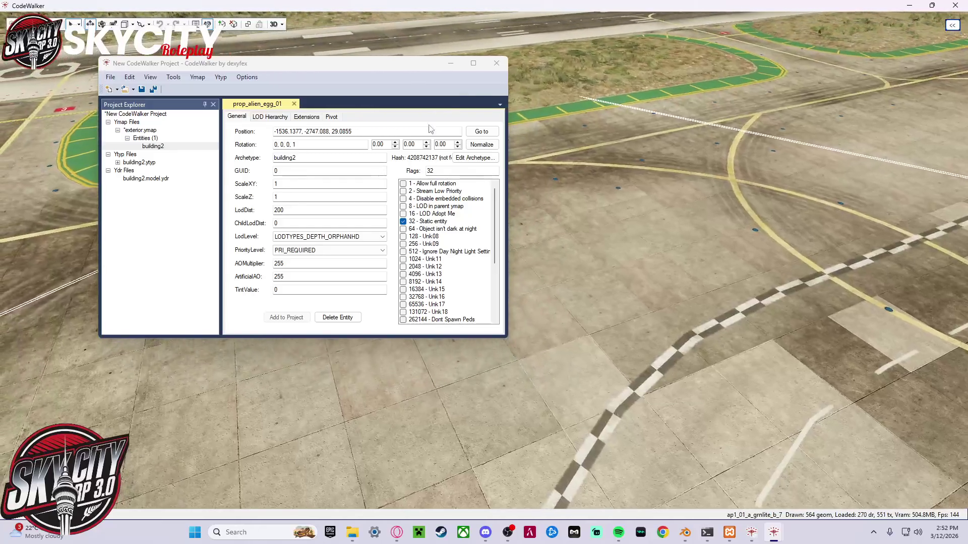
{"action": "left_click", "coordinate": [338, 318]}
{"action": "left_click", "coordinate": [182, 139]}
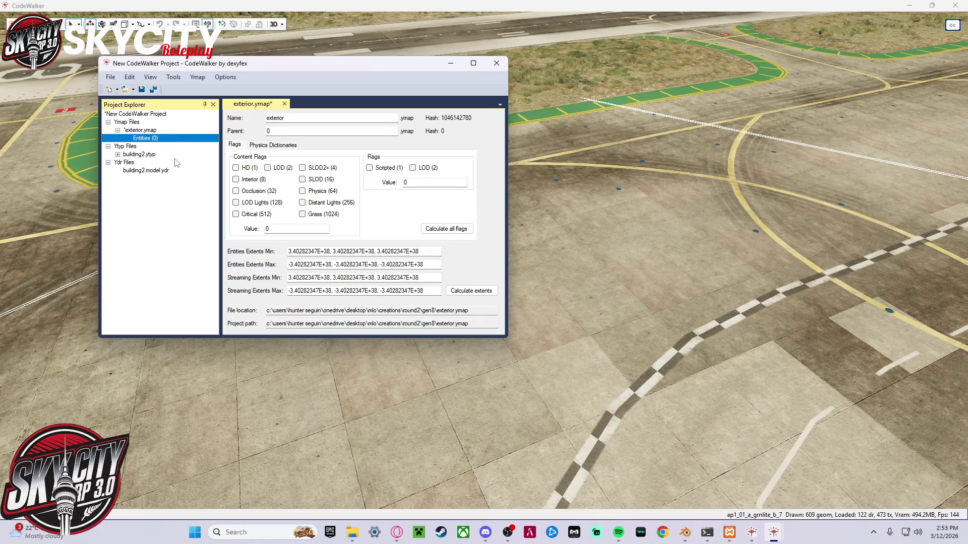
- Review building2.ytyp and exterior.ymap, then close the project without saving
{"action": "left_click", "coordinate": [178, 155]}
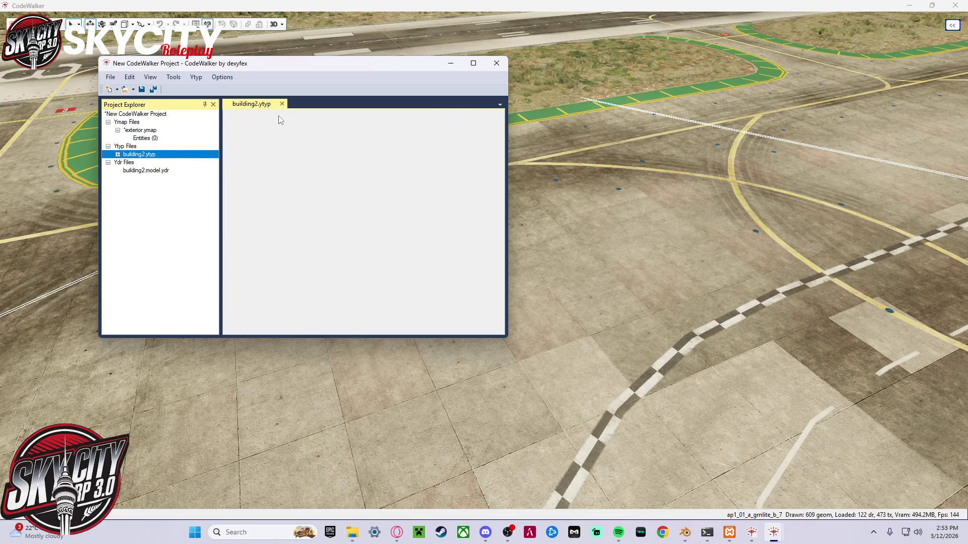
{"action": "left_click", "coordinate": [181, 138]}
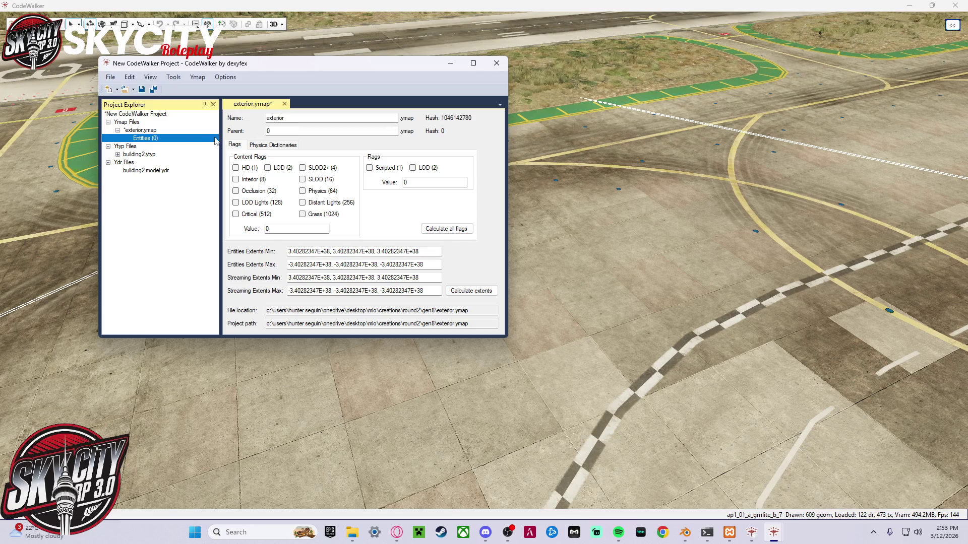
{"action": "left_click", "coordinate": [143, 130]}
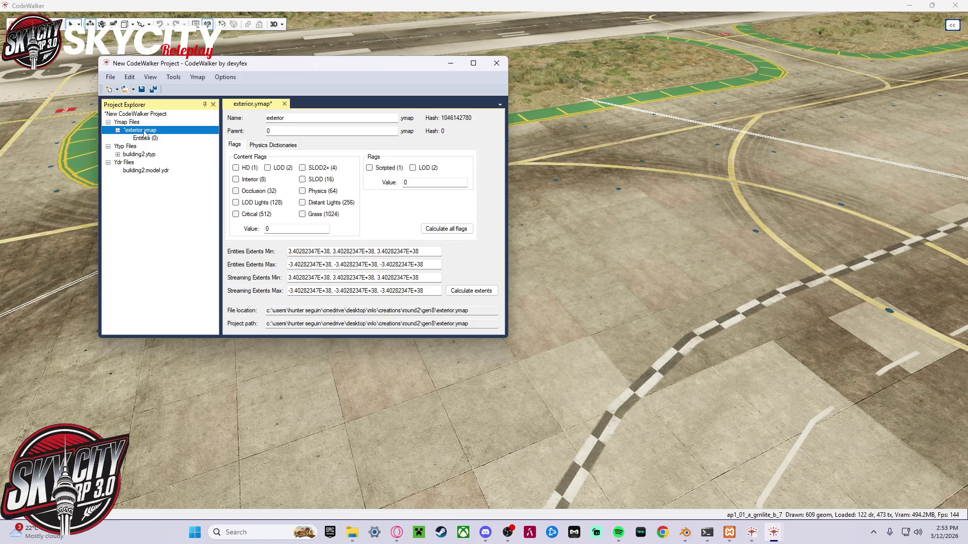
{"action": "left_click", "coordinate": [496, 63]}
{"action": "left_click", "coordinate": [498, 297]}
{"action": "left_click", "coordinate": [528, 298]}
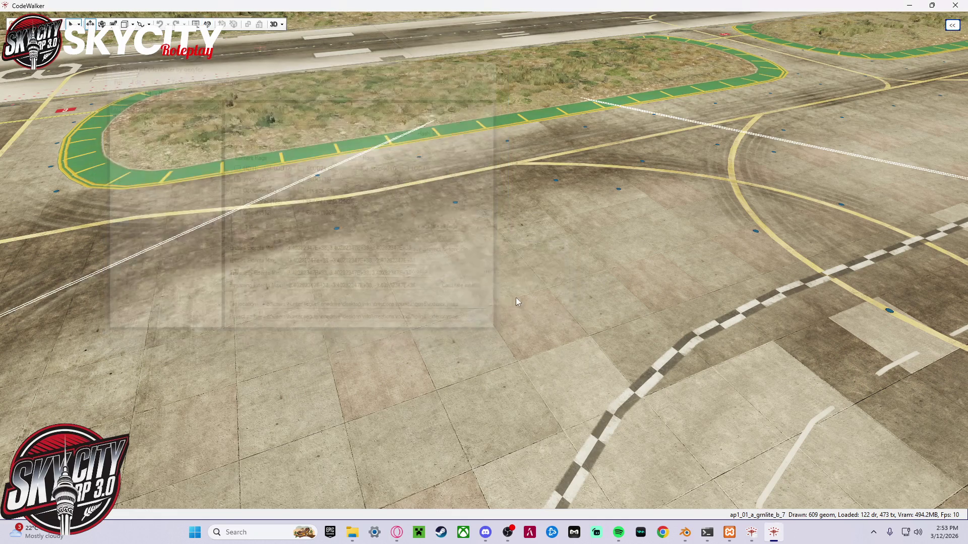
- Browse to gen8 in the open-project dialogs, then cancel them and close the project window
{"action": "left_click", "coordinate": [207, 24]}
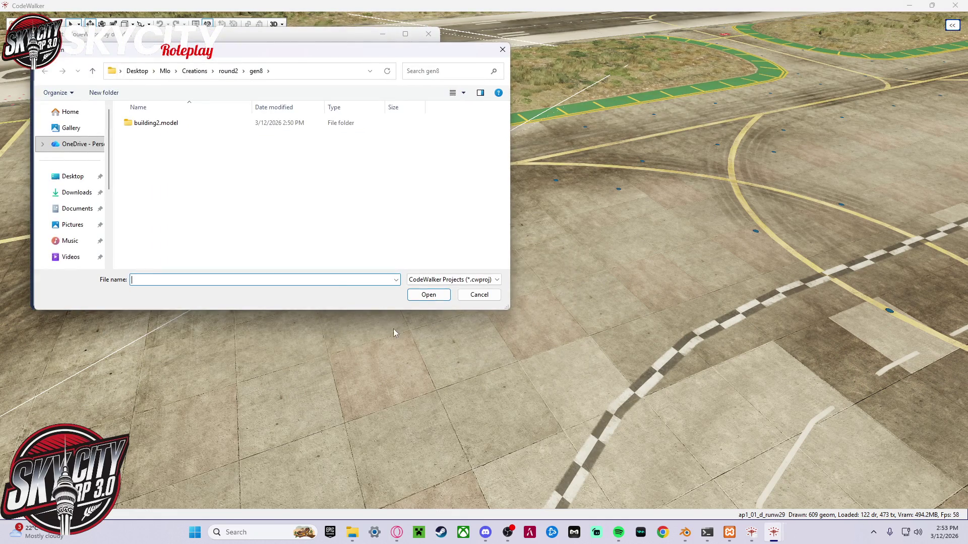
{"action": "left_click", "coordinate": [435, 299]}
{"action": "double_click", "coordinate": [207, 126]}
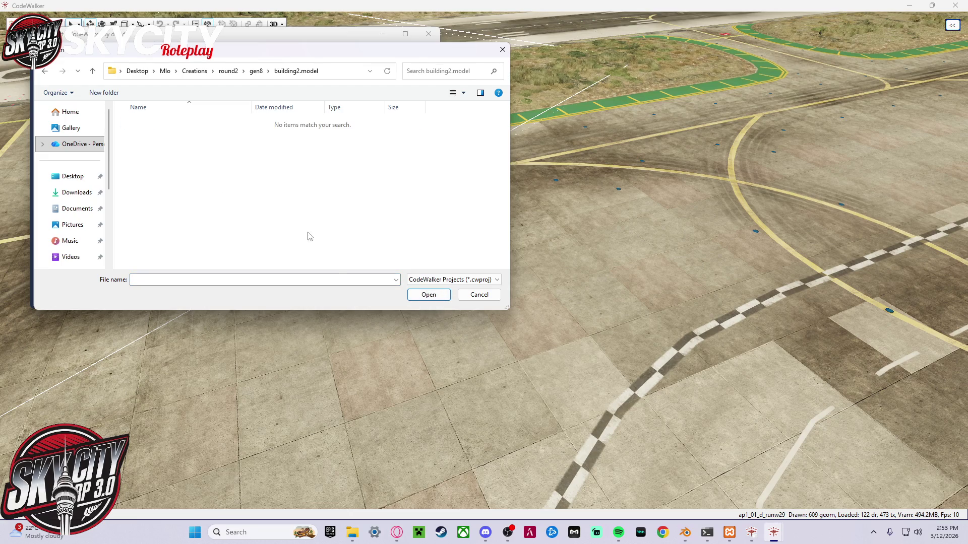
{"action": "key", "text": "alt+Up"}
{"action": "left_click", "coordinate": [229, 71]}
{"action": "double_click", "coordinate": [185, 126]}
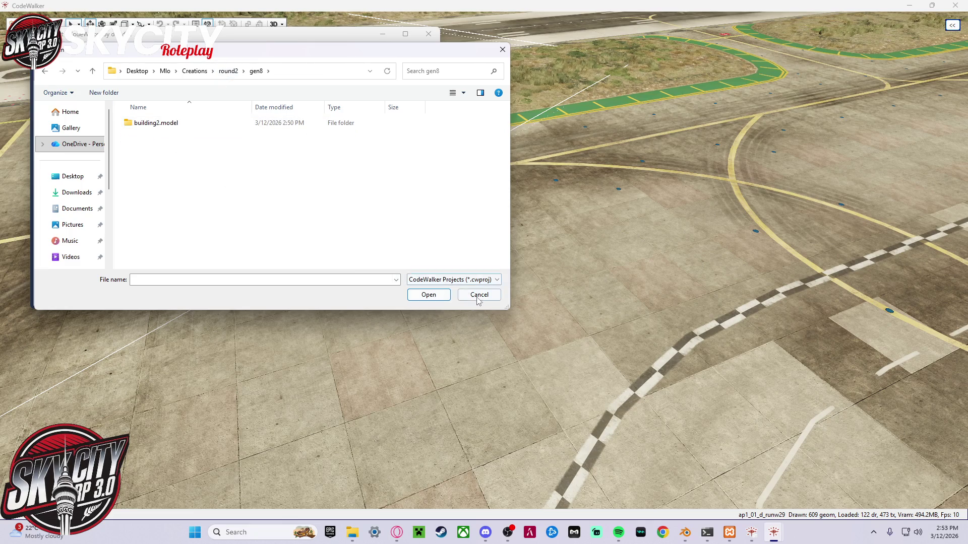
{"action": "left_click", "coordinate": [478, 296]}
{"action": "left_click", "coordinate": [67, 60]}
{"action": "left_click", "coordinate": [75, 97]}
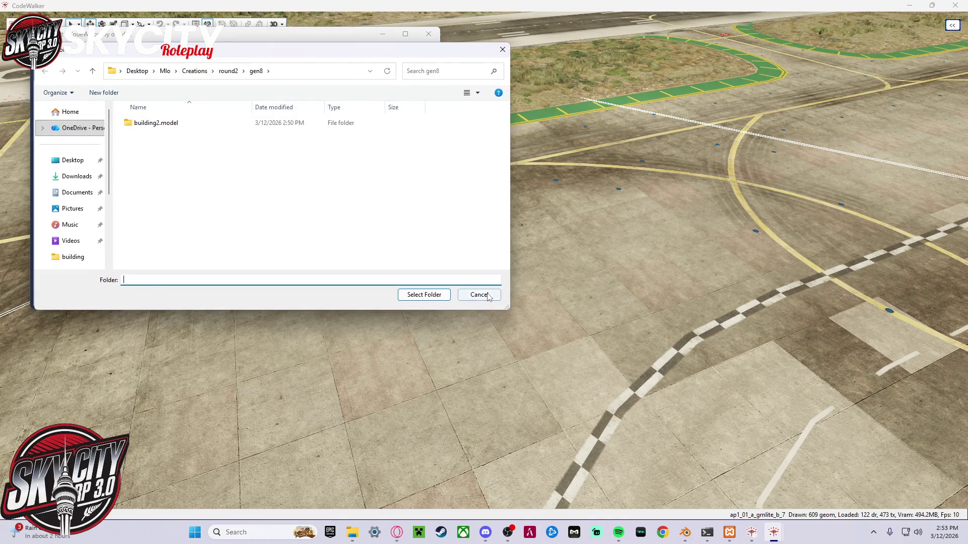
{"action": "left_click", "coordinate": [479, 294]}
{"action": "left_click", "coordinate": [428, 34]}
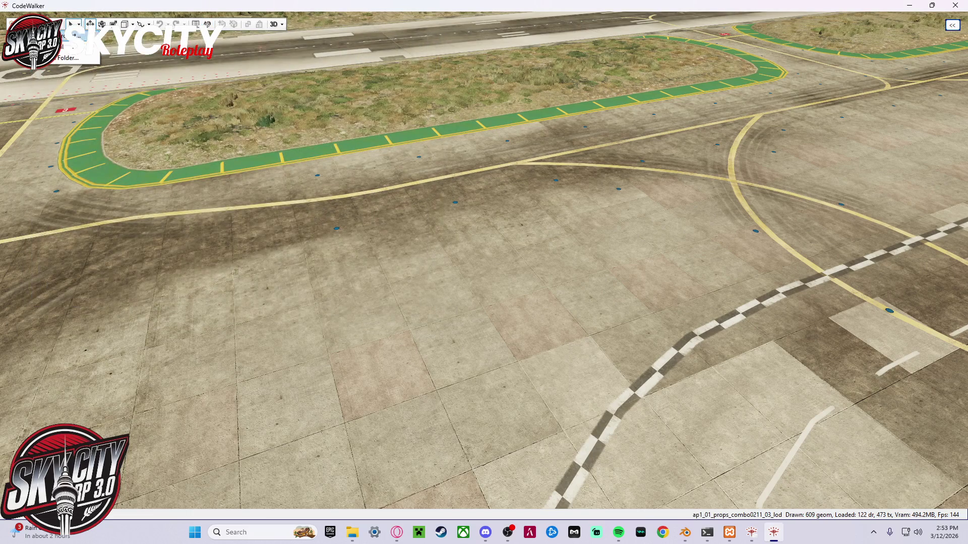
- Reload the project from the gen8 folder after a mistaken building2.model folder load
{"action": "left_click", "coordinate": [208, 23]}
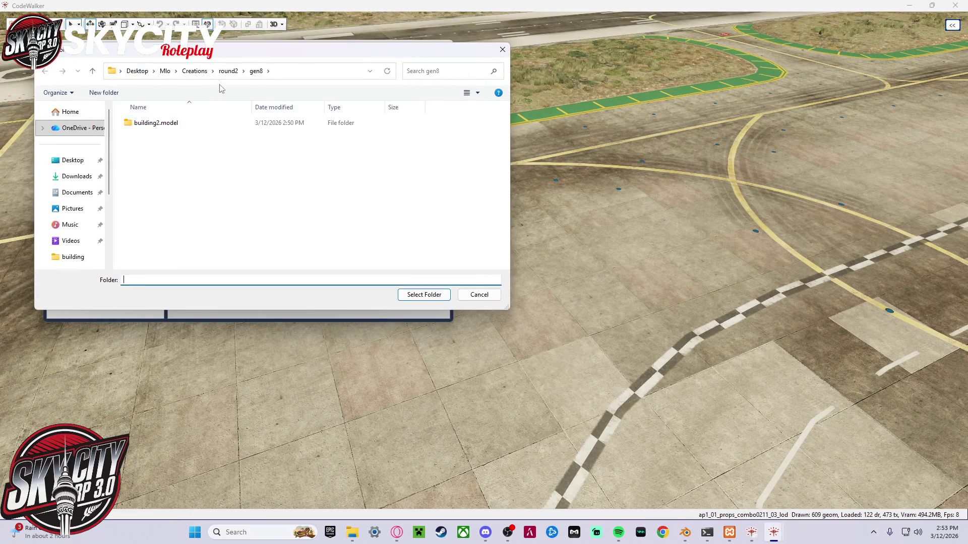
{"action": "double_click", "coordinate": [200, 125]}
{"action": "key", "text": "alt+Left"}
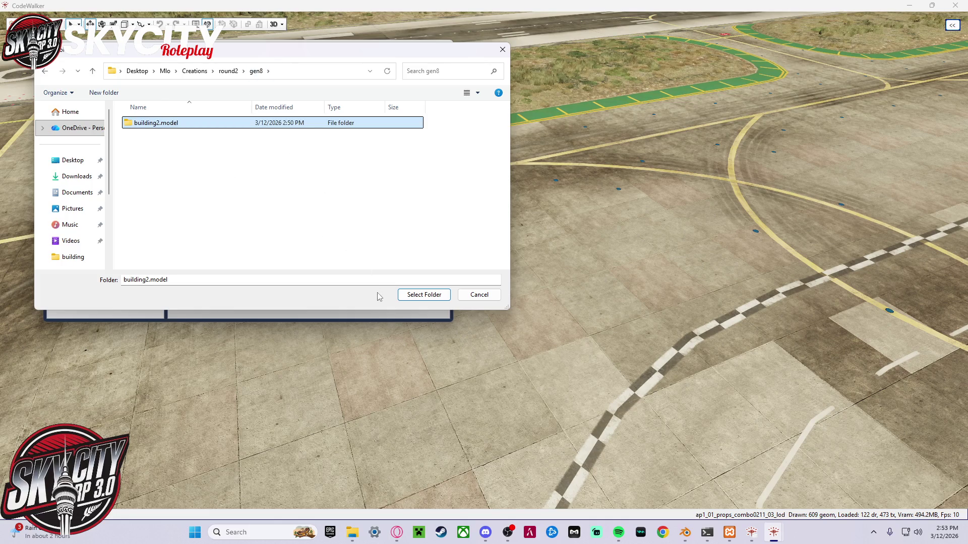
{"action": "left_click", "coordinate": [418, 295]}
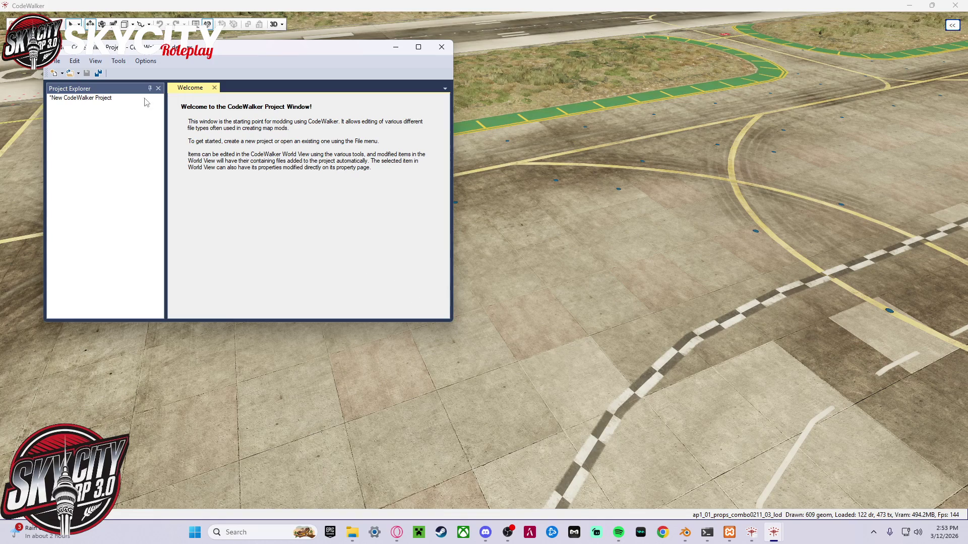
{"action": "left_click", "coordinate": [441, 47]}
{"action": "left_click", "coordinate": [499, 297]}
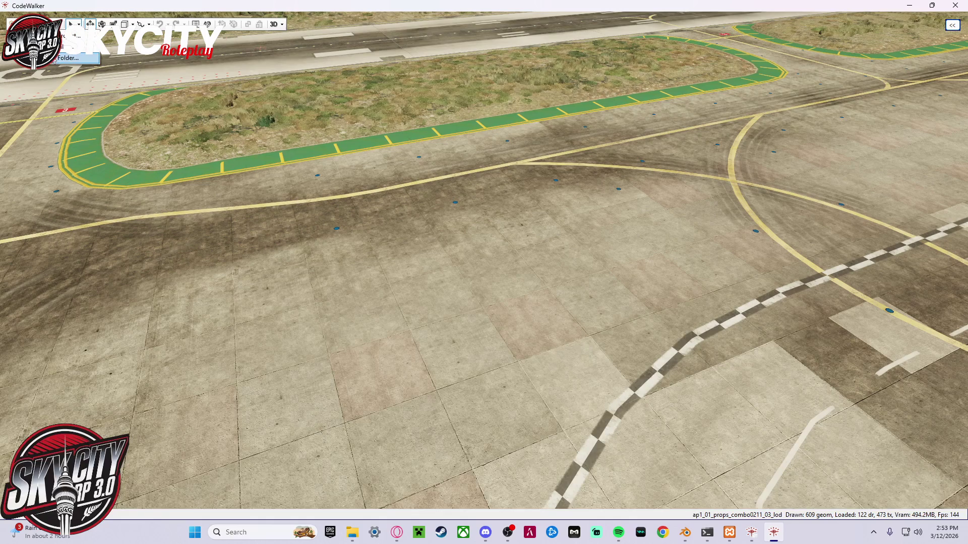
{"action": "left_click", "coordinate": [256, 71]}
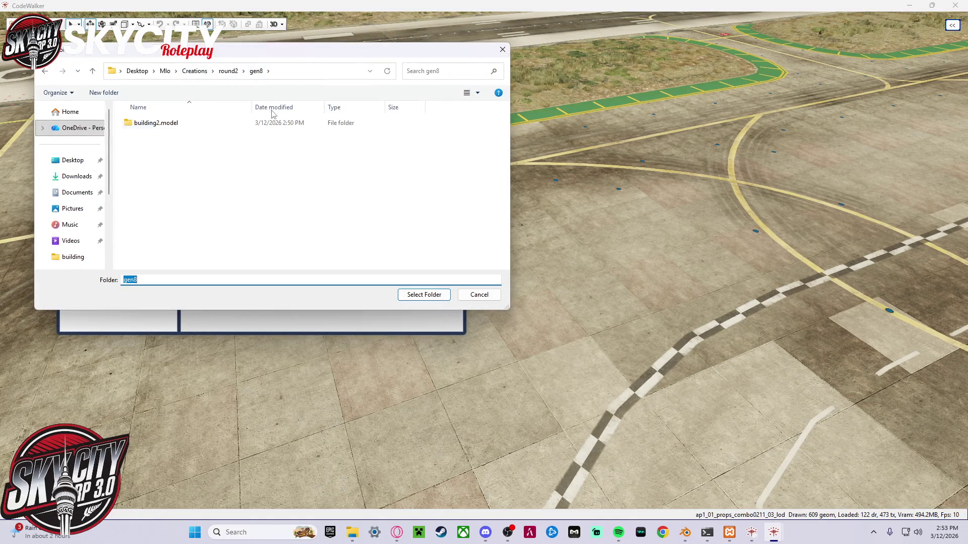
{"action": "left_click", "coordinate": [424, 295]}
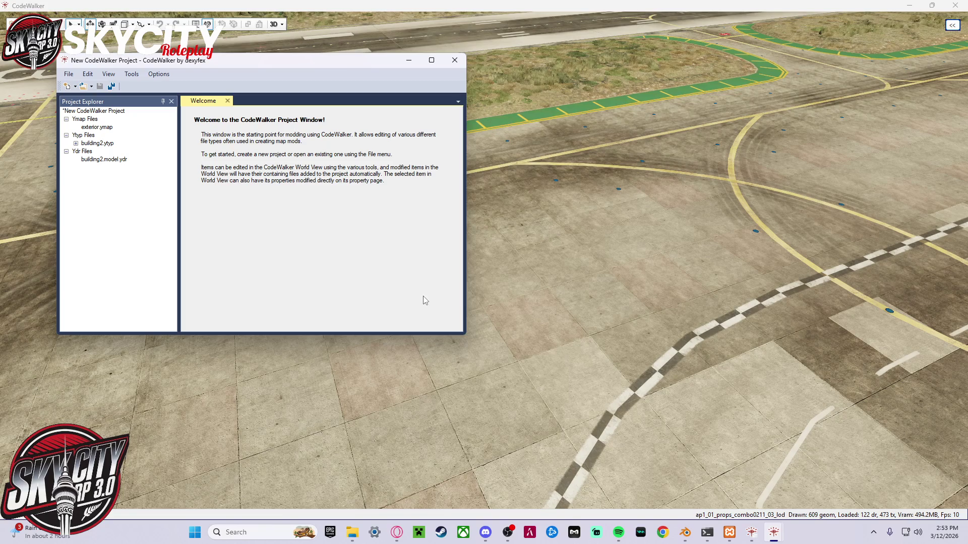
- Add a new entity to exterior.ymap and start replacing its archetype name with 'b'
{"action": "left_click", "coordinate": [114, 129]}
{"action": "left_click", "coordinate": [156, 74]}
{"action": "left_click", "coordinate": [155, 74]}
{"action": "left_click", "coordinate": [156, 74]}
{"action": "left_click", "coordinate": [171, 100]}
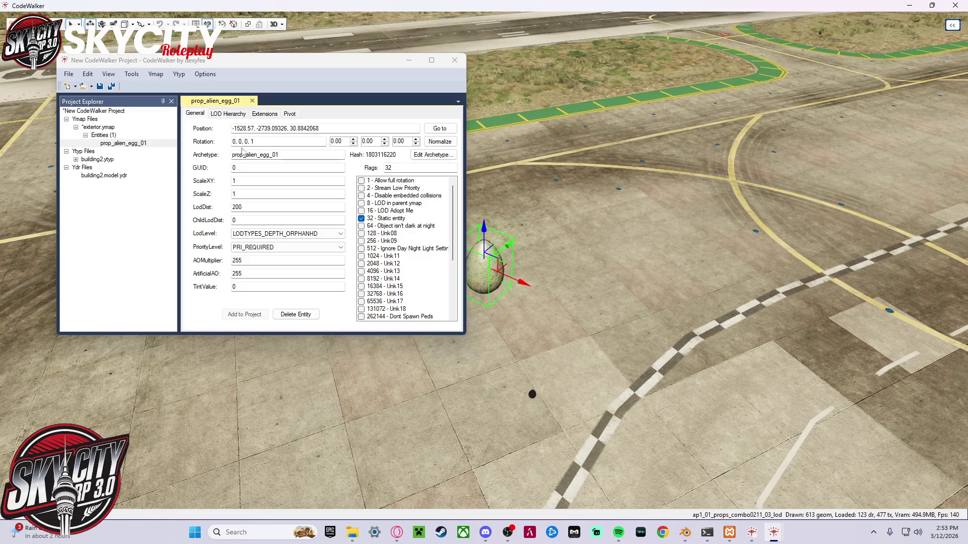
{"action": "left_click_drag", "start_coordinate": [282, 153], "coordinate": [182, 138]}
{"action": "type", "text": "buil"}
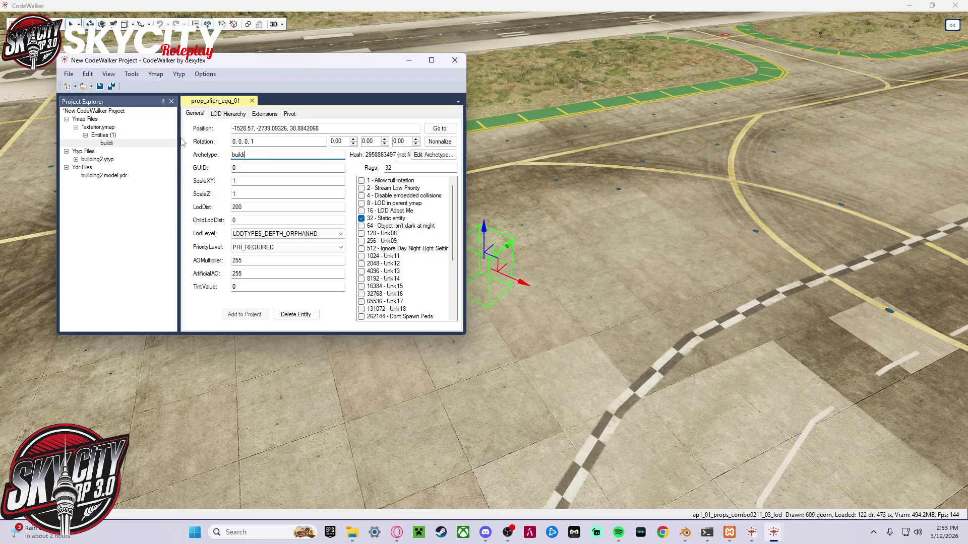
- Open building2.model.ydr from RPF Explorer in a 3D preview
{"action": "key", "text": "alt+Tab"}
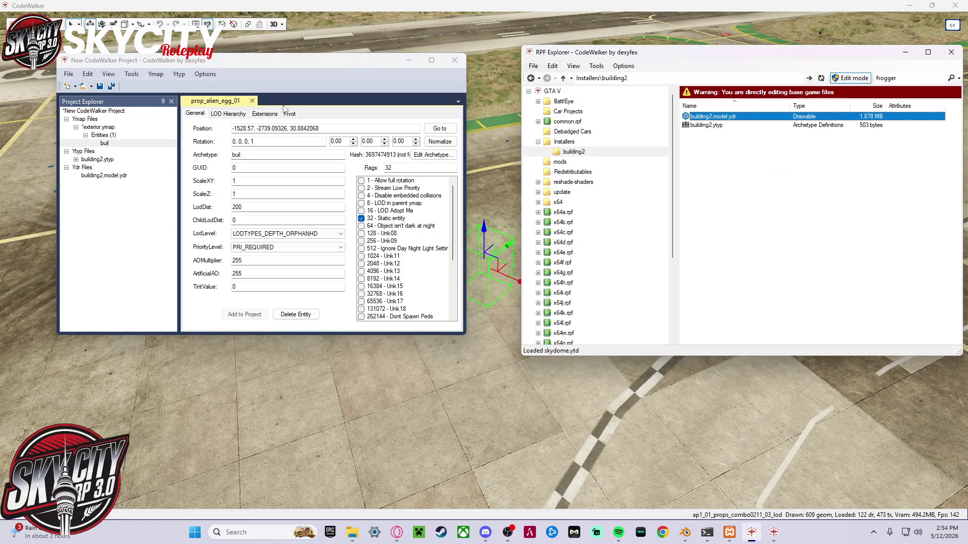
{"action": "double_click", "coordinate": [715, 117]}
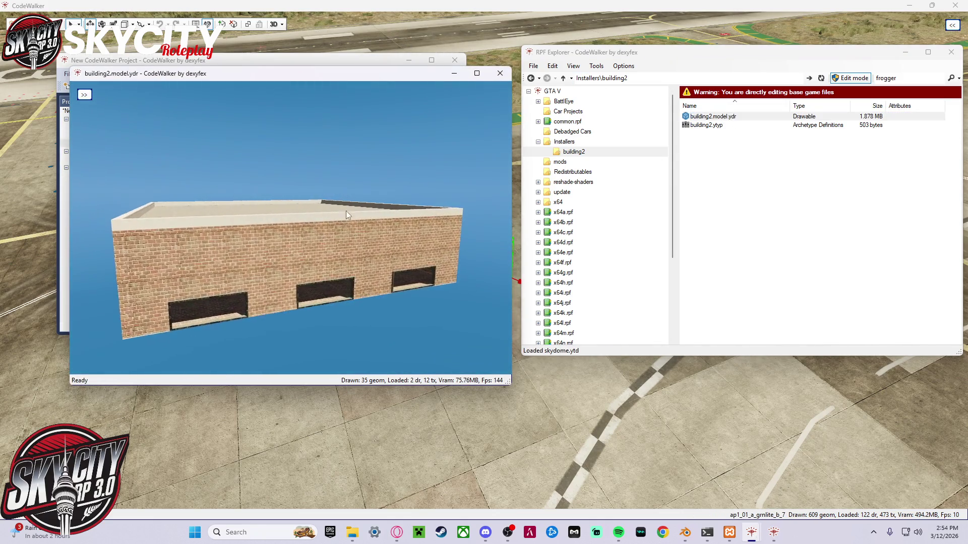
{"action": "key", "text": "alt+Tab"}
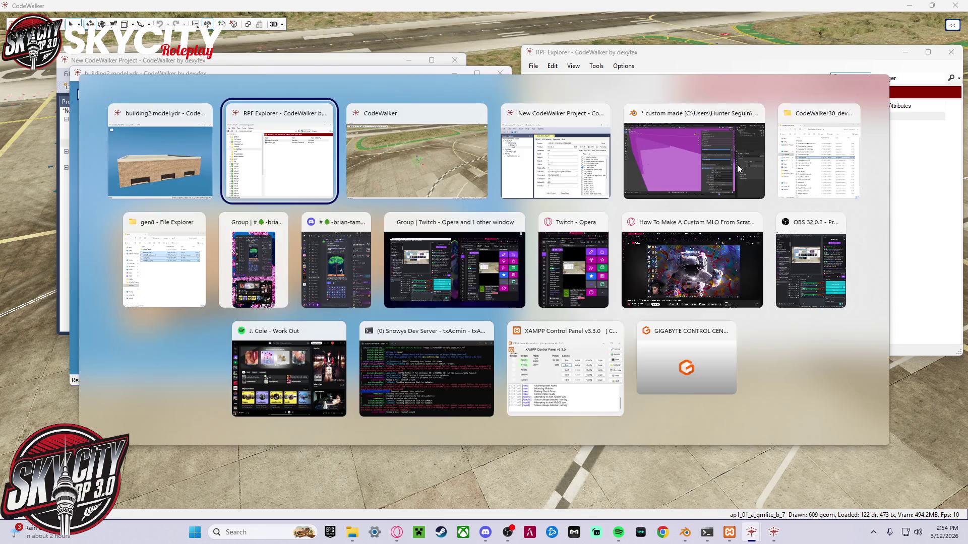
- Skip the custom MLO tutorial ahead to 43:53, pause it, and exit fullscreen
{"action": "left_click", "coordinate": [658, 151]}
{"action": "key", "text": "alt+Tab"}
{"action": "left_click", "coordinate": [655, 226]}
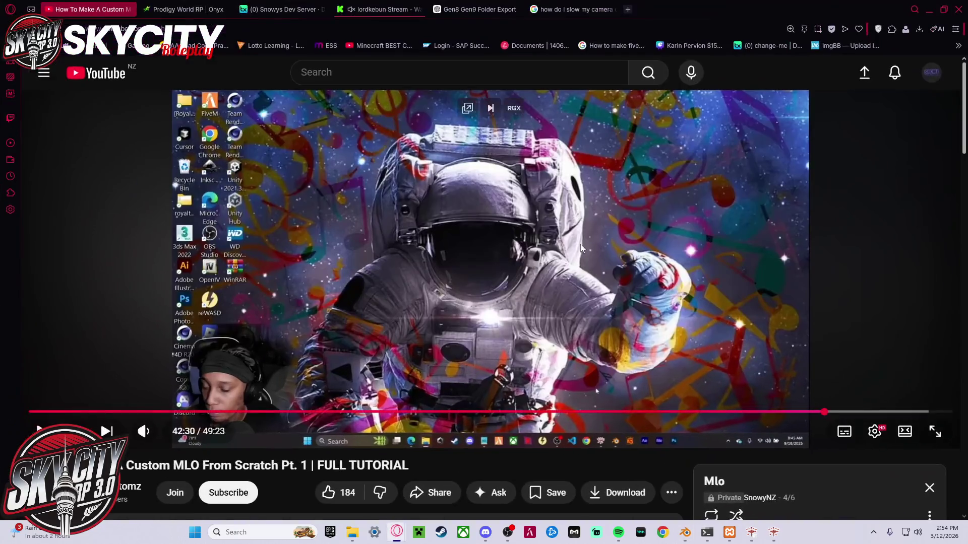
{"action": "key", "text": "j"}
{"action": "left_click", "coordinate": [934, 430]}
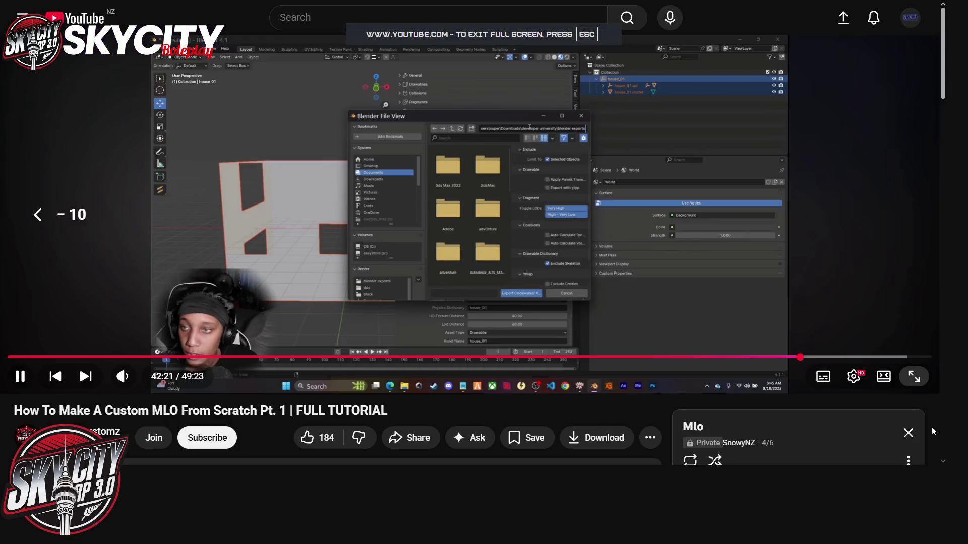
{"action": "key", "text": "Right"}
{"action": "key", "text": "Right"}
{"action": "key", "text": "Right"}
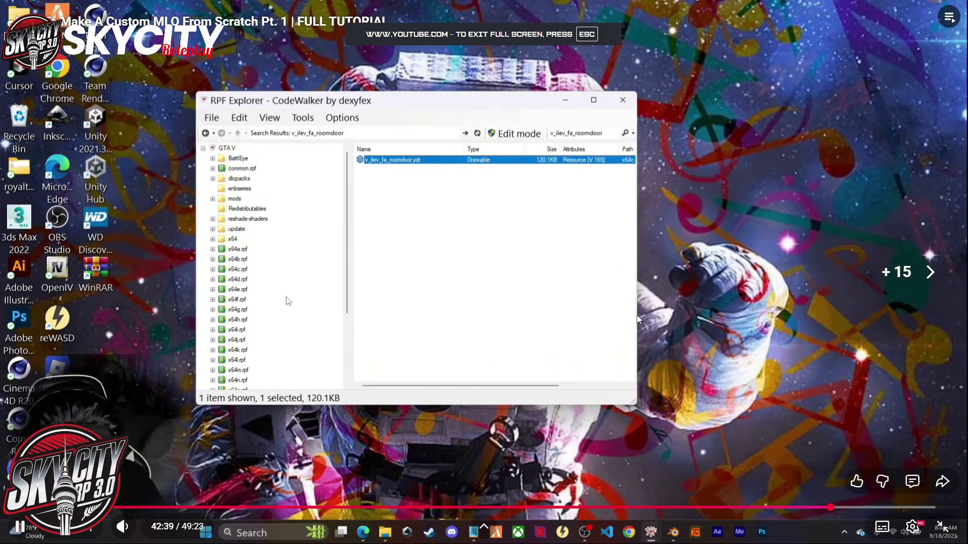
{"action": "key", "text": "Right"}
{"action": "key", "text": "Right"}
{"action": "key", "text": "Right"}
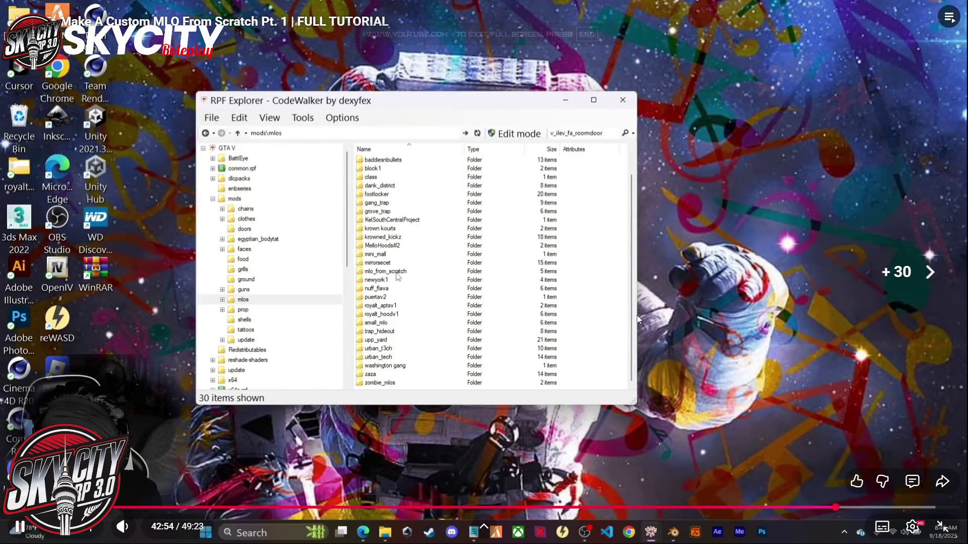
{"action": "key", "text": "Right"}
{"action": "key", "text": "Right"}
{"action": "key", "text": "Right"}
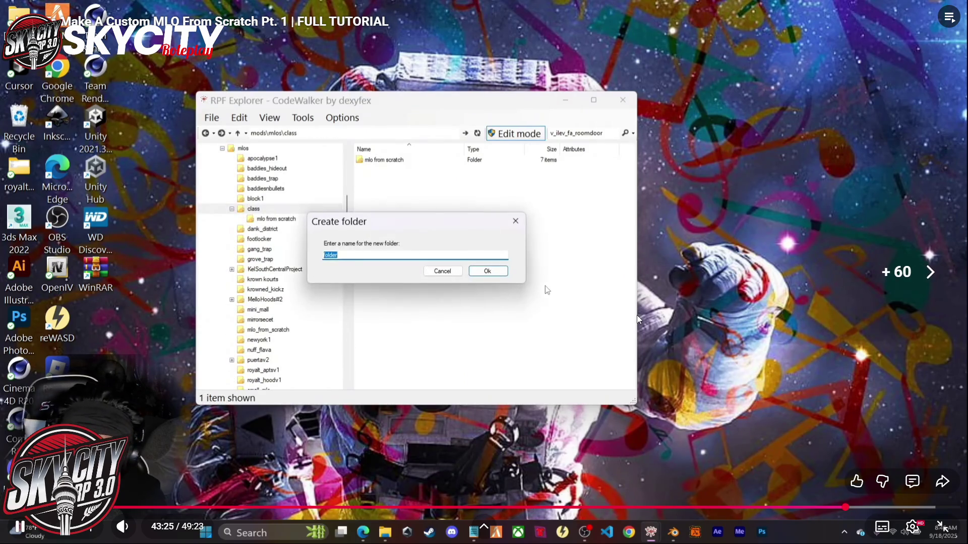
{"action": "key", "text": "Right"}
{"action": "key", "text": "Right"}
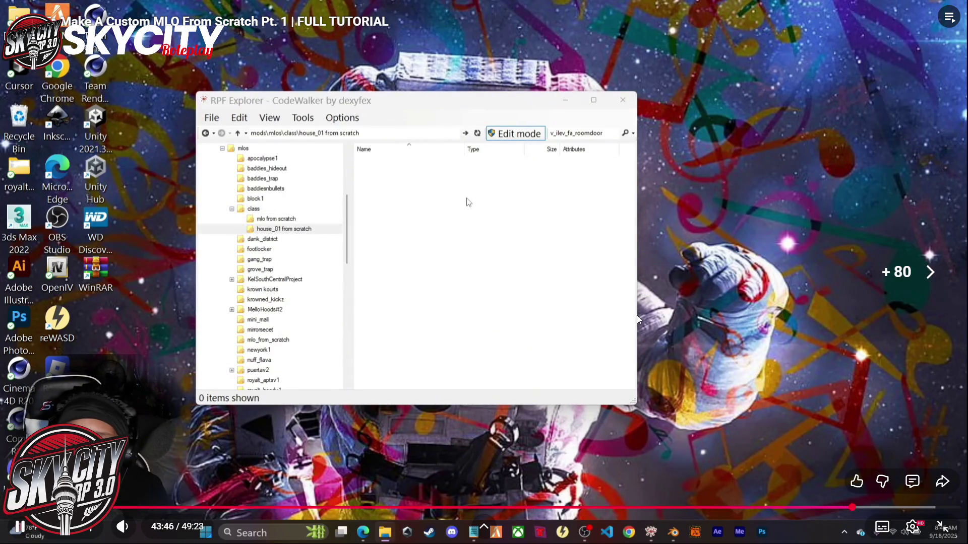
{"action": "key", "text": "space"}
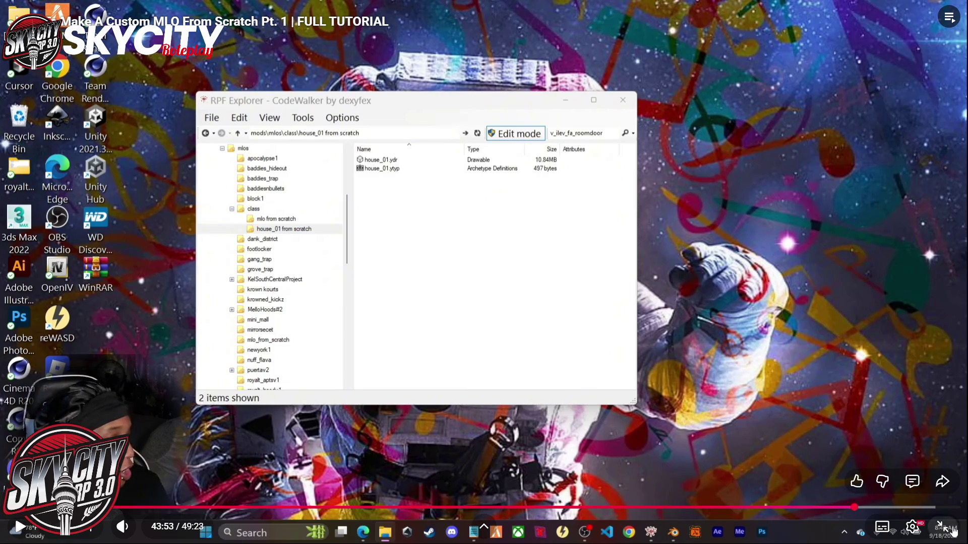
{"action": "left_click", "coordinate": [952, 531]}
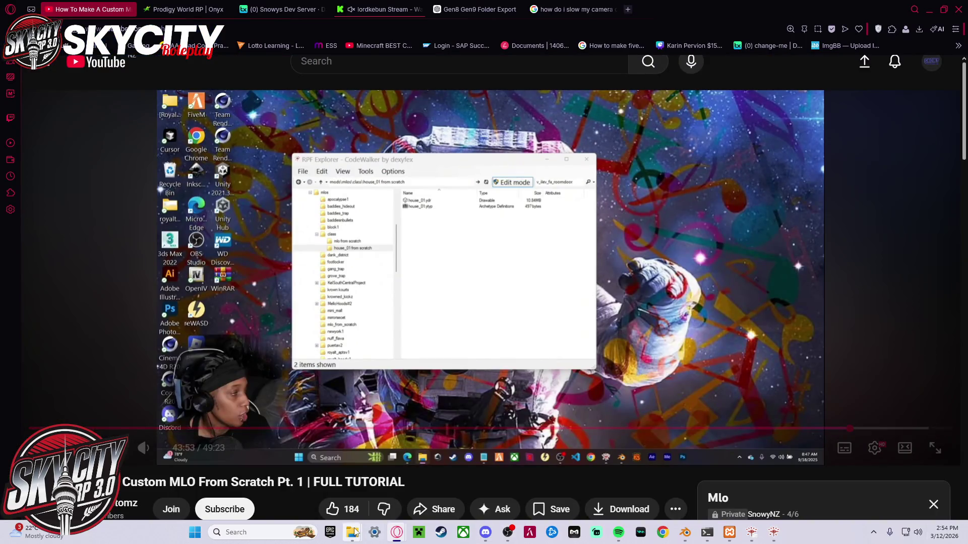
- Close the CodeWalker program folder window and bring the gen8 export folder forward
{"action": "mouse_move", "coordinate": [355, 533]}
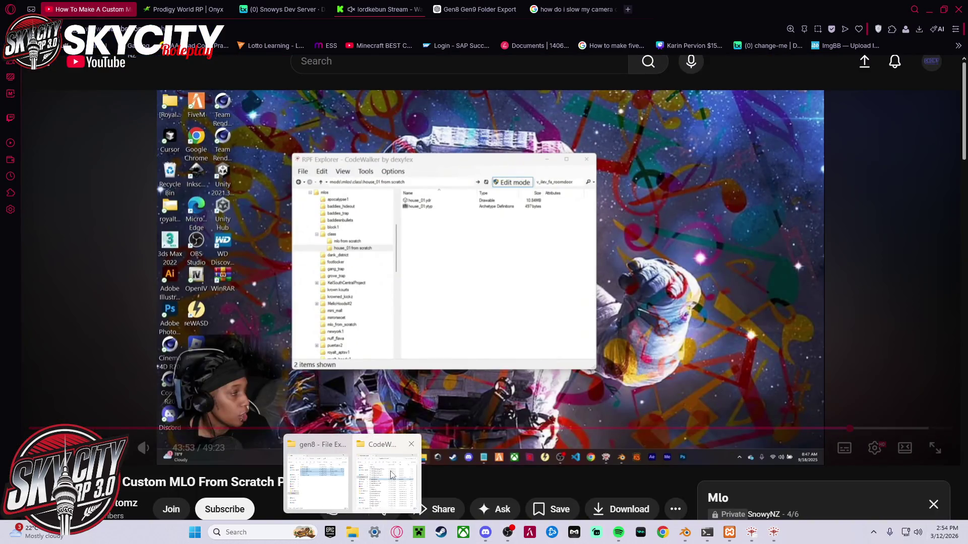
{"action": "left_click", "coordinate": [375, 504]}
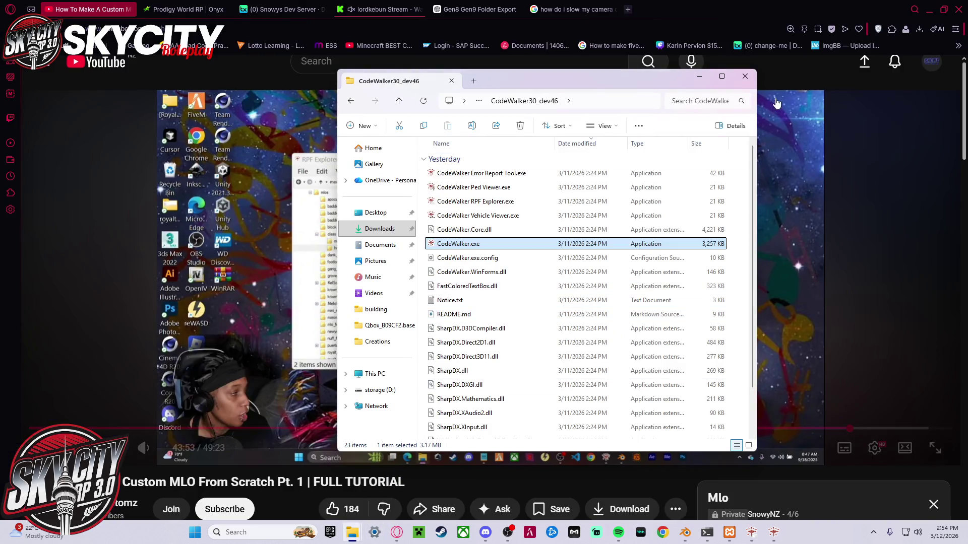
{"action": "left_click", "coordinate": [745, 76]}
{"action": "left_click", "coordinate": [352, 533]}
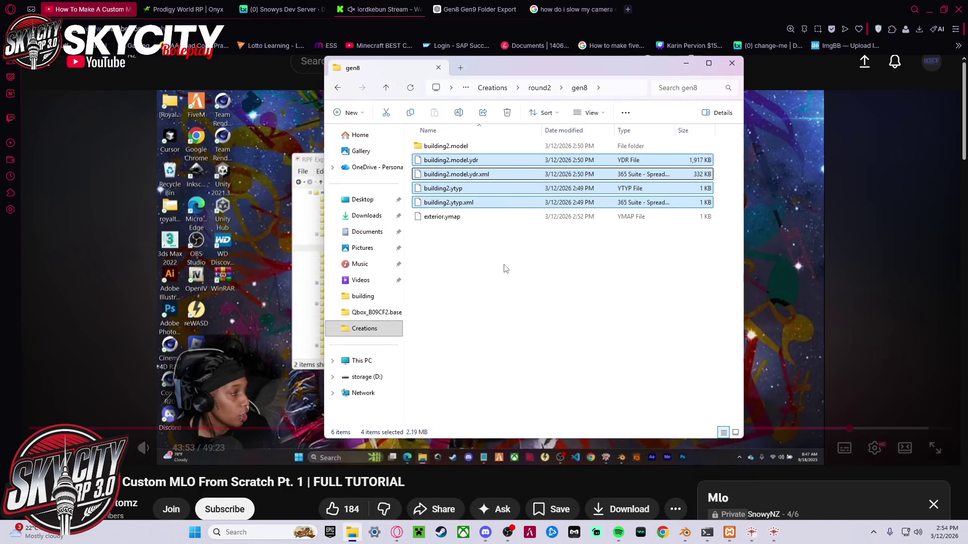
- Check the gen8 export files, then delete the gen8 folder from round2
{"action": "left_click", "coordinate": [463, 230]}
{"action": "left_click", "coordinate": [483, 174]}
{"action": "left_click", "coordinate": [482, 188]}
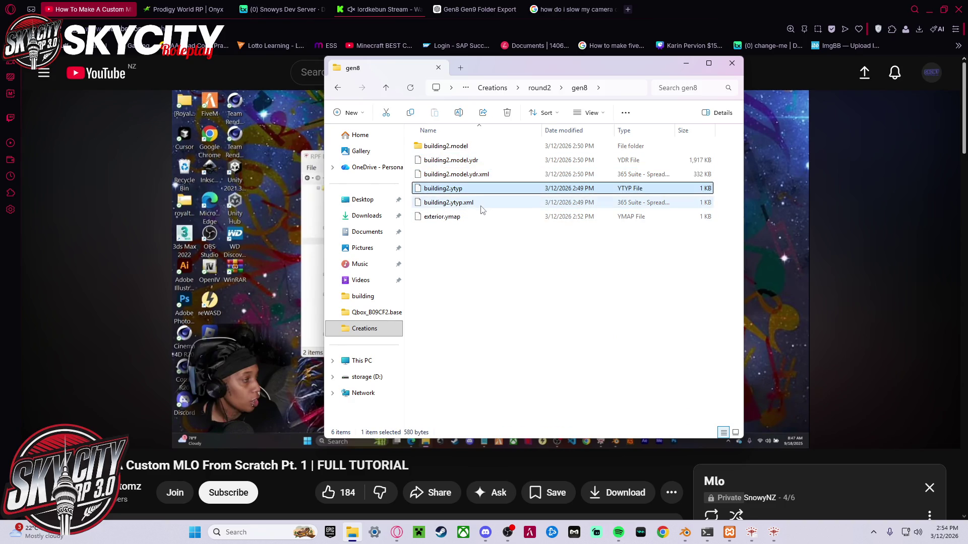
{"action": "left_click_drag", "start_coordinate": [446, 242], "coordinate": [460, 160]}
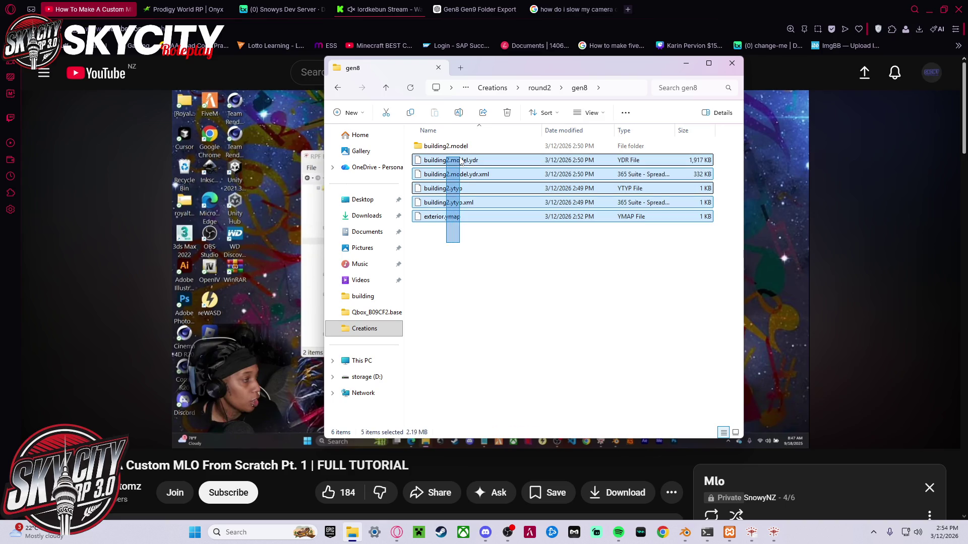
{"action": "double_click", "coordinate": [445, 147]}
{"action": "key", "text": "alt+Up"}
{"action": "key", "text": "alt+Up"}
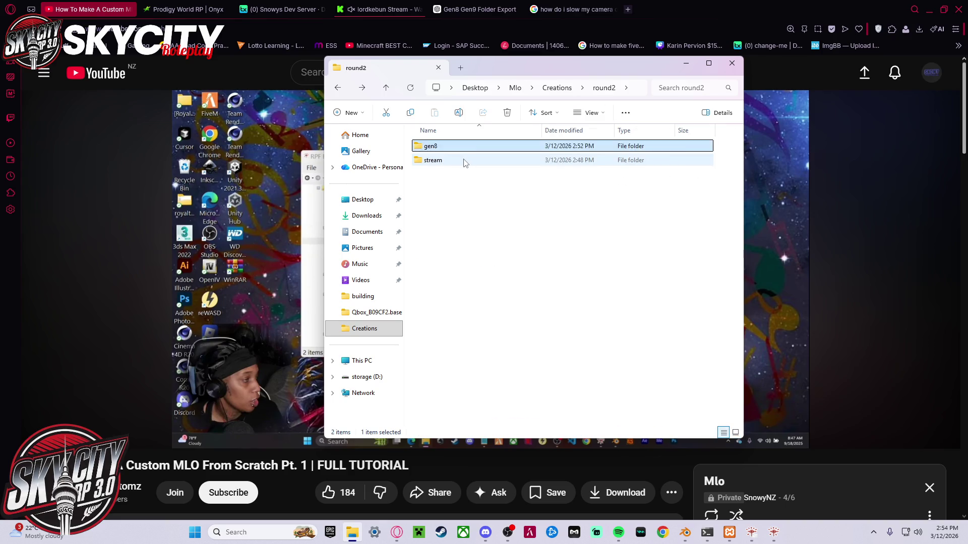
{"action": "left_click", "coordinate": [507, 112]}
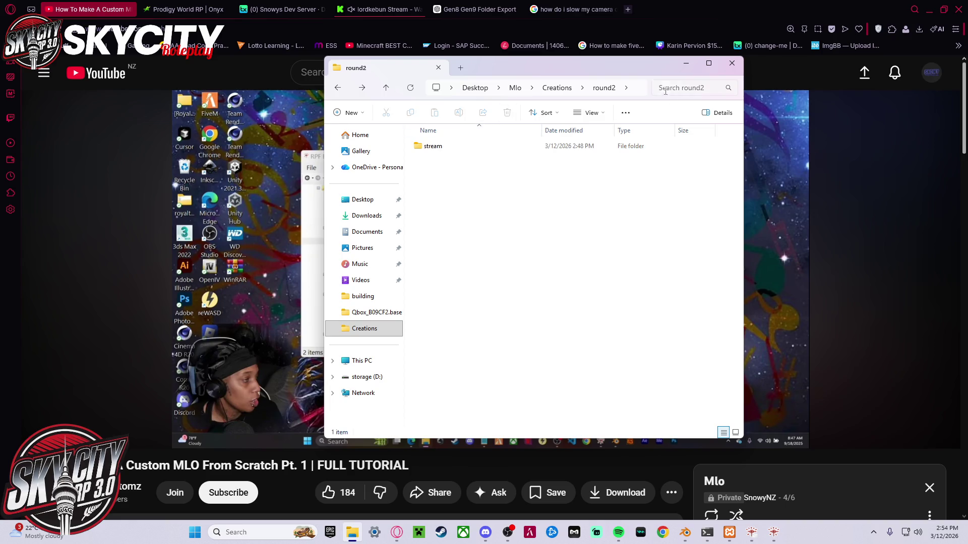
{"action": "key", "text": "alt+Tab"}
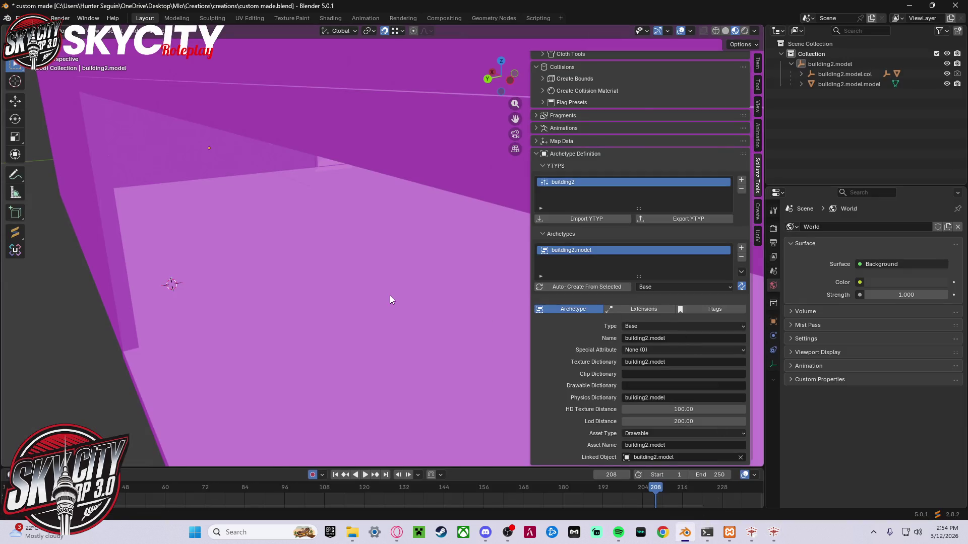
- Rename the building's model object in the outliner to building2
{"action": "scroll", "coordinate": [389, 295], "scroll_direction": "down", "scroll_amount": 8}
{"action": "mouse_move", "coordinate": [405, 268]}
{"action": "middle_mouse_down"}
{"action": "mouse_move", "coordinate": [493, 272]}
{"action": "mouse_move", "coordinate": [156, 281]}
{"action": "mouse_move", "coordinate": [386, 289]}
{"action": "mouse_move", "coordinate": [479, 273]}
{"action": "middle_mouse_up"}
{"action": "left_click", "coordinate": [872, 64]}
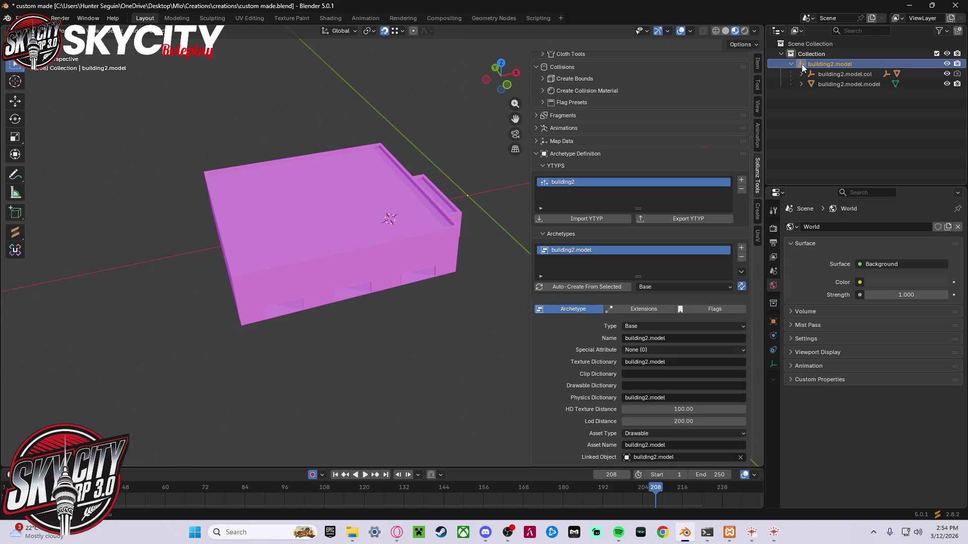
{"action": "double_click", "coordinate": [852, 67]}
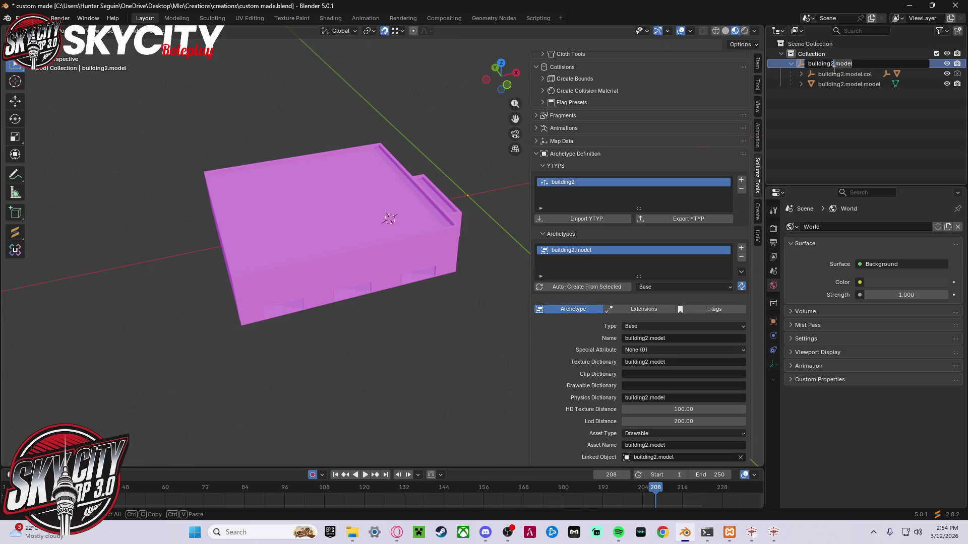
{"action": "key", "text": "Return"}
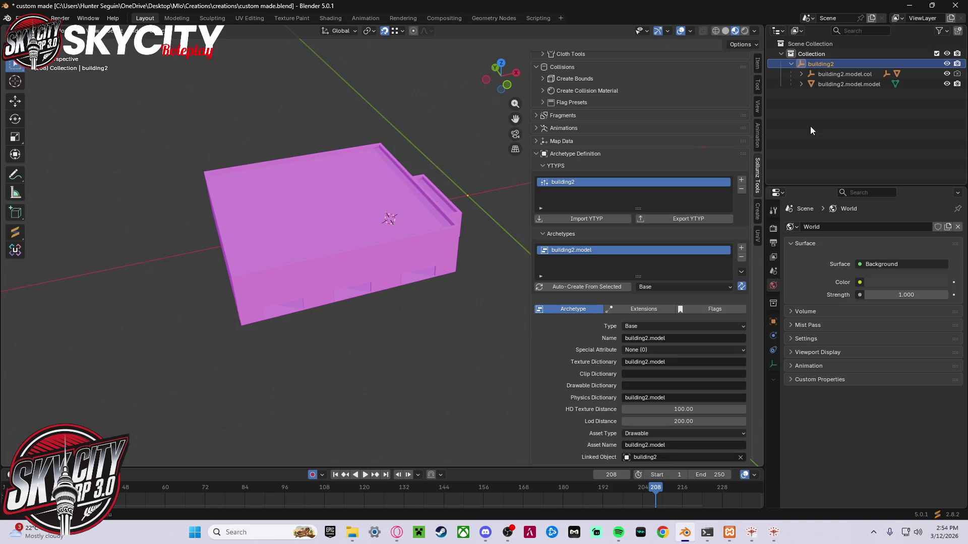
{"action": "left_click", "coordinate": [801, 74]}
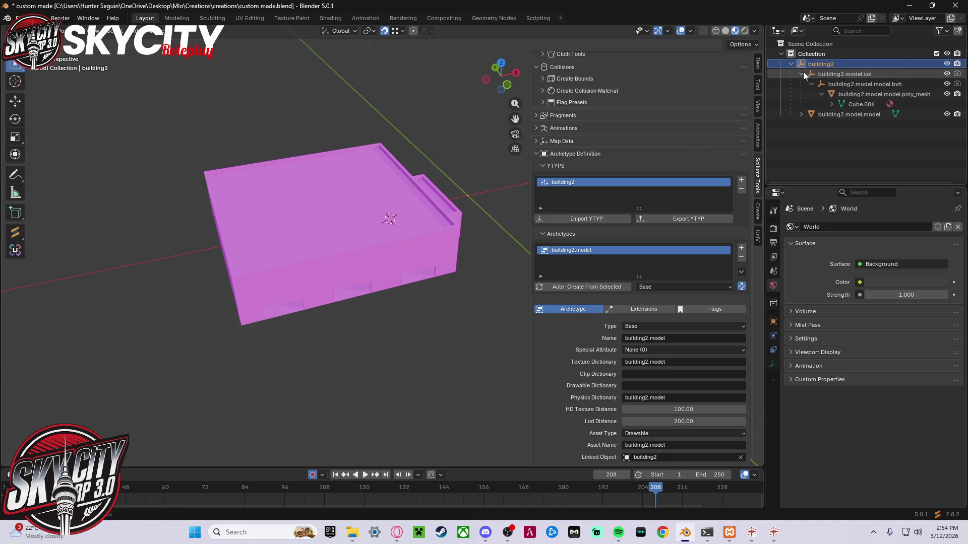
{"action": "left_click", "coordinate": [803, 74]}
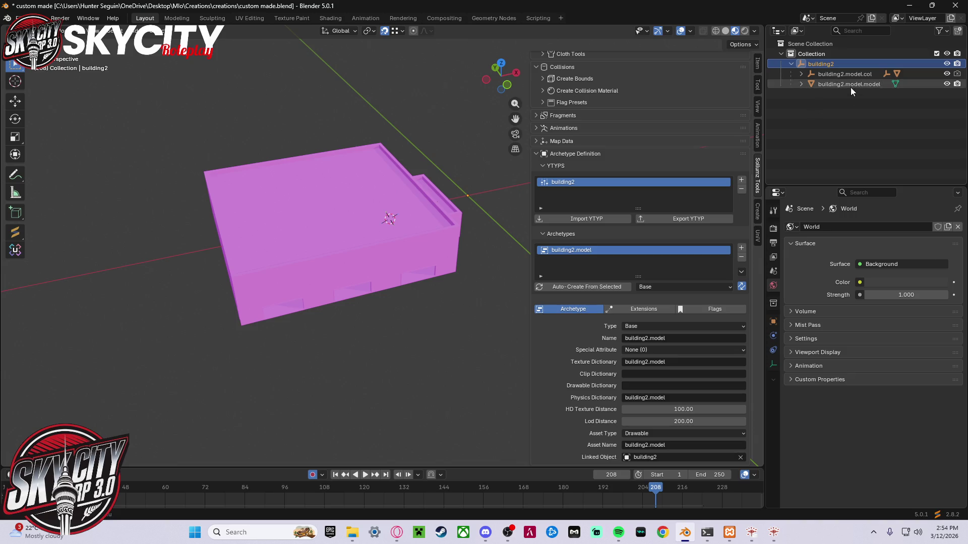
- Replace the old archetype with one new building2 archetype from the selection and open the YTYP export window
{"action": "mouse_move", "coordinate": [476, 141]}
{"action": "middle_mouse_down"}
{"action": "mouse_move", "coordinate": [380, 172]}
{"action": "mouse_move", "coordinate": [398, 169]}
{"action": "middle_mouse_up"}
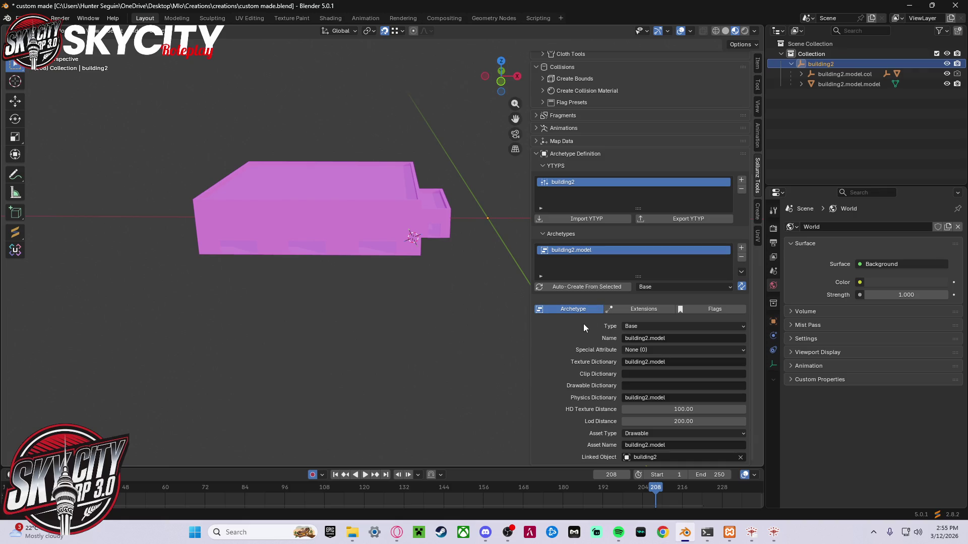
{"action": "left_click", "coordinate": [741, 257]}
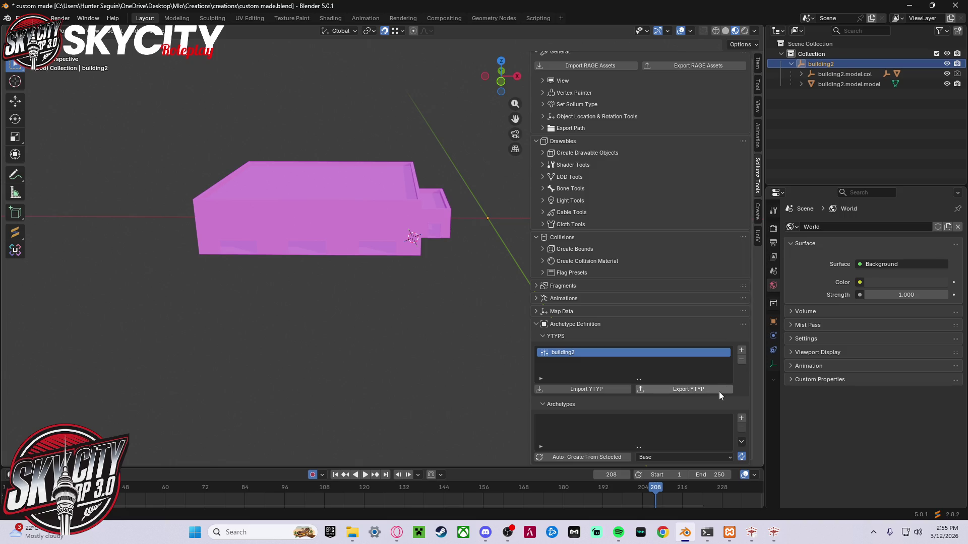
{"action": "left_click", "coordinate": [603, 458]}
{"action": "scroll", "coordinate": [595, 435], "scroll_direction": "down", "scroll_amount": 5}
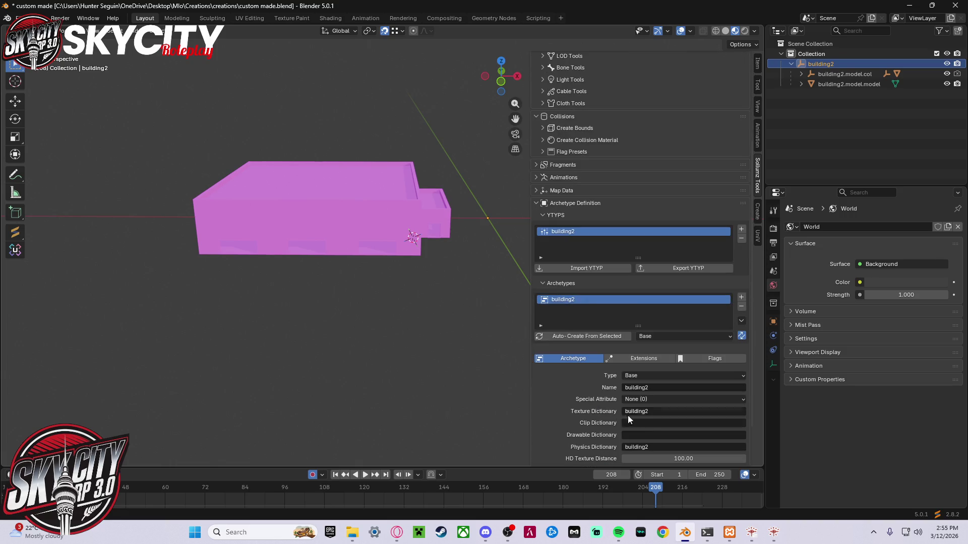
{"action": "scroll", "coordinate": [664, 410], "scroll_direction": "down", "scroll_amount": 3}
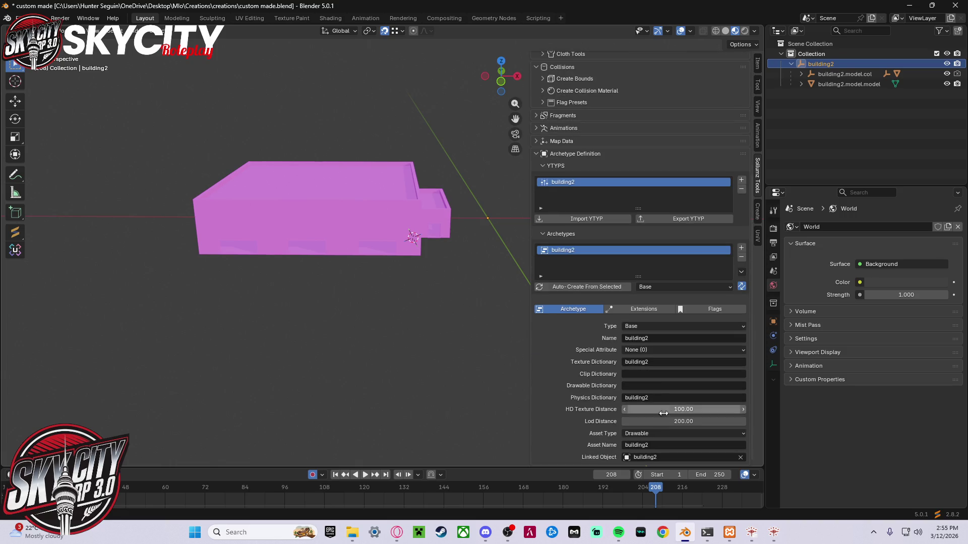
{"action": "left_click", "coordinate": [599, 290]}
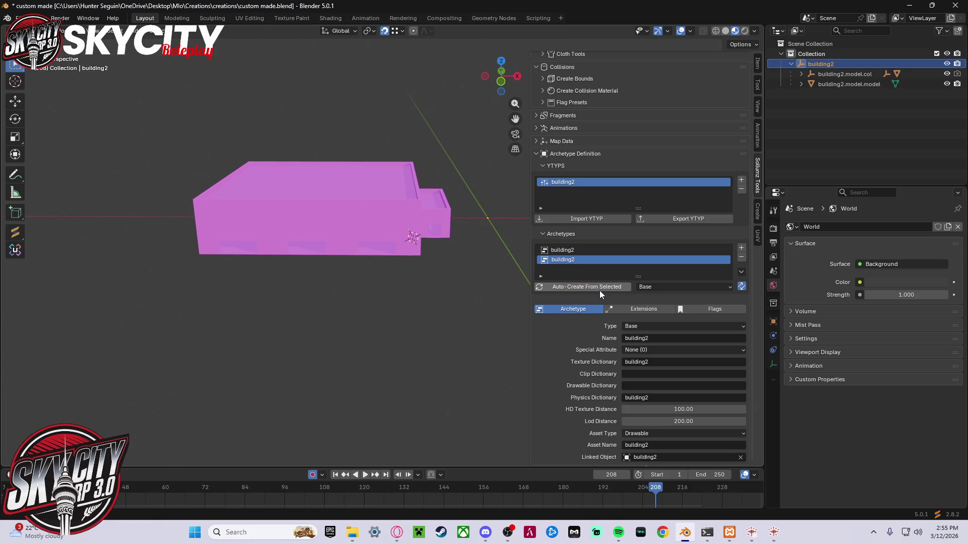
{"action": "left_click", "coordinate": [741, 257]}
{"action": "left_click", "coordinate": [699, 220]}
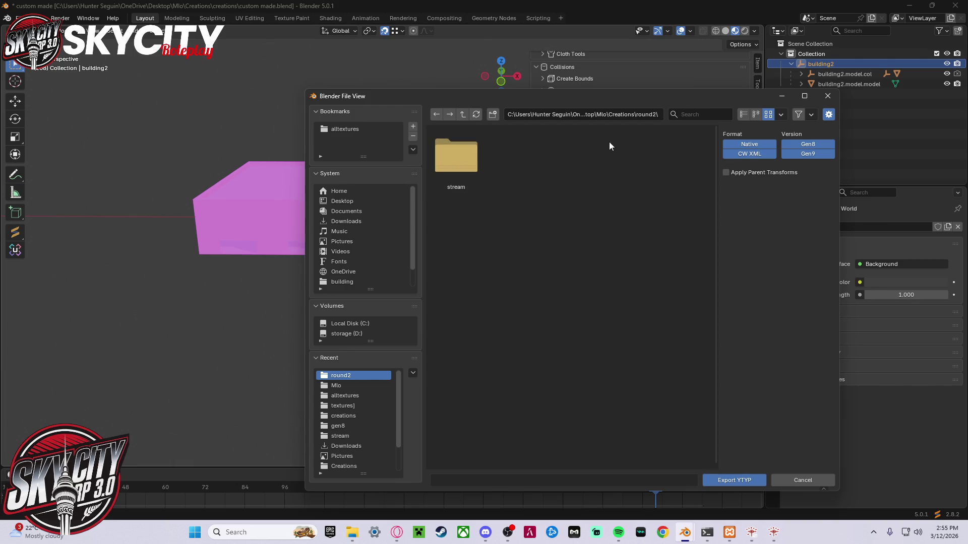
- Export the building2 YTYP into the round2 folder
{"action": "left_click", "coordinate": [596, 114]}
{"action": "key", "text": "BackSpace"}
{"action": "key", "text": "Return"}
{"action": "left_click", "coordinate": [748, 482]}
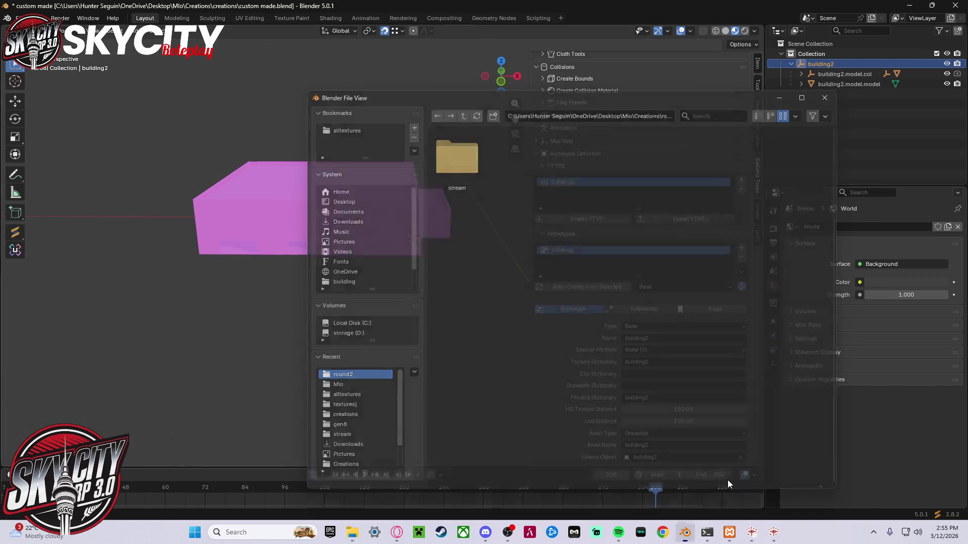
- Select the building2 hierarchy and export it as RAGE assets into round2
{"action": "right_click", "coordinate": [823, 67]}
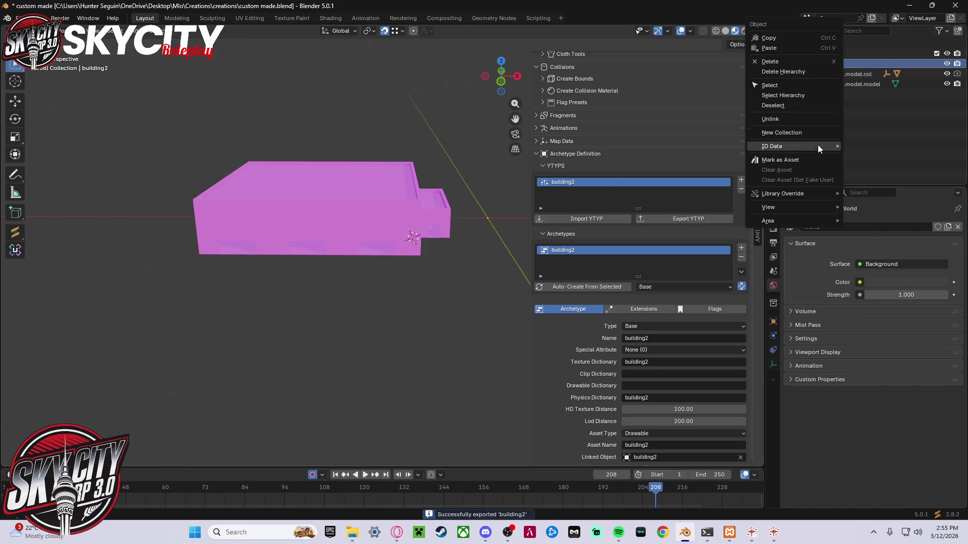
{"action": "left_click", "coordinate": [818, 96]}
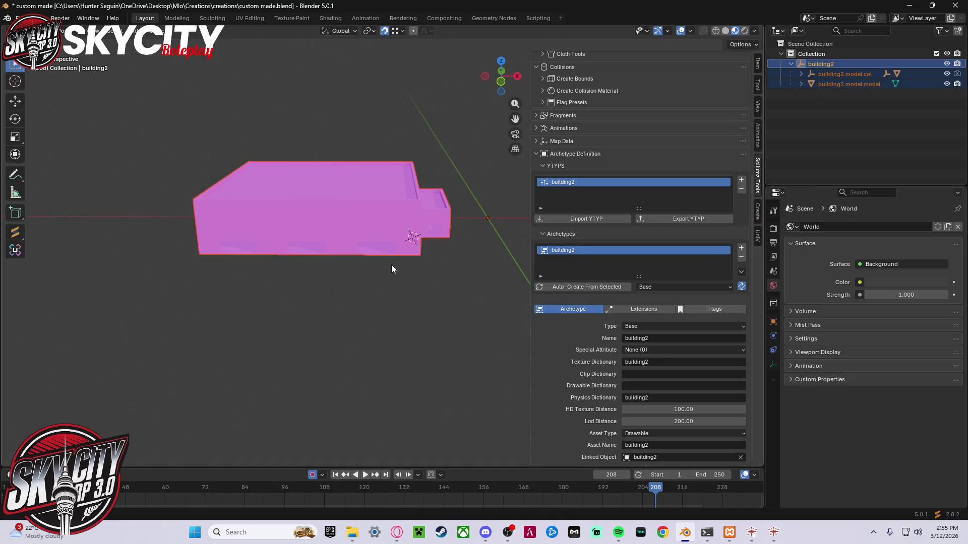
{"action": "key", "text": "shift+alt+s"}
{"action": "left_click", "coordinate": [461, 231]}
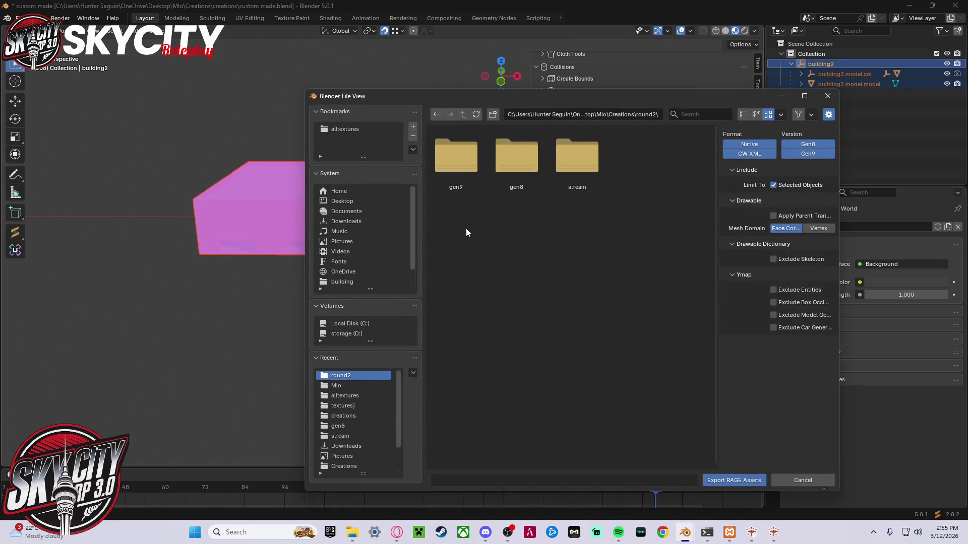
{"action": "left_click", "coordinate": [595, 113]}
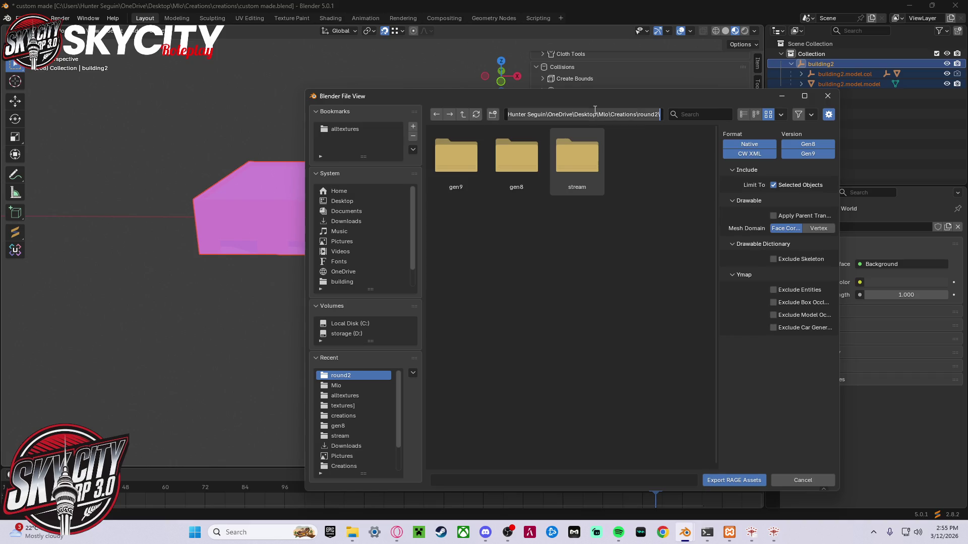
{"action": "key", "text": "End"}
{"action": "key", "text": "BackSpace"}
{"action": "key", "text": "Return"}
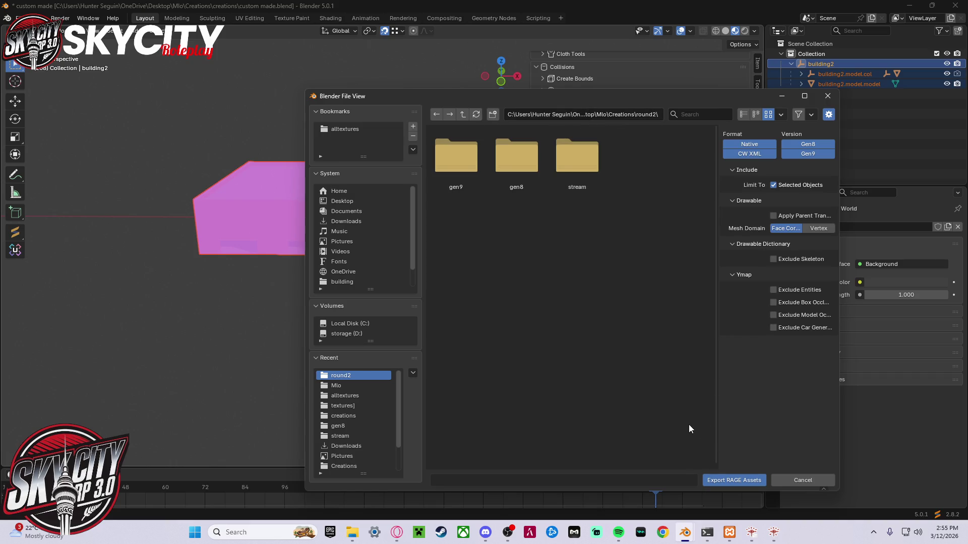
{"action": "left_click", "coordinate": [739, 480]}
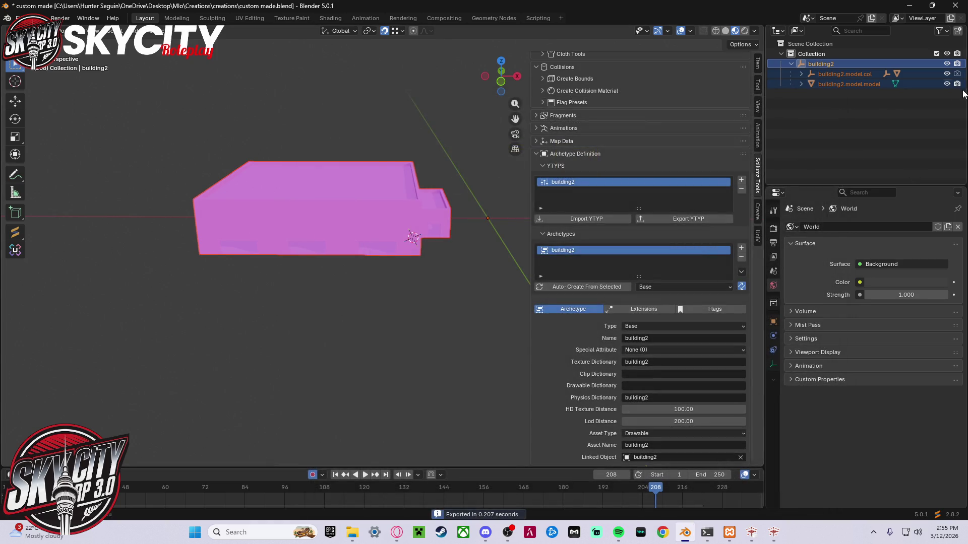
{"action": "left_click", "coordinate": [906, 7]}
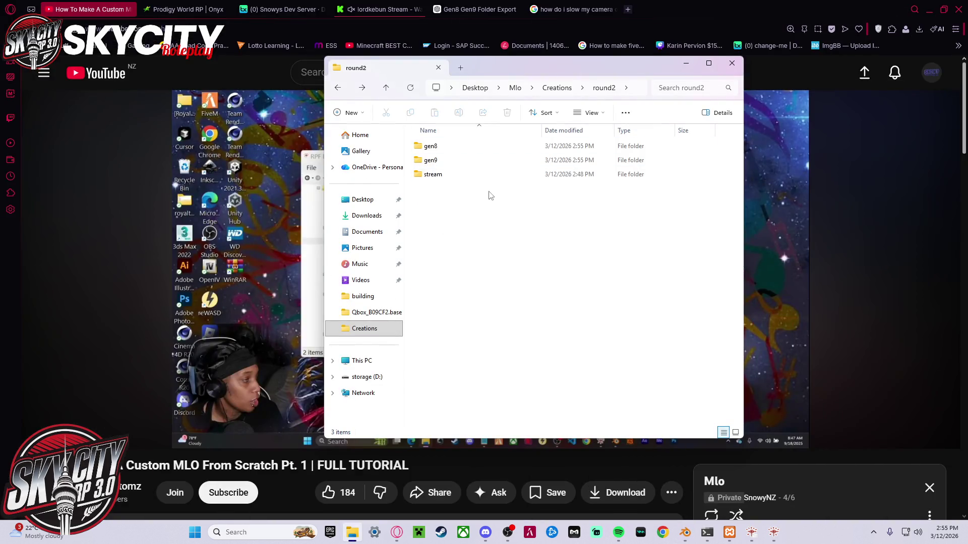
- Delete the gen9 folder and open gen8 to review the four exported building2 files
{"action": "left_click", "coordinate": [465, 159]}
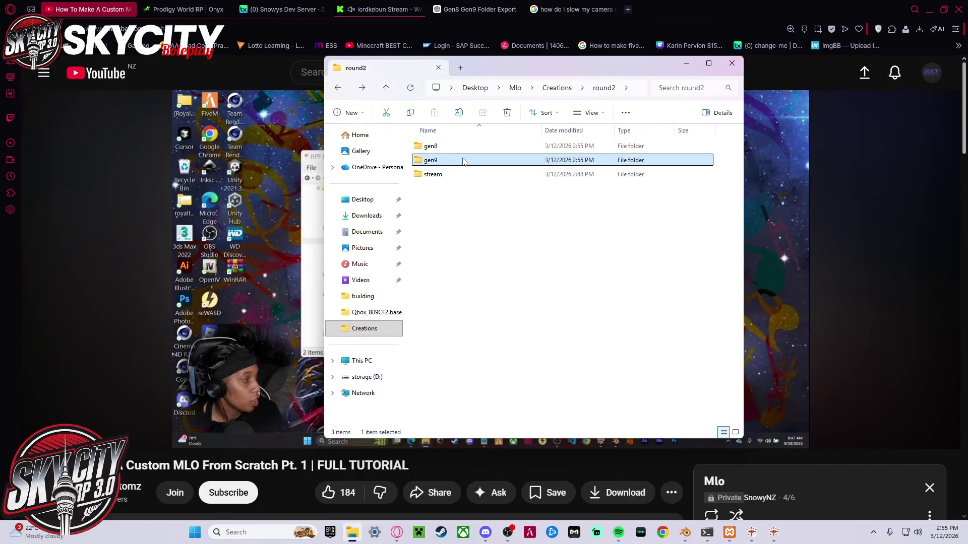
{"action": "left_click", "coordinate": [507, 113]}
{"action": "double_click", "coordinate": [472, 146]}
{"action": "left_click_drag", "start_coordinate": [489, 270], "coordinate": [469, 160]}
{"action": "left_click", "coordinate": [482, 301]}
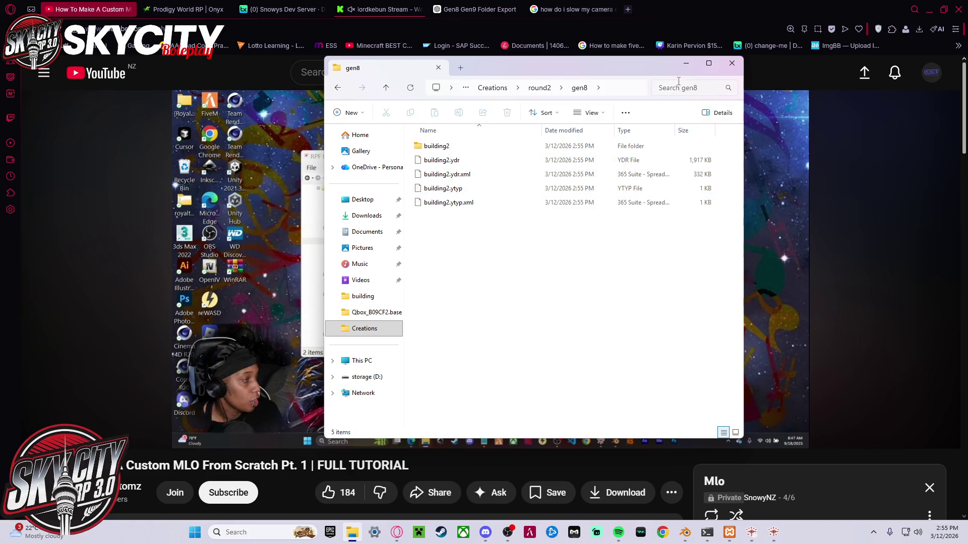
{"action": "left_click", "coordinate": [929, 9]}
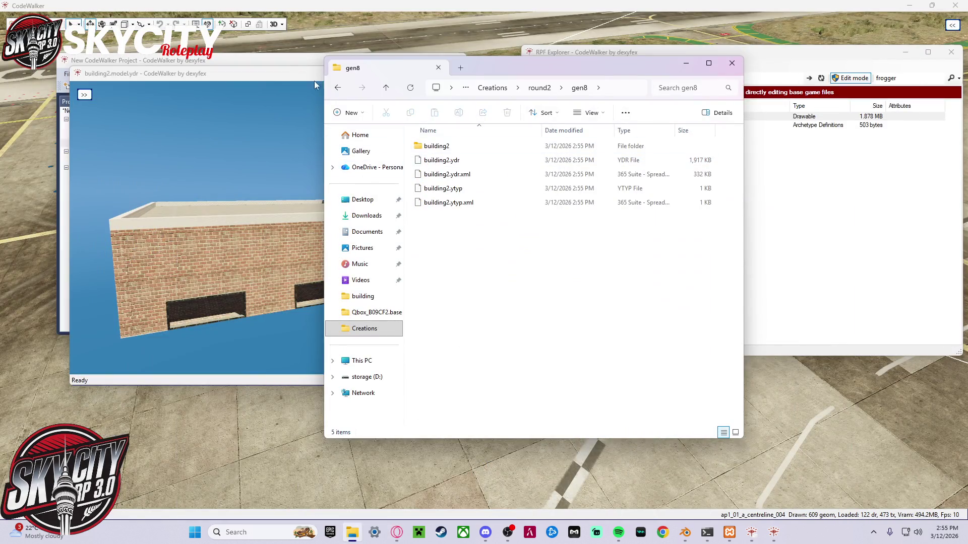
- Delete the two old building2 files from the Installers archive folder
{"action": "left_click", "coordinate": [319, 83]}
{"action": "left_click", "coordinate": [500, 74]}
{"action": "left_click_drag", "start_coordinate": [554, 65], "coordinate": [388, 76]}
{"action": "left_click_drag", "start_coordinate": [752, 147], "coordinate": [735, 120]}
{"action": "right_click", "coordinate": [734, 117]}
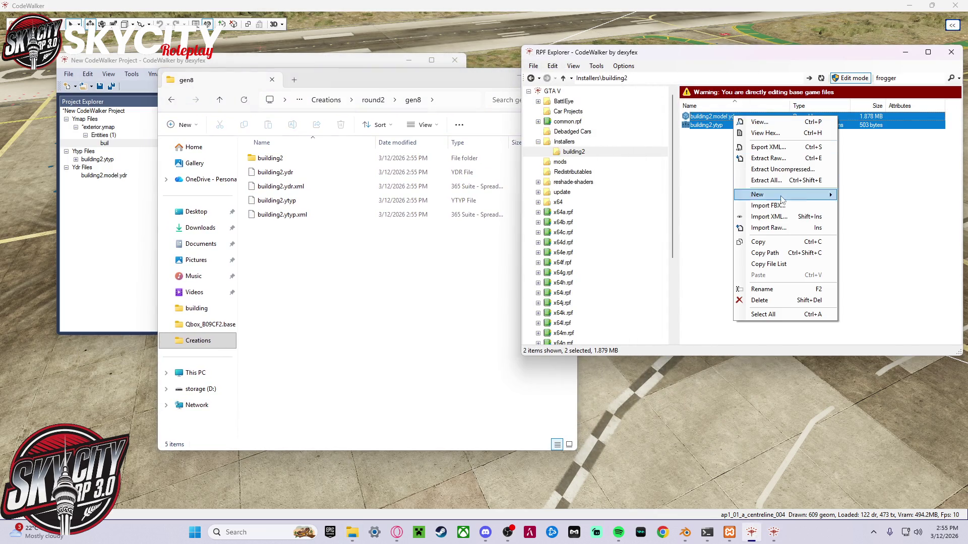
{"action": "left_click", "coordinate": [785, 301]}
- Import the four new gen8 building2 files into the archive and preview building2.ydr
{"action": "mouse_move", "coordinate": [421, 234]}
{"action": "left_mouse_down"}
{"action": "mouse_move", "coordinate": [363, 183]}
{"action": "mouse_move", "coordinate": [331, 177]}
{"action": "left_mouse_up"}
{"action": "left_click", "coordinate": [316, 200]}
{"action": "mouse_move", "coordinate": [411, 249]}
{"action": "left_mouse_down"}
{"action": "mouse_move", "coordinate": [317, 177]}
{"action": "mouse_move", "coordinate": [749, 194]}
{"action": "left_mouse_up"}
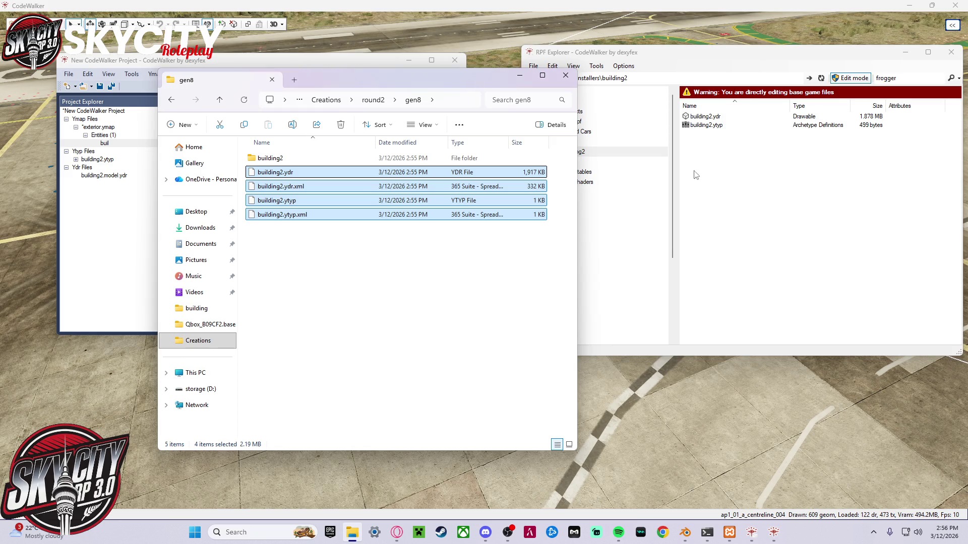
{"action": "left_click", "coordinate": [737, 116]}
{"action": "double_click", "coordinate": [737, 116]}
{"action": "mouse_move", "coordinate": [474, 231]}
{"action": "left_mouse_down"}
{"action": "mouse_move", "coordinate": [85, 246]}
{"action": "mouse_move", "coordinate": [96, 238]}
{"action": "left_mouse_up"}
{"action": "scroll", "coordinate": [397, 263], "scroll_direction": "up", "scroll_amount": 5}
{"action": "mouse_move", "coordinate": [396, 262]}
{"action": "left_mouse_down"}
{"action": "mouse_move", "coordinate": [431, 268]}
{"action": "mouse_move", "coordinate": [255, 316]}
{"action": "mouse_move", "coordinate": [186, 317]}
{"action": "mouse_move", "coordinate": [108, 231]}
{"action": "mouse_move", "coordinate": [402, 194]}
{"action": "left_mouse_up"}
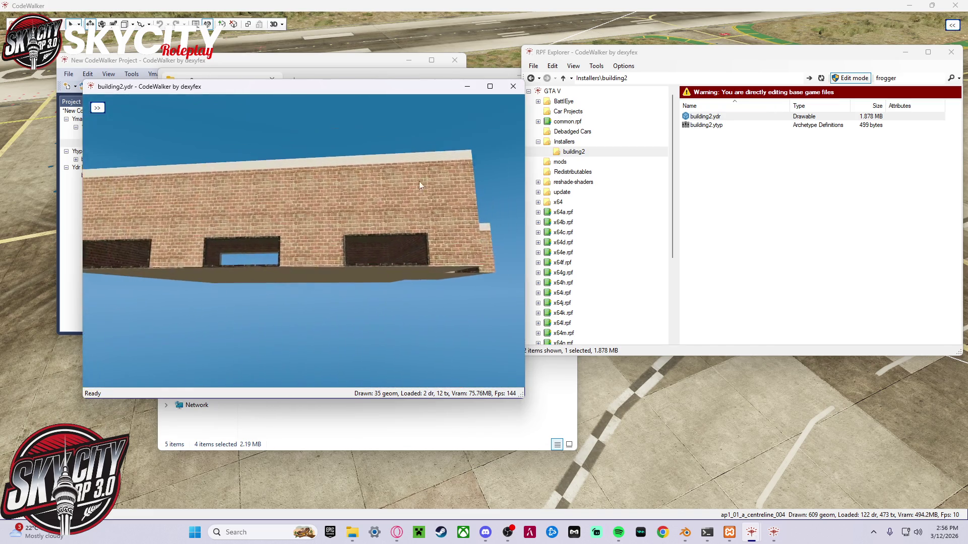
- Close the model preview and close the old project, confirming with Yes
{"action": "left_click", "coordinate": [514, 87]}
{"action": "left_click", "coordinate": [324, 264]}
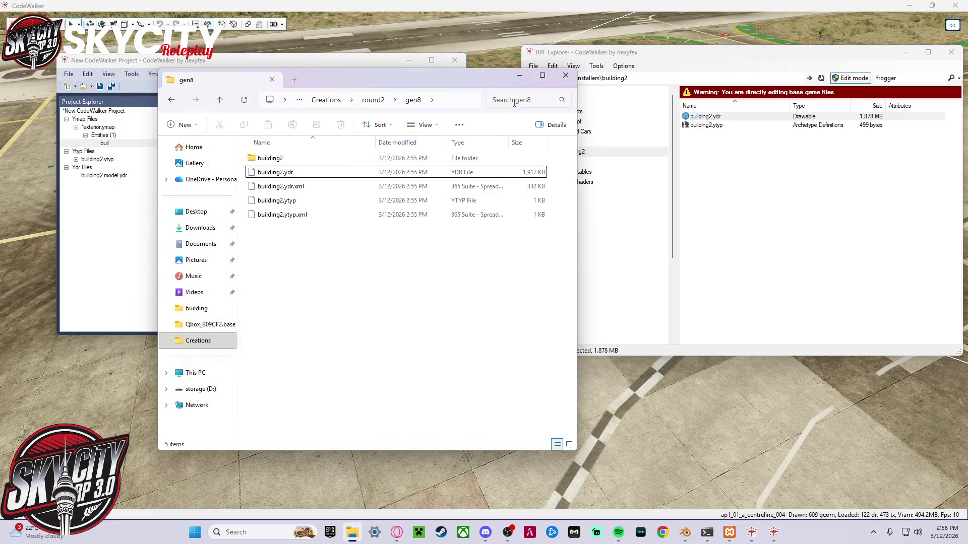
{"action": "left_click", "coordinate": [526, 81]}
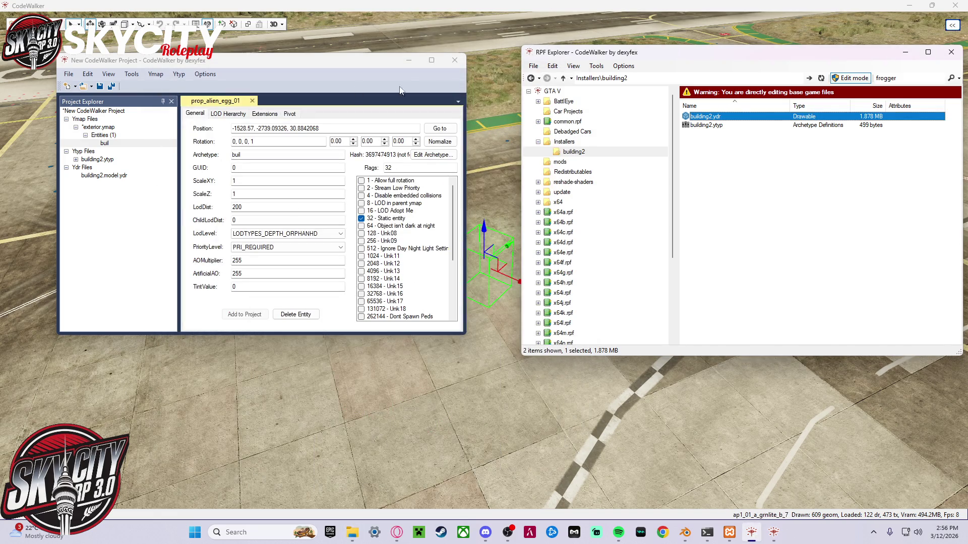
{"action": "left_click", "coordinate": [453, 65]}
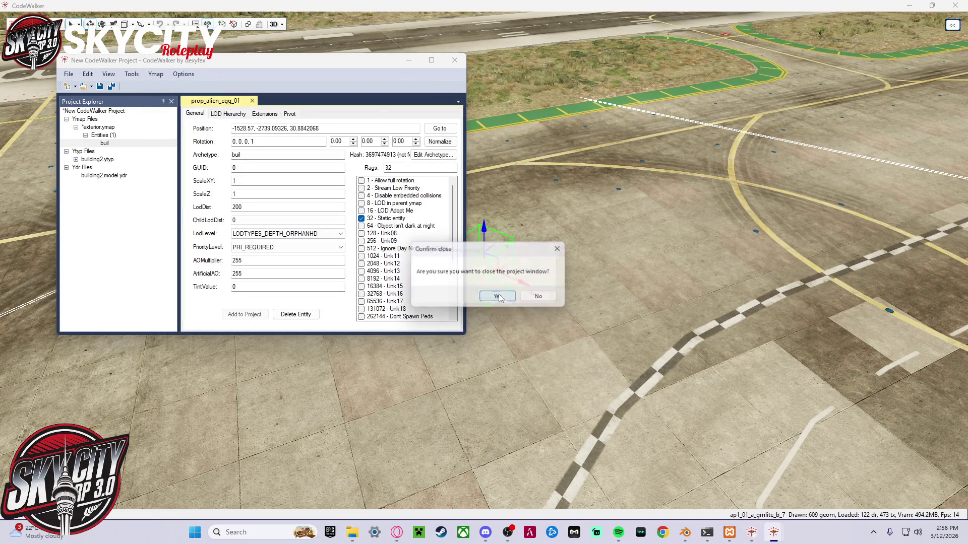
{"action": "left_click", "coordinate": [543, 296]}
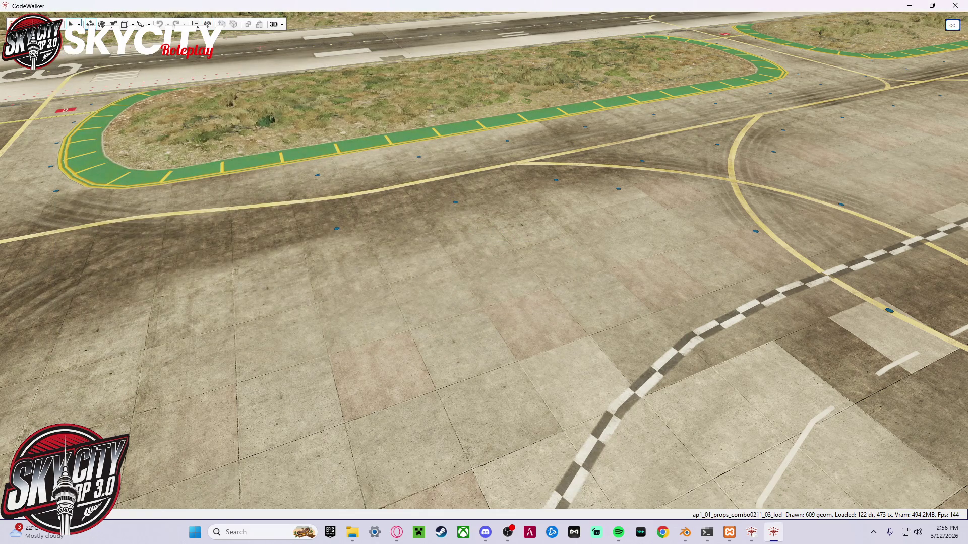
- Load the gen8 folder as a project and save map1.ymap as exterior.ymap
{"action": "left_click", "coordinate": [53, 24]}
{"action": "left_click", "coordinate": [67, 58]}
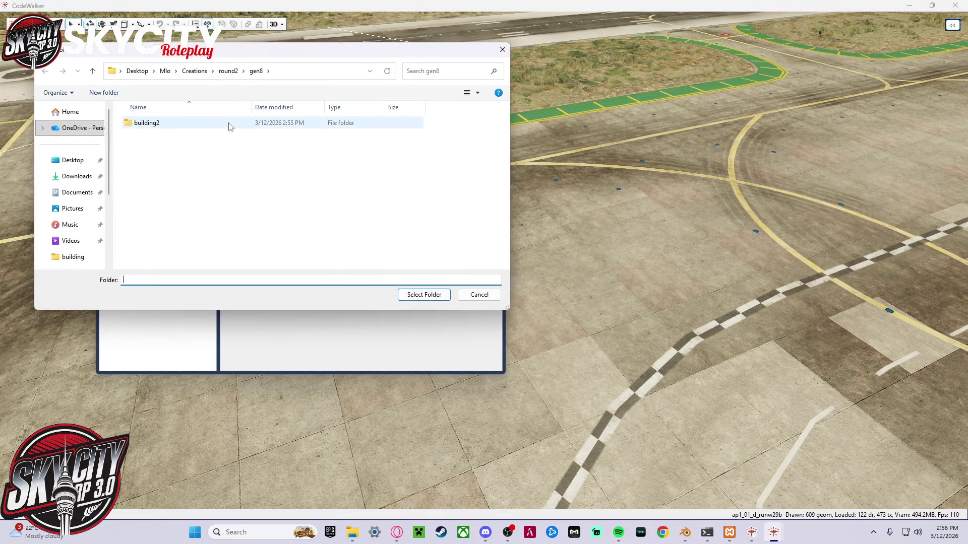
{"action": "left_click", "coordinate": [437, 299]}
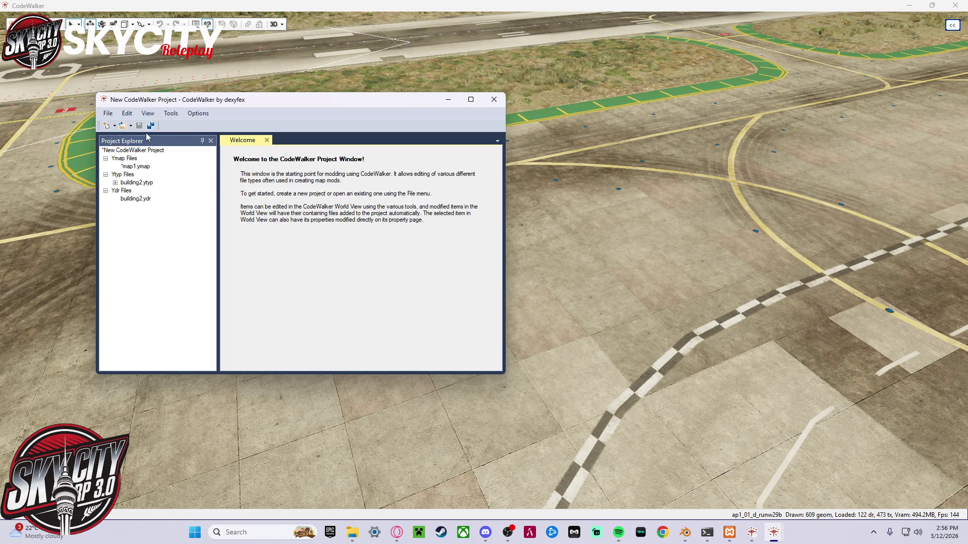
{"action": "left_click", "coordinate": [155, 168]}
{"action": "left_click", "coordinate": [139, 127]}
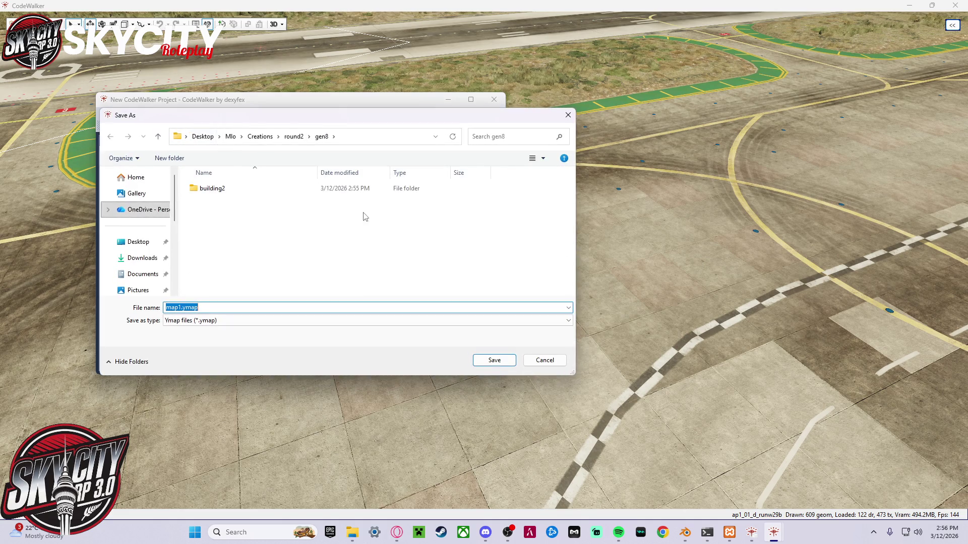
{"action": "type", "text": "exterior"}
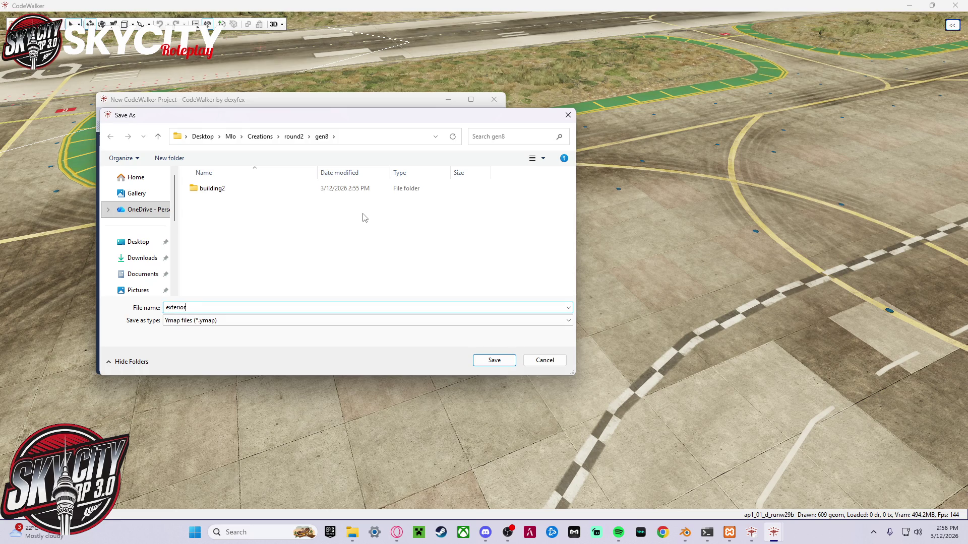
{"action": "key", "text": "Return"}
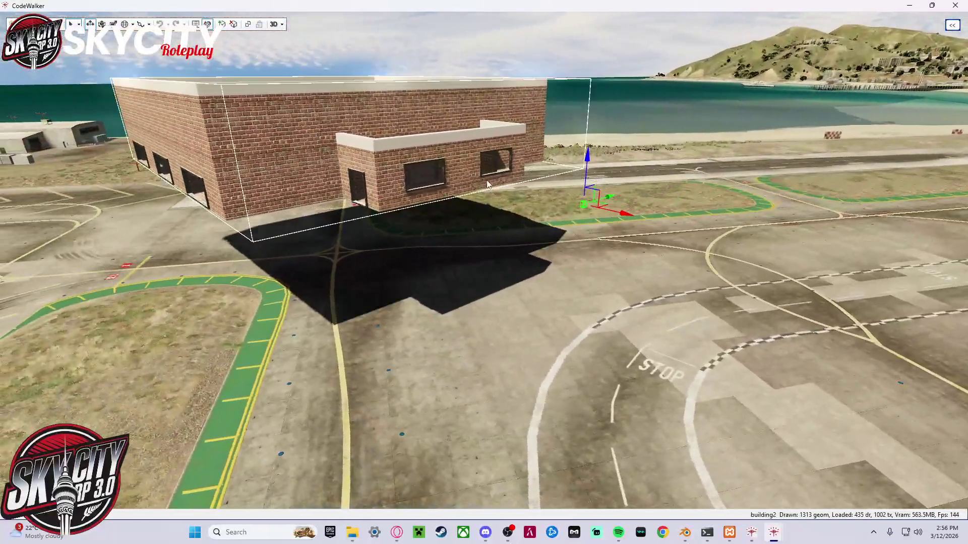
- Move the brick building along its X axis and down-left onto the airport apron
{"action": "mouse_move", "coordinate": [619, 343]}
{"action": "left_mouse_down"}
{"action": "mouse_move", "coordinate": [832, 419]}
{"action": "mouse_move", "coordinate": [965, 504]}
{"action": "left_mouse_up"}
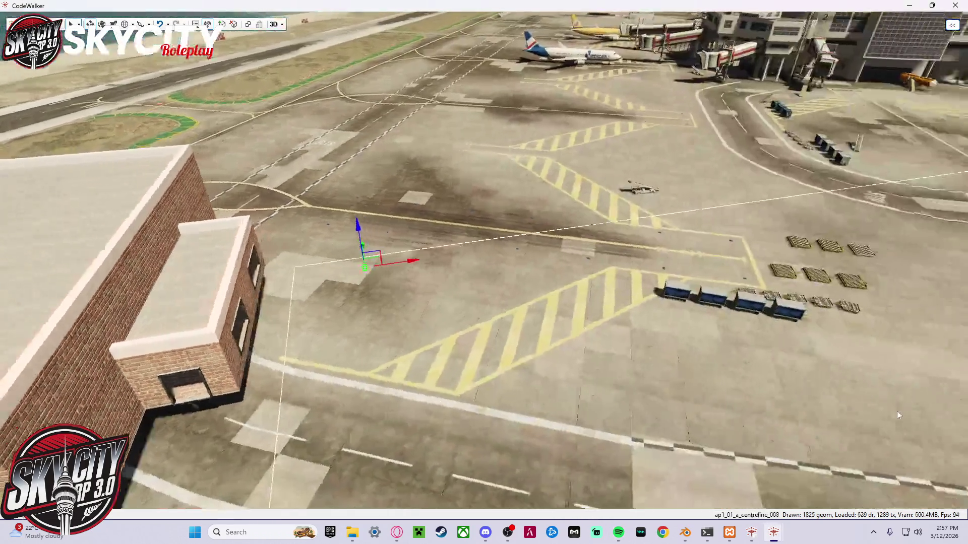
{"action": "mouse_move", "coordinate": [896, 410]}
{"action": "left_mouse_down"}
{"action": "mouse_move", "coordinate": [758, 410]}
{"action": "mouse_move", "coordinate": [727, 390]}
{"action": "mouse_move", "coordinate": [727, 371]}
{"action": "mouse_move", "coordinate": [716, 372]}
{"action": "left_mouse_up"}
{"action": "scroll", "coordinate": [741, 376], "scroll_direction": "up", "scroll_amount": 3}
{"action": "key", "text": "e"}
{"action": "key", "text": "w"}
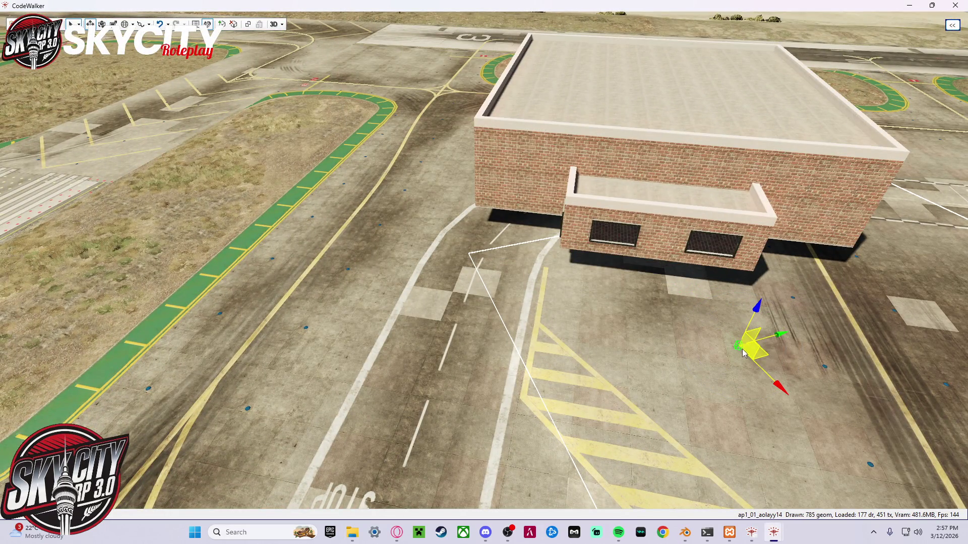
{"action": "mouse_move", "coordinate": [756, 321]}
{"action": "left_mouse_down"}
{"action": "mouse_move", "coordinate": [749, 352]}
{"action": "mouse_move", "coordinate": [570, 286]}
{"action": "mouse_move", "coordinate": [629, 274]}
{"action": "mouse_move", "coordinate": [741, 279]}
{"action": "mouse_move", "coordinate": [704, 252]}
{"action": "mouse_move", "coordinate": [735, 247]}
{"action": "mouse_move", "coordinate": [668, 283]}
{"action": "left_mouse_up"}
- Fly through the wall into the building and look around its brick floor and three-window wall
{"action": "key", "text": "w"}
{"action": "key", "text": "s"}
{"action": "key", "text": "w"}
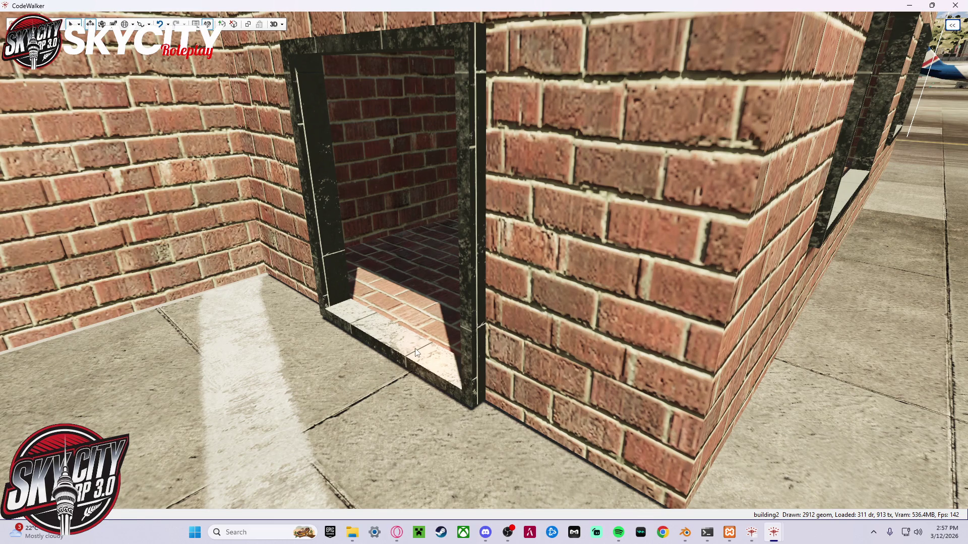
{"action": "key", "text": "s"}
{"action": "key", "text": "w"}
{"action": "mouse_move", "coordinate": [461, 302]}
{"action": "left_mouse_down"}
{"action": "mouse_move", "coordinate": [580, 320]}
{"action": "mouse_move", "coordinate": [685, 356]}
{"action": "mouse_move", "coordinate": [706, 343]}
{"action": "mouse_move", "coordinate": [732, 275]}
{"action": "left_mouse_up"}
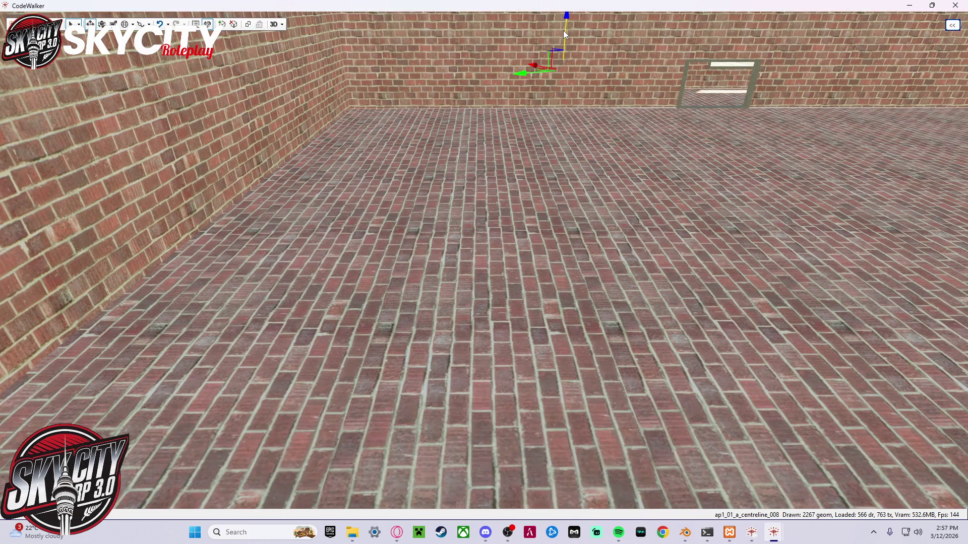
{"action": "mouse_move", "coordinate": [564, 30]}
{"action": "left_mouse_down"}
{"action": "mouse_move", "coordinate": [391, 158]}
{"action": "mouse_move", "coordinate": [620, 125]}
{"action": "mouse_move", "coordinate": [642, 201]}
{"action": "mouse_move", "coordinate": [579, 118]}
{"action": "mouse_move", "coordinate": [537, 192]}
{"action": "mouse_move", "coordinate": [480, 150]}
{"action": "mouse_move", "coordinate": [576, 96]}
{"action": "mouse_move", "coordinate": [572, 79]}
{"action": "mouse_move", "coordinate": [534, 148]}
{"action": "mouse_move", "coordinate": [575, 83]}
{"action": "mouse_move", "coordinate": [83, 170]}
{"action": "mouse_move", "coordinate": [113, 73]}
{"action": "mouse_move", "coordinate": [289, 32]}
{"action": "mouse_move", "coordinate": [412, 230]}
{"action": "mouse_move", "coordinate": [247, 161]}
{"action": "mouse_move", "coordinate": [246, 122]}
{"action": "mouse_move", "coordinate": [603, 84]}
{"action": "mouse_move", "coordinate": [676, 129]}
{"action": "mouse_move", "coordinate": [719, 116]}
{"action": "mouse_move", "coordinate": [742, 204]}
{"action": "left_mouse_up"}
{"action": "mouse_move", "coordinate": [716, 383]}
{"action": "left_mouse_down"}
{"action": "mouse_move", "coordinate": [751, 369]}
{"action": "mouse_move", "coordinate": [764, 383]}
{"action": "mouse_move", "coordinate": [668, 401]}
{"action": "mouse_move", "coordinate": [669, 361]}
{"action": "mouse_move", "coordinate": [636, 412]}
{"action": "mouse_move", "coordinate": [624, 396]}
{"action": "mouse_move", "coordinate": [589, 386]}
{"action": "mouse_move", "coordinate": [603, 379]}
{"action": "left_mouse_up"}
- Fly through a window opening and back out along the brick wall, then bring up the window switcher
{"action": "key", "text": "w"}
{"action": "key", "text": "s"}
{"action": "key", "text": "w"}
{"action": "key", "text": "s"}
{"action": "key", "text": "super+Tab"}
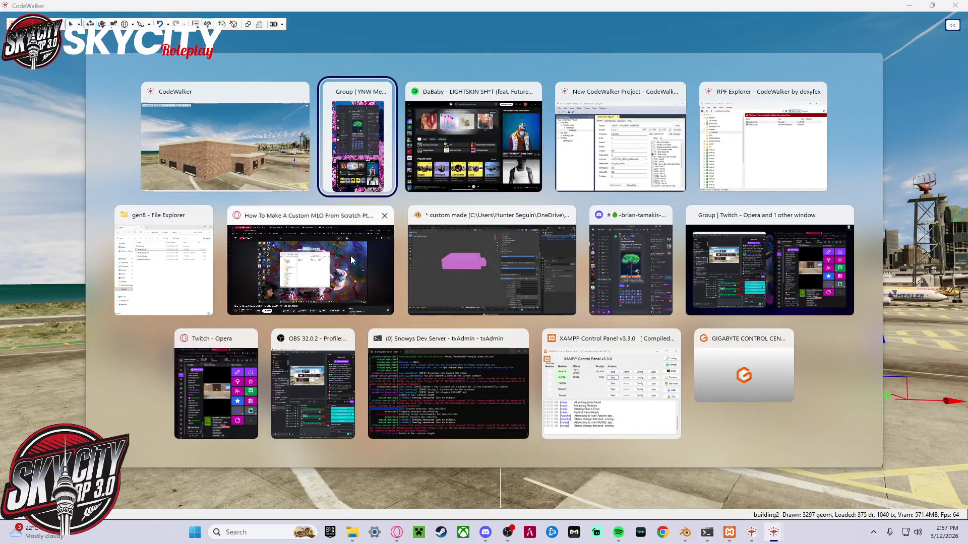
- Switch to the YouTube tutorial, skip it ahead twice and pause
{"action": "left_click", "coordinate": [352, 260]}
{"action": "left_click", "coordinate": [470, 252]}
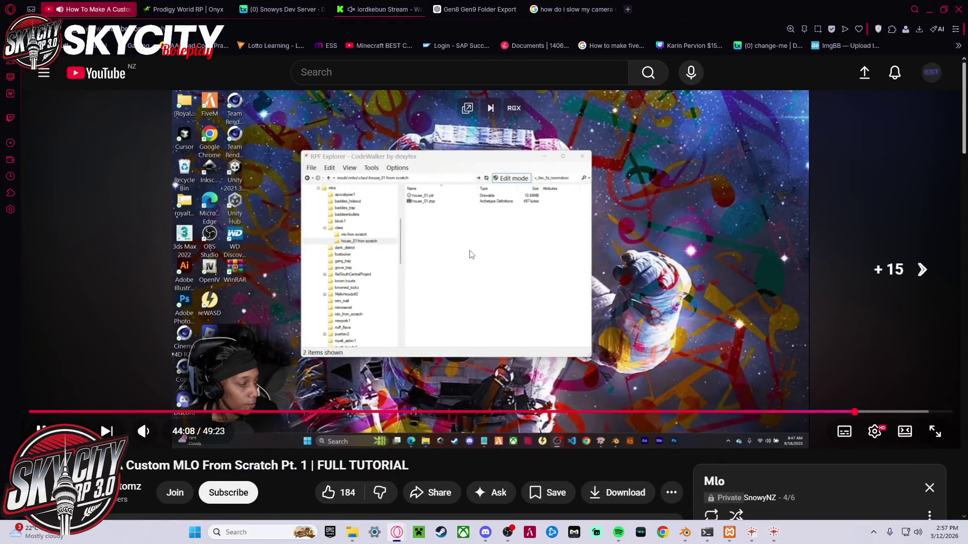
{"action": "key", "text": "Right"}
{"action": "key", "text": "Right"}
{"action": "key", "text": "Right"}
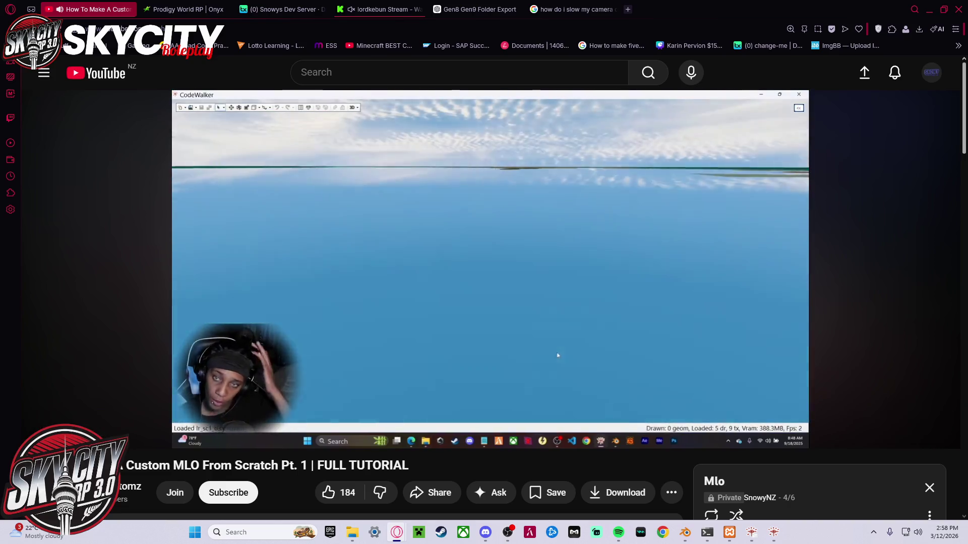
{"action": "key", "text": "Right"}
{"action": "key", "text": "Right"}
{"action": "key", "text": "Right"}
{"action": "key", "text": "Right"}
{"action": "key", "text": "Right"}
{"action": "key", "text": "Right"}
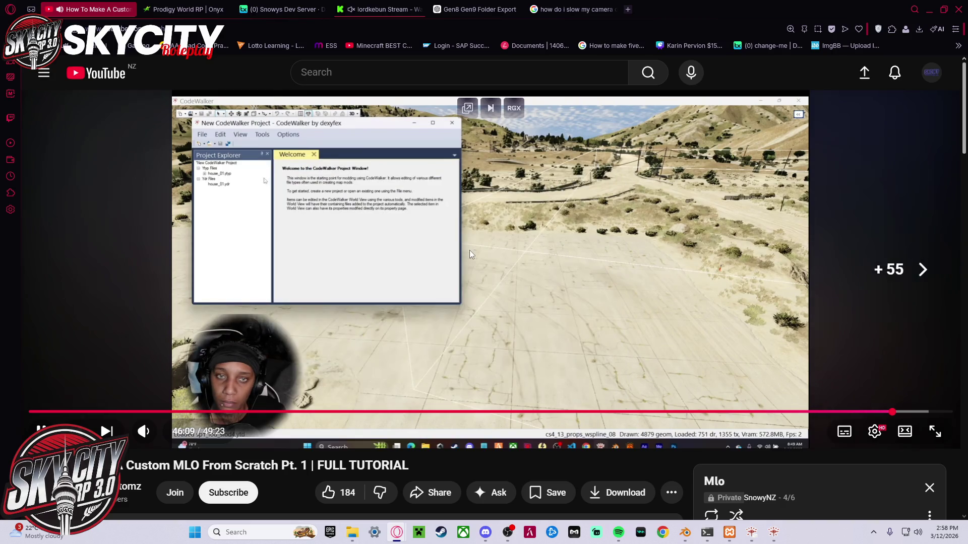
{"action": "key", "text": "space"}
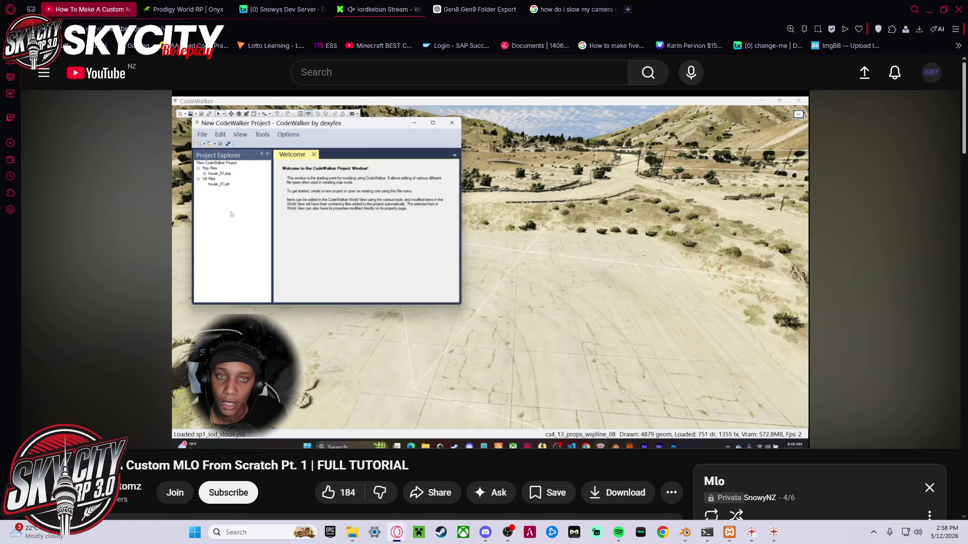
- Skip the tutorial further ahead, pause it at 47:58 and minimize the browser
{"action": "left_click", "coordinate": [469, 250]}
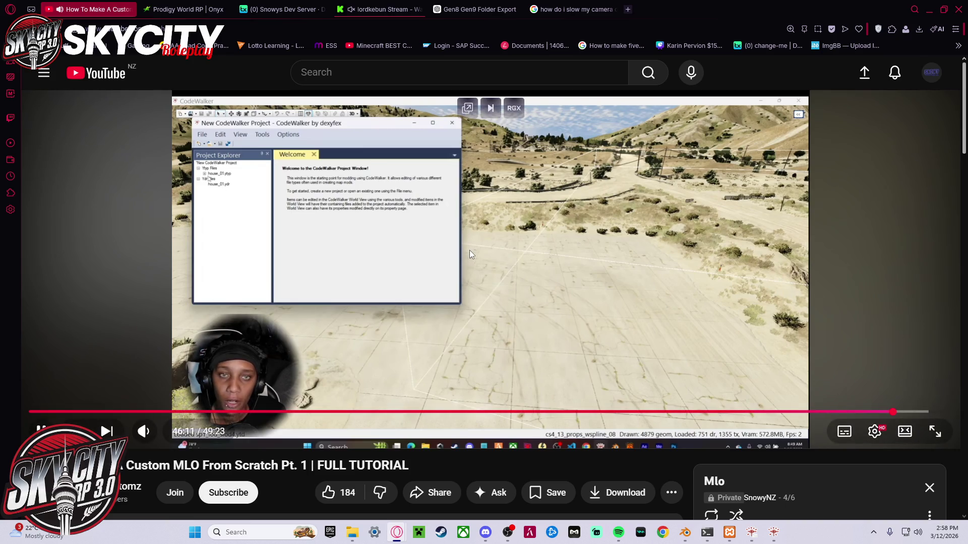
{"action": "key", "text": "Right"}
{"action": "key", "text": "Right"}
{"action": "key", "text": "Right"}
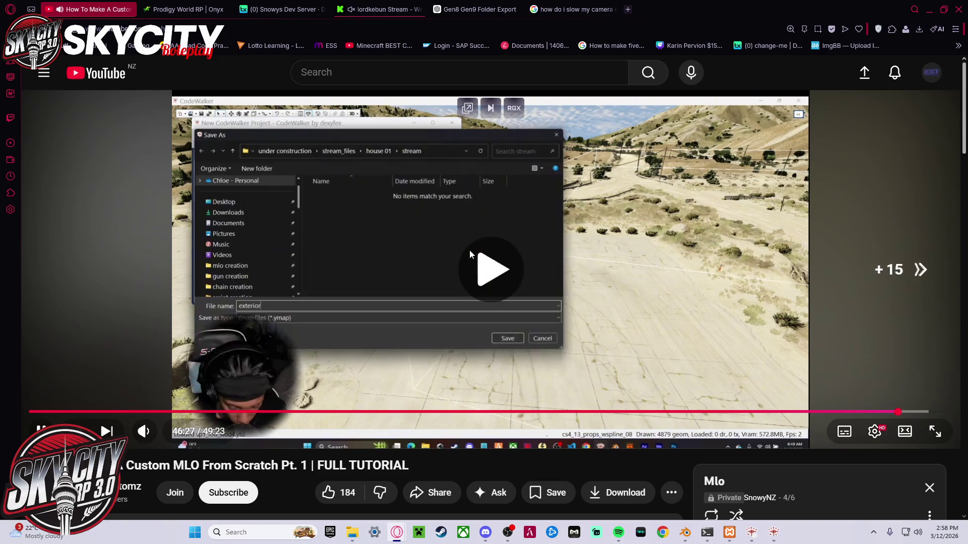
{"action": "key", "text": "Right"}
{"action": "key", "text": "Right"}
{"action": "key", "text": "Right"}
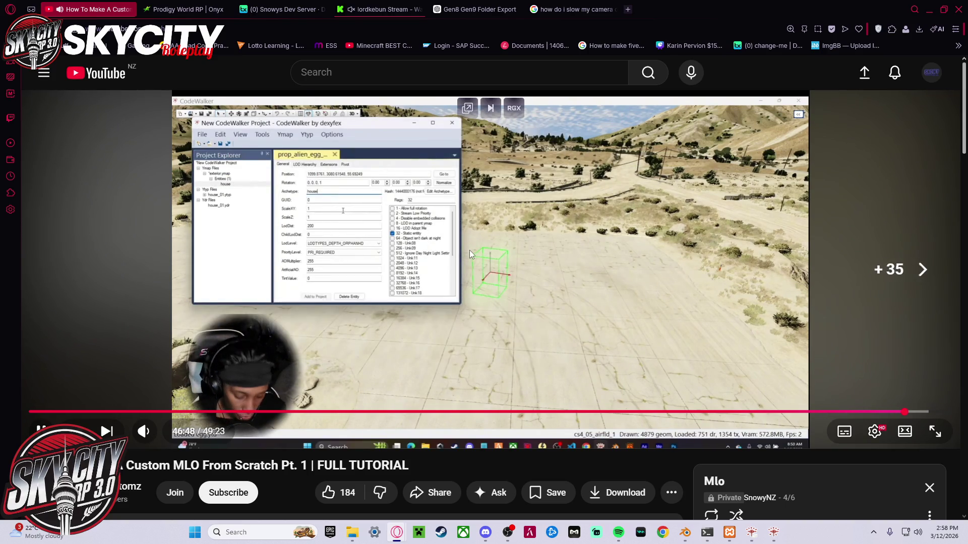
{"action": "key", "text": "Right"}
{"action": "key", "text": "Right"}
{"action": "key", "text": "Right"}
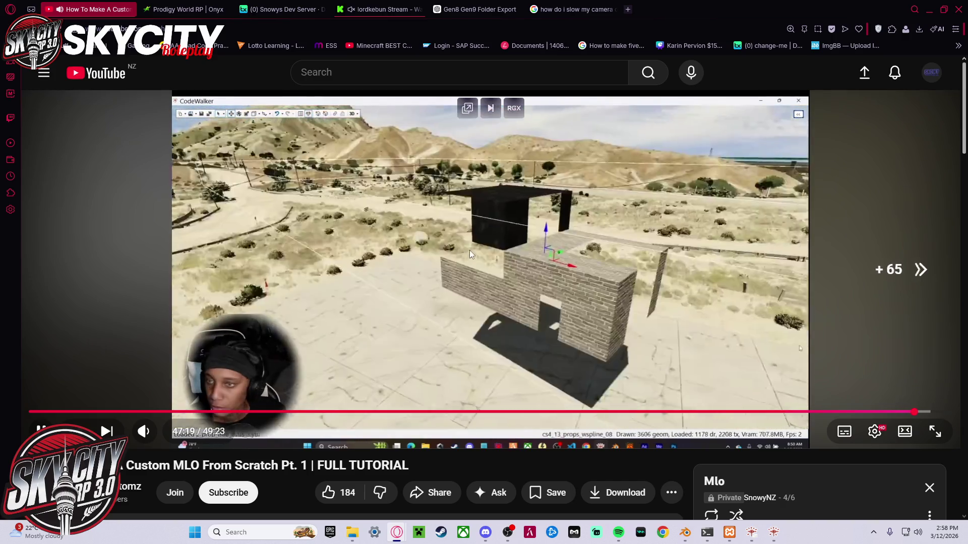
{"action": "key", "text": "Right"}
{"action": "key", "text": "Right"}
{"action": "key", "text": "Right"}
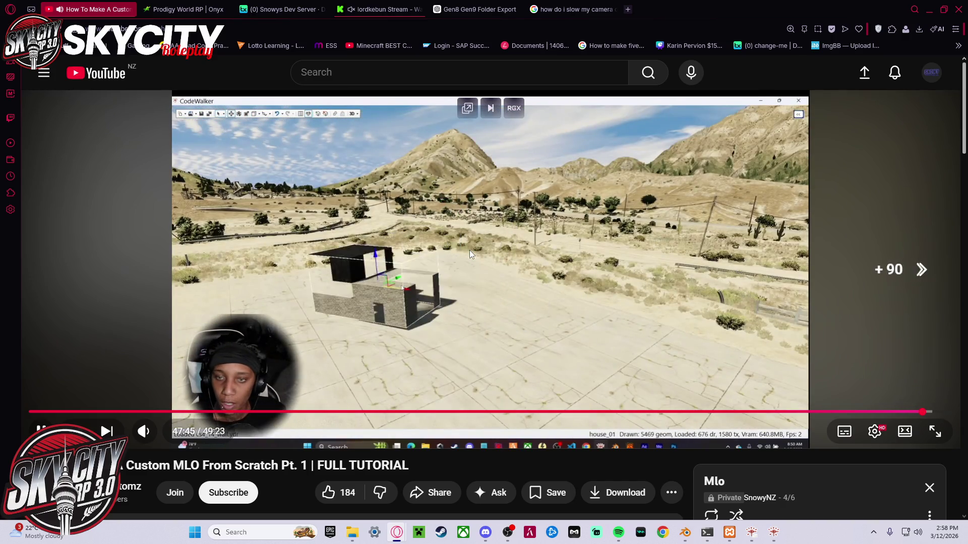
{"action": "key", "text": "Right"}
{"action": "scroll", "coordinate": [579, 290], "scroll_direction": "down", "scroll_amount": 2}
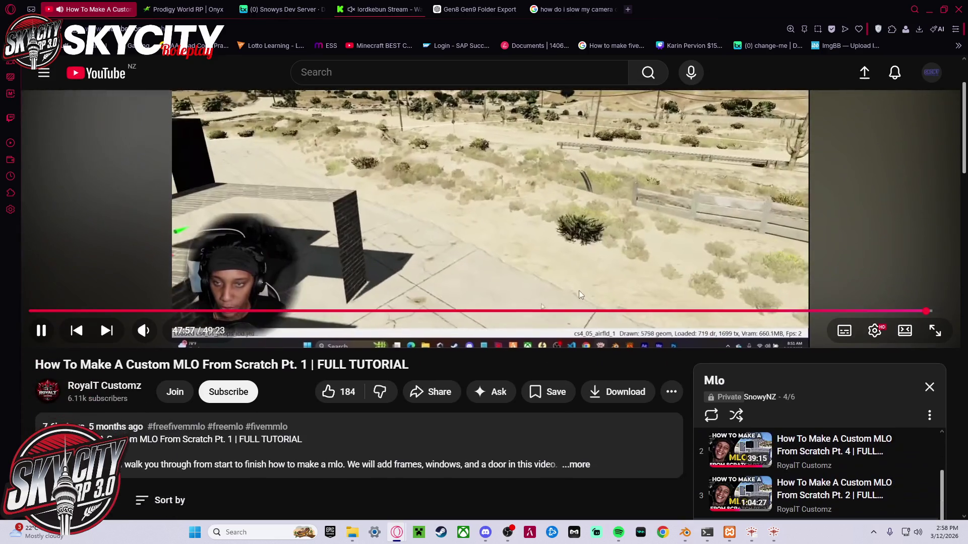
{"action": "left_click", "coordinate": [503, 202]}
{"action": "scroll", "coordinate": [659, 272], "scroll_direction": "down", "scroll_amount": 4}
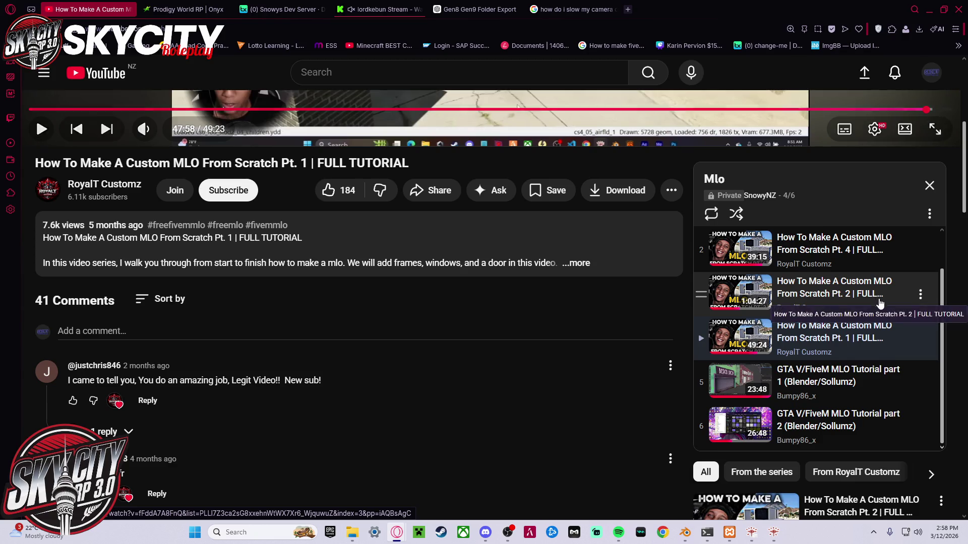
{"action": "scroll", "coordinate": [880, 301], "scroll_direction": "up", "scroll_amount": 1}
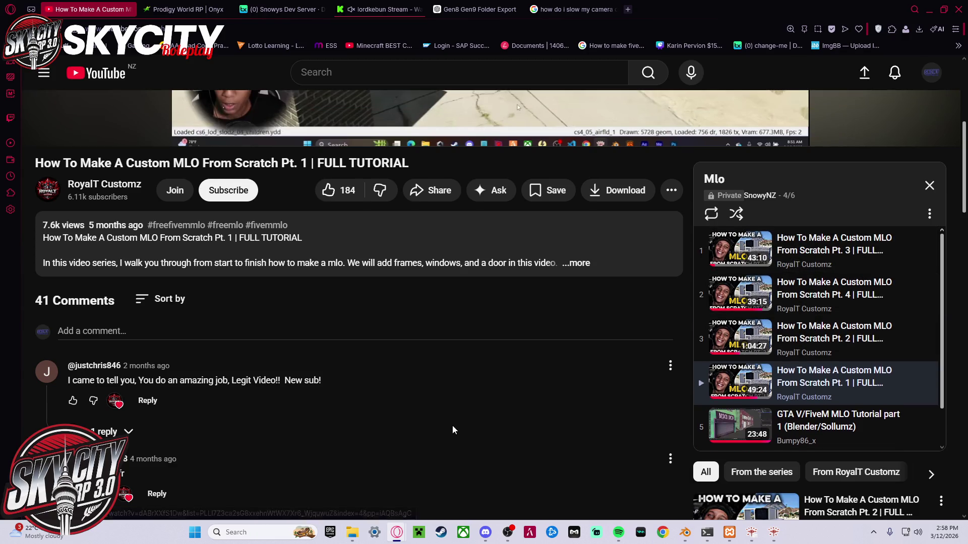
{"action": "scroll", "coordinate": [454, 426], "scroll_direction": "up", "scroll_amount": 3}
{"action": "left_click", "coordinate": [931, 9]}
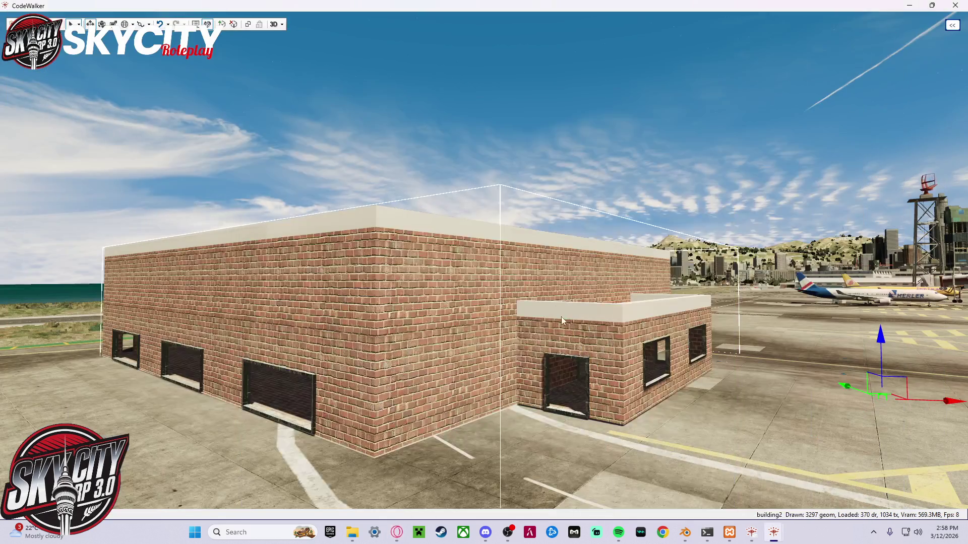
- Fly into the building's corridor, then check the building2 files and exterior.ymap in gen8
{"action": "mouse_move", "coordinate": [580, 340]}
{"action": "left_mouse_down"}
{"action": "mouse_move", "coordinate": [521, 334]}
{"action": "mouse_move", "coordinate": [567, 307]}
{"action": "mouse_move", "coordinate": [650, 325]}
{"action": "mouse_move", "coordinate": [673, 299]}
{"action": "mouse_move", "coordinate": [600, 304]}
{"action": "mouse_move", "coordinate": [607, 317]}
{"action": "mouse_move", "coordinate": [643, 304]}
{"action": "mouse_move", "coordinate": [655, 313]}
{"action": "mouse_move", "coordinate": [622, 318]}
{"action": "mouse_move", "coordinate": [567, 301]}
{"action": "mouse_move", "coordinate": [406, 530]}
{"action": "left_mouse_up"}
{"action": "key", "text": "w"}
{"action": "key", "text": "w"}
{"action": "key", "text": "w"}
{"action": "key", "text": "w"}
{"action": "left_click", "coordinate": [362, 535]}
{"action": "left_click_drag", "start_coordinate": [333, 258], "coordinate": [310, 181]}
- Back the camera out to view the building's corner and annex, then bring up the project window
{"action": "left_click", "coordinate": [658, 247]}
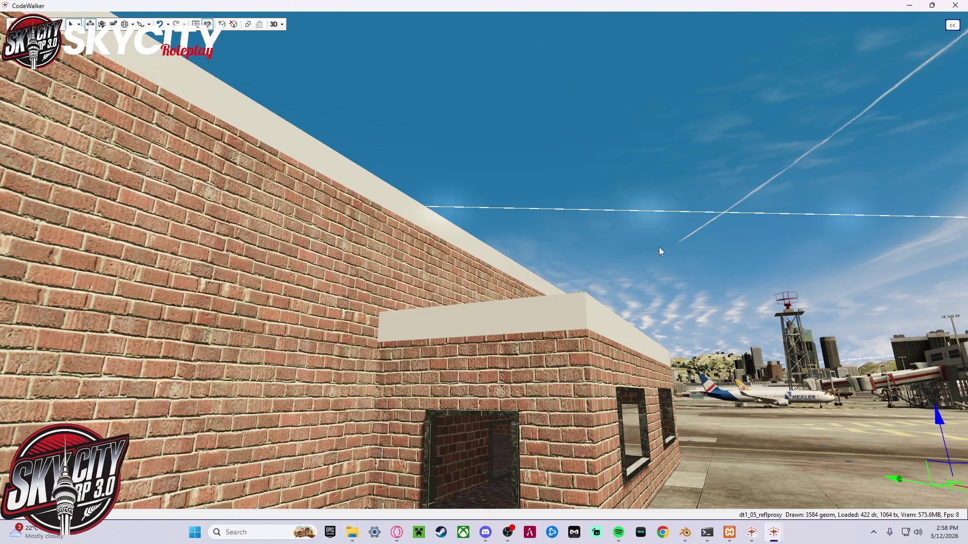
{"action": "key", "text": "s"}
{"action": "mouse_move", "coordinate": [658, 240]}
{"action": "left_mouse_down"}
{"action": "mouse_move", "coordinate": [662, 213]}
{"action": "mouse_move", "coordinate": [719, 291]}
{"action": "mouse_move", "coordinate": [697, 276]}
{"action": "mouse_move", "coordinate": [591, 313]}
{"action": "left_mouse_up"}
{"action": "key", "text": "s"}
{"action": "right_click", "coordinate": [591, 313]}
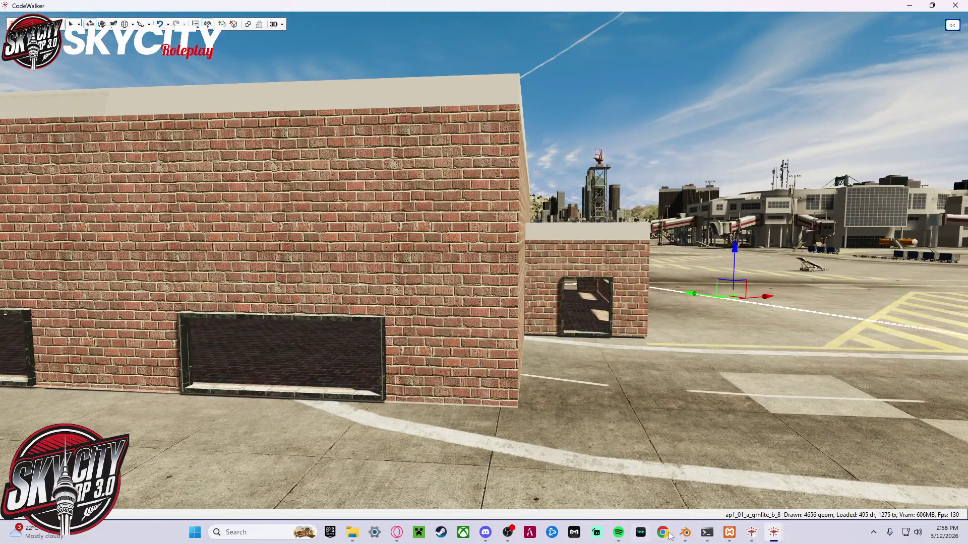
{"action": "mouse_move", "coordinate": [775, 538]}
{"action": "left_click", "coordinate": [827, 479]}
{"action": "left_click", "coordinate": [173, 265]}
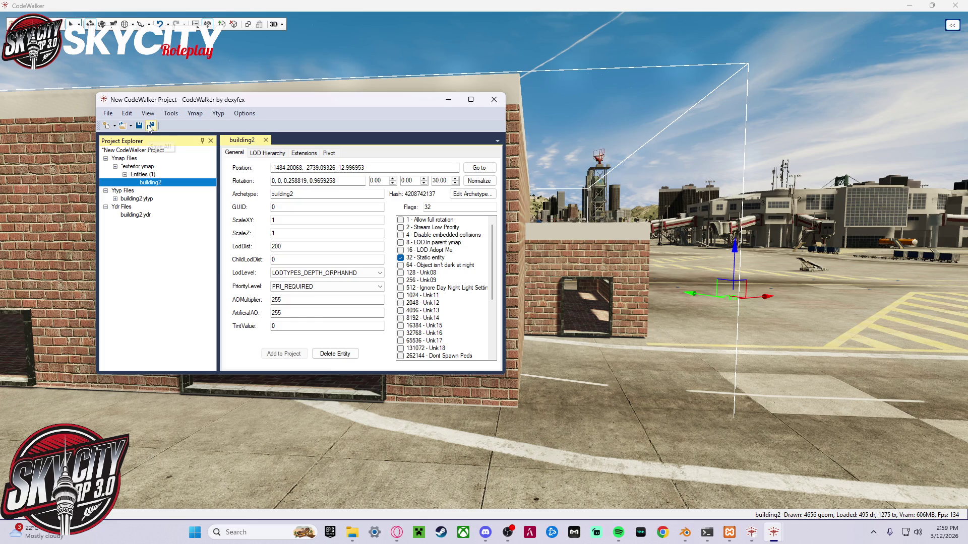
- Start Save All for the project, then cancel the unnamed project save
{"action": "left_click", "coordinate": [151, 125]}
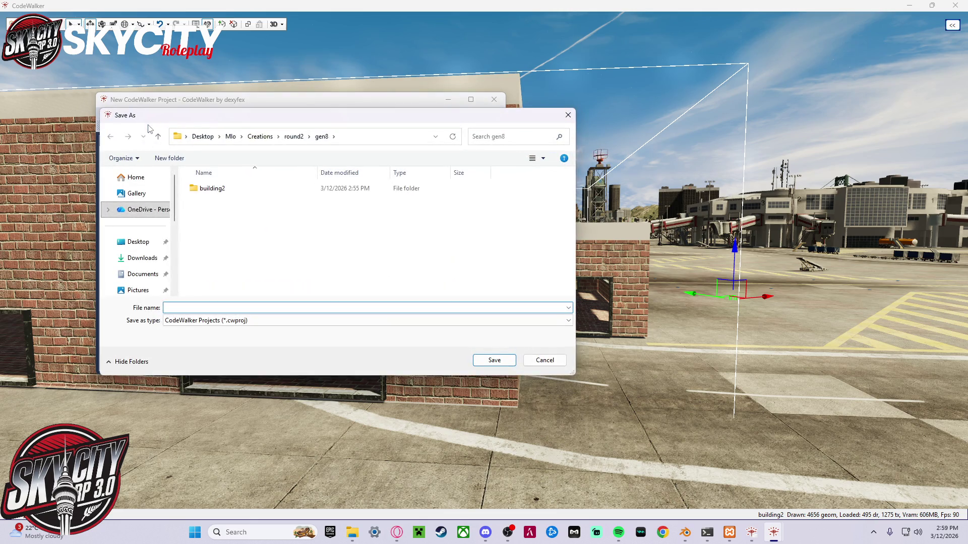
{"action": "left_click", "coordinate": [506, 361]}
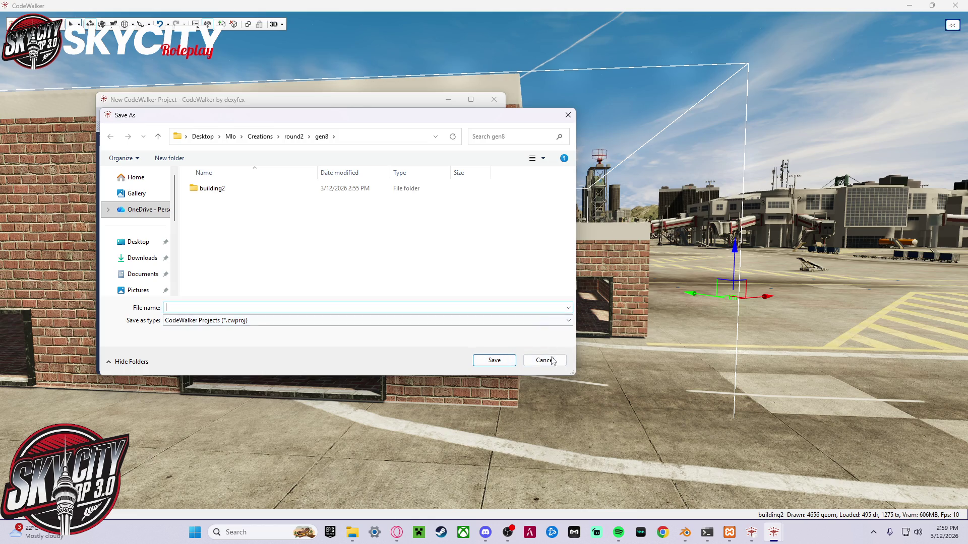
{"action": "left_click", "coordinate": [551, 358]}
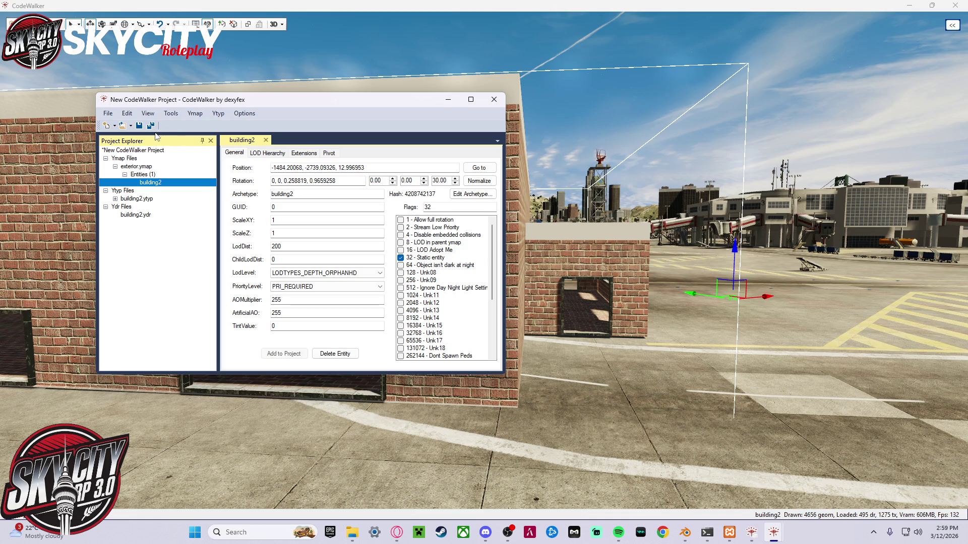
- Select the exterior ymap's building2 entity and run Tools > Manifest Generator
{"action": "left_click", "coordinate": [171, 167]}
{"action": "left_click", "coordinate": [173, 174]}
{"action": "left_click", "coordinate": [176, 183]}
{"action": "left_click", "coordinate": [245, 113]}
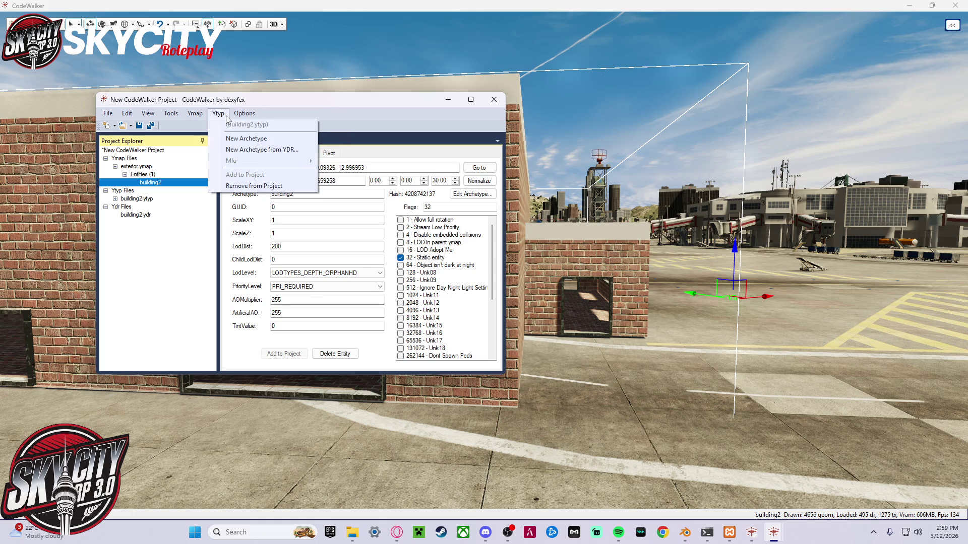
{"action": "left_click", "coordinate": [195, 113]}
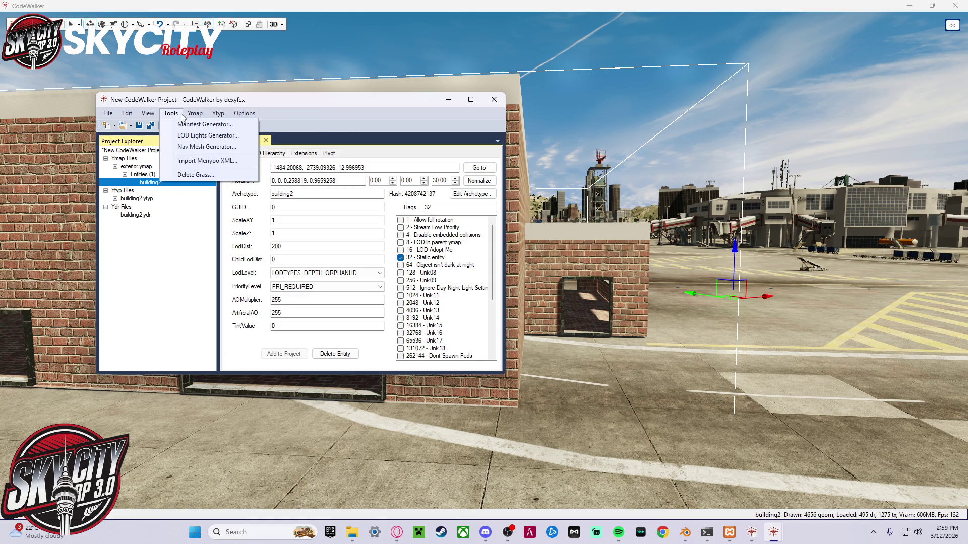
{"action": "left_click", "coordinate": [191, 125]}
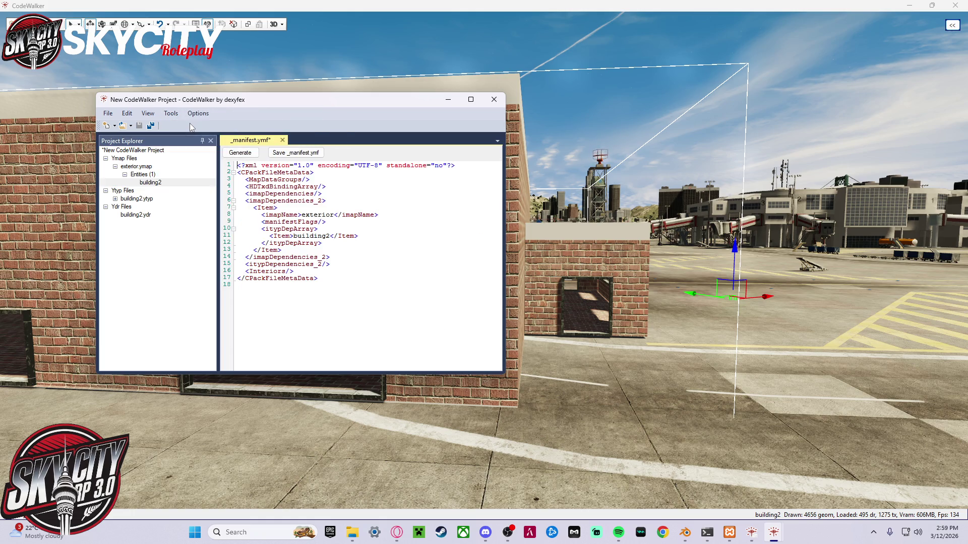
- Regenerate the project manifest and review the Ymap, Ytyp and Ydr file groups
{"action": "left_click", "coordinate": [169, 168]}
{"action": "left_click", "coordinate": [121, 159]}
{"action": "left_click", "coordinate": [105, 159]}
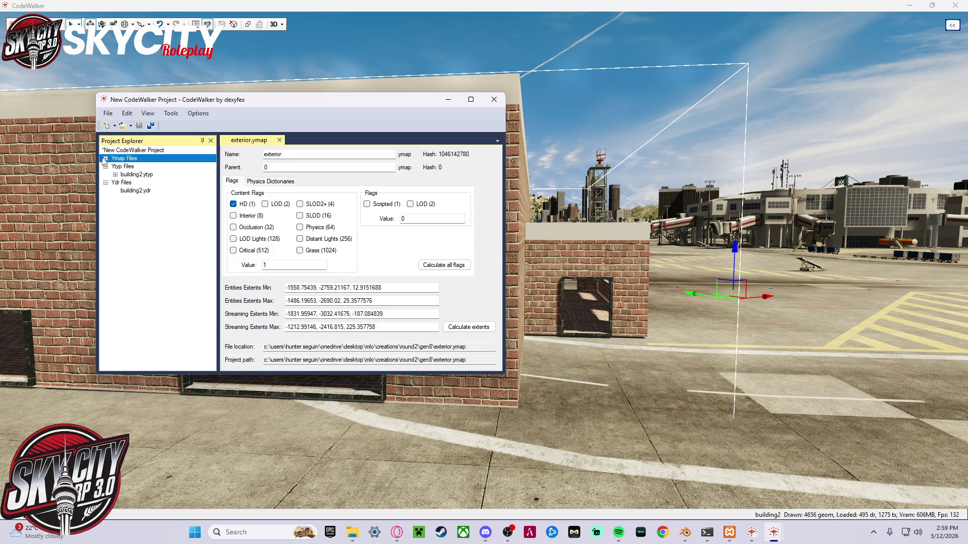
{"action": "left_click", "coordinate": [171, 113]}
{"action": "left_click", "coordinate": [182, 125]}
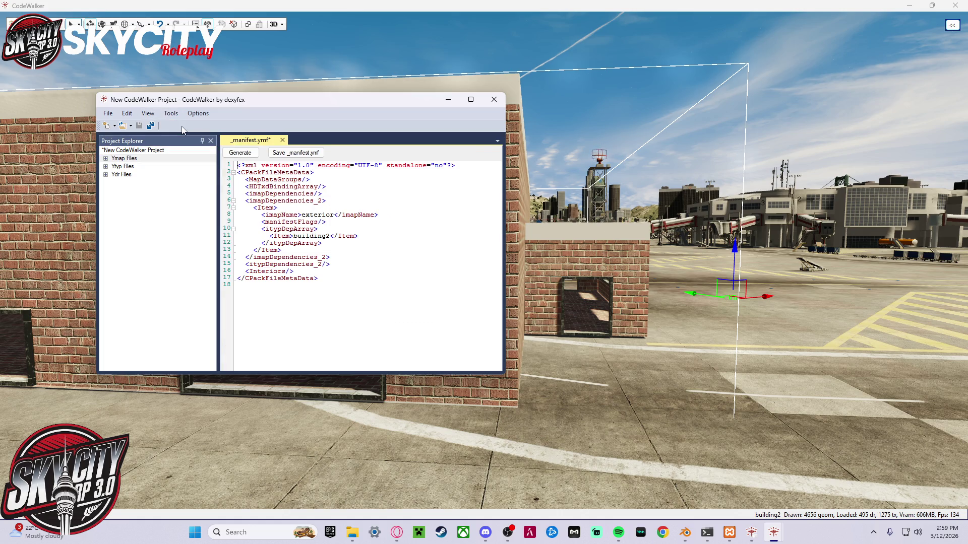
{"action": "left_click", "coordinate": [181, 160]}
{"action": "left_click", "coordinate": [170, 167]}
{"action": "left_click", "coordinate": [170, 175]}
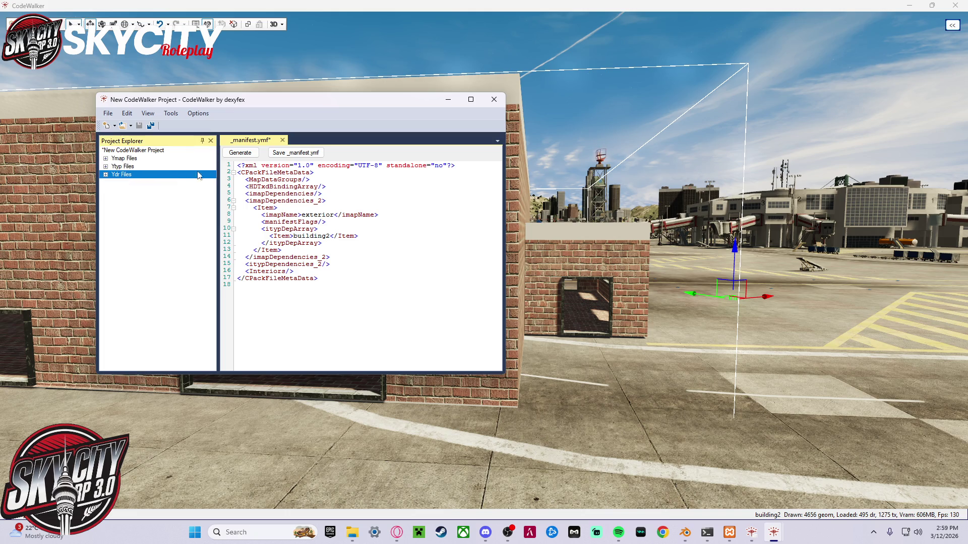
{"action": "left_click", "coordinate": [247, 155]}
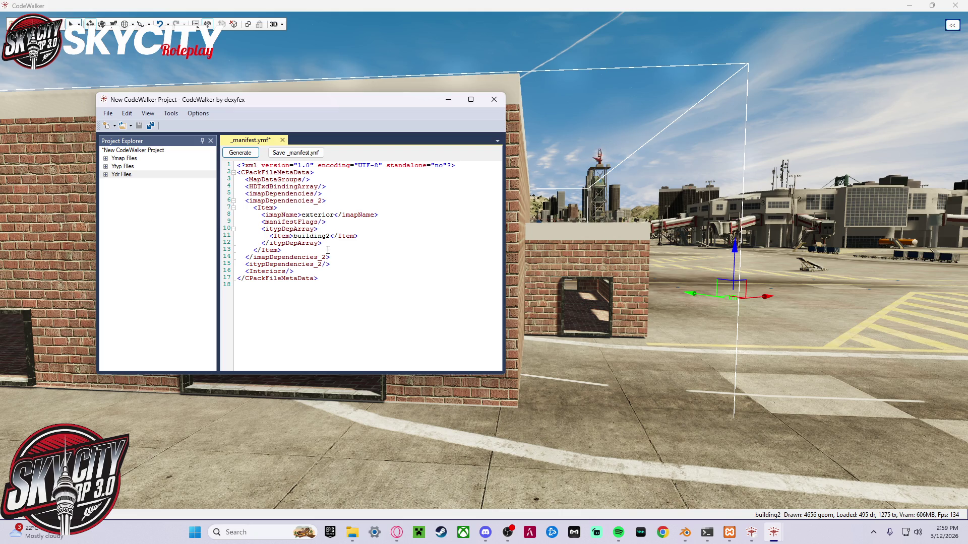
- Save the manifest in gen8 as _manifestbuilding2.ymf
{"action": "left_click", "coordinate": [291, 157]}
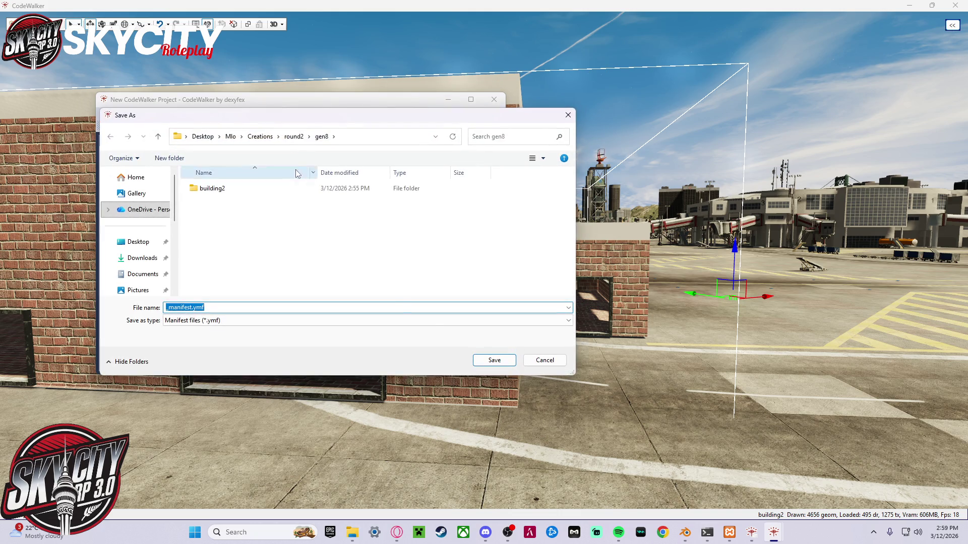
{"action": "left_click", "coordinate": [191, 307]}
{"action": "type", "text": "building2"}
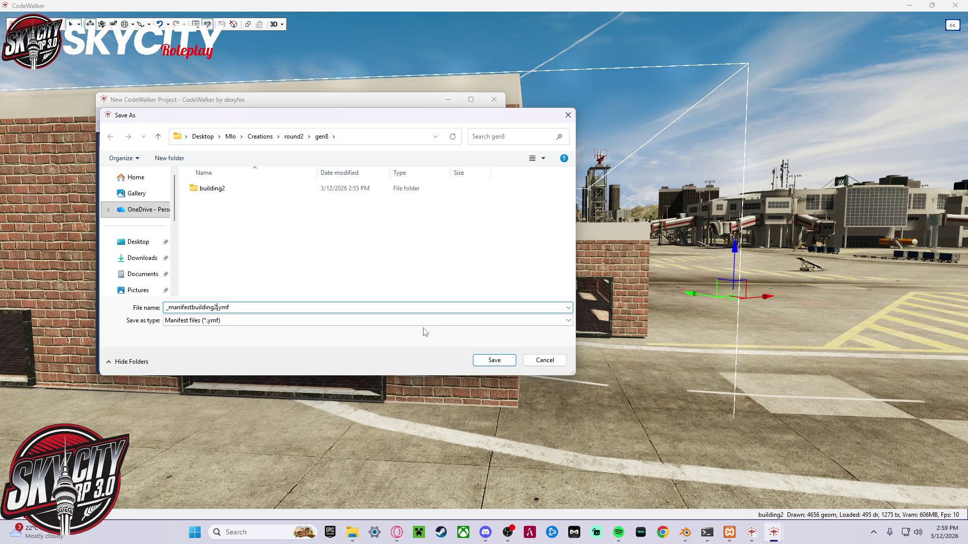
{"action": "key", "text": "Escape"}
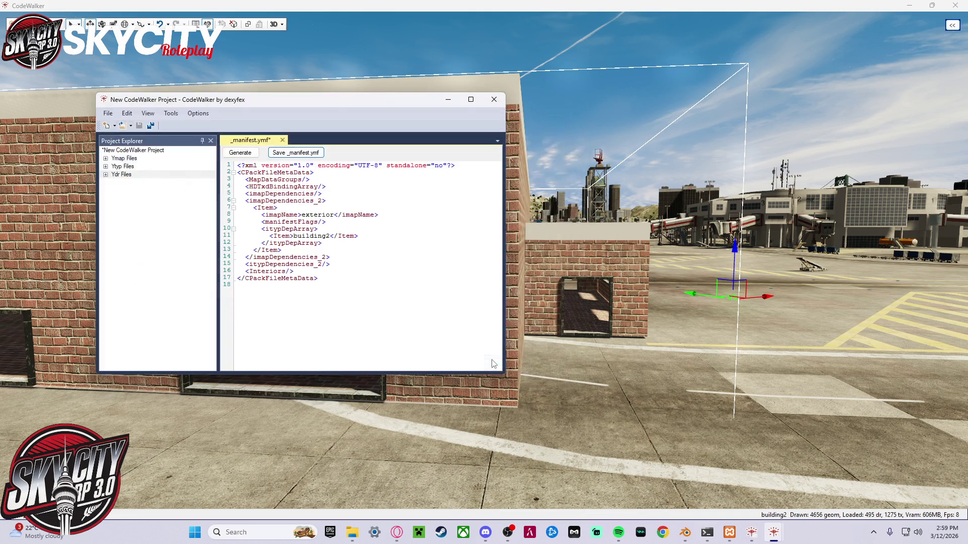
- Close the project window without saving the project, then minimize CodeWalker
{"action": "left_click", "coordinate": [495, 100]}
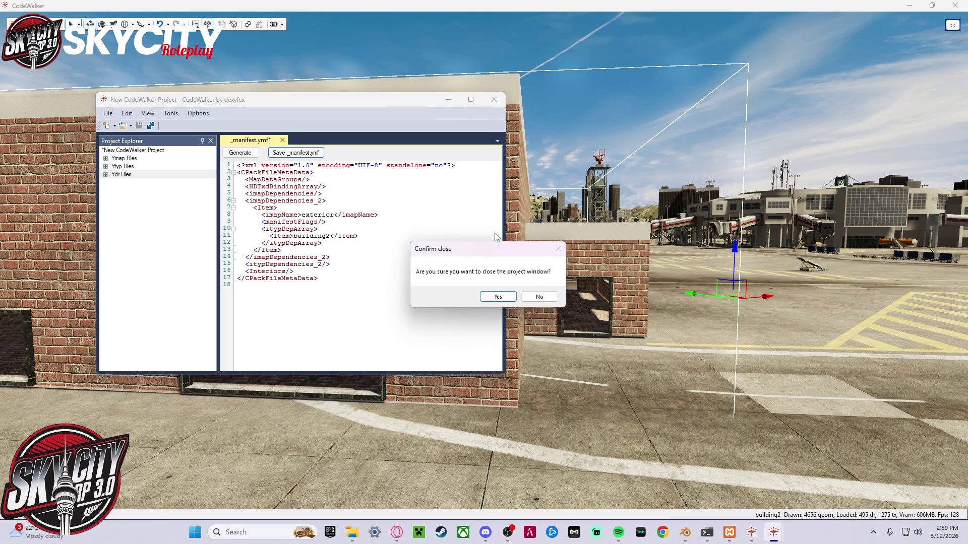
{"action": "left_click", "coordinate": [513, 299]}
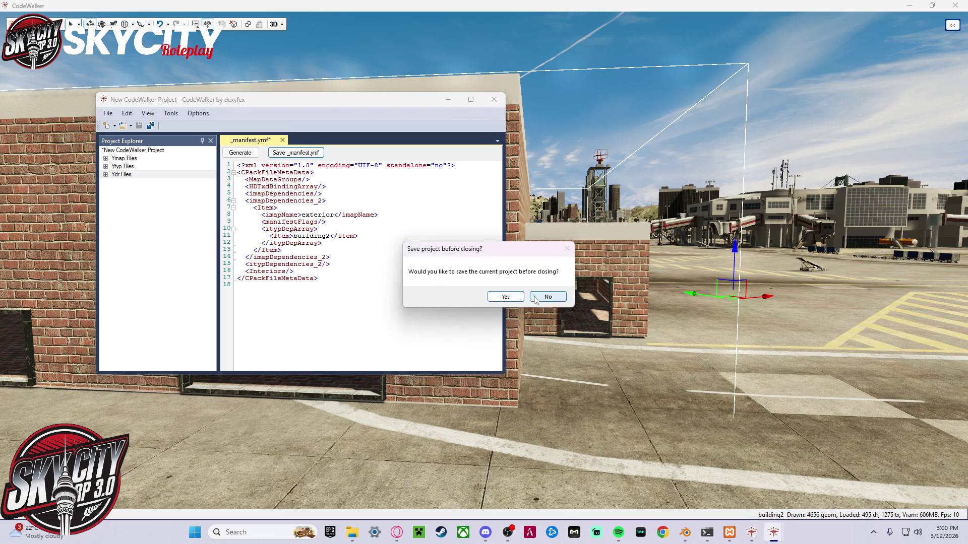
{"action": "left_click", "coordinate": [523, 297]}
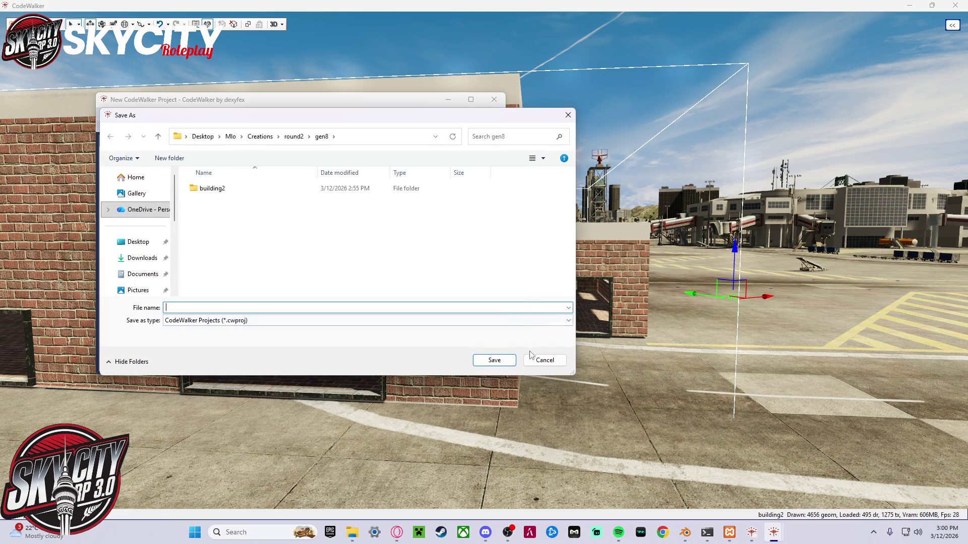
{"action": "left_click", "coordinate": [546, 359]}
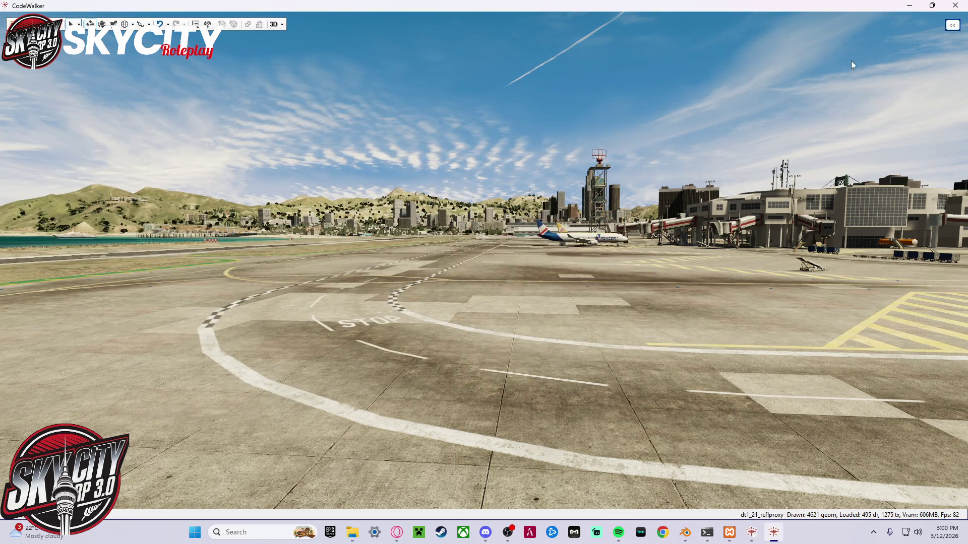
{"action": "left_click", "coordinate": [774, 532]}
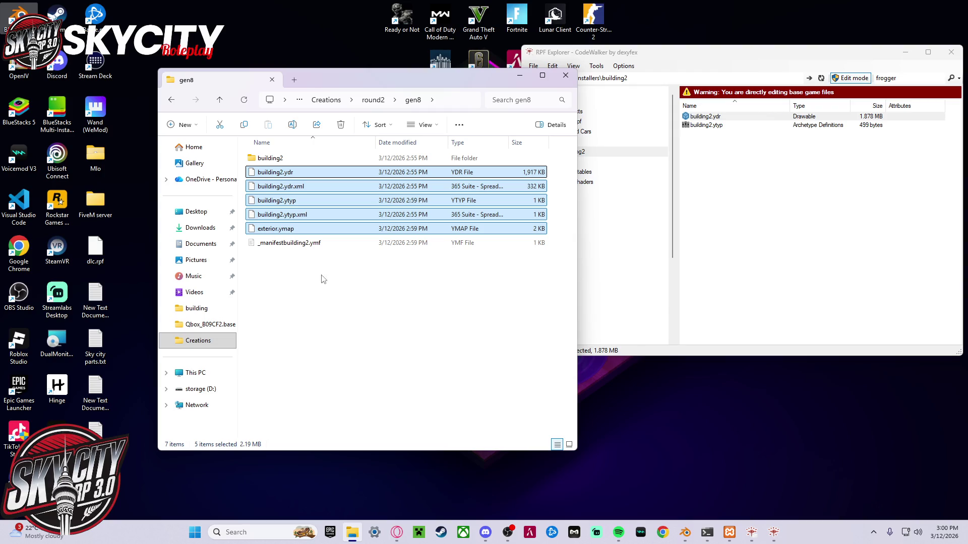
- Look over the exported files and the building2 texture folder in round2\gen8
{"action": "left_click_drag", "start_coordinate": [318, 275], "coordinate": [318, 178]}
{"action": "key", "text": "alt+Up"}
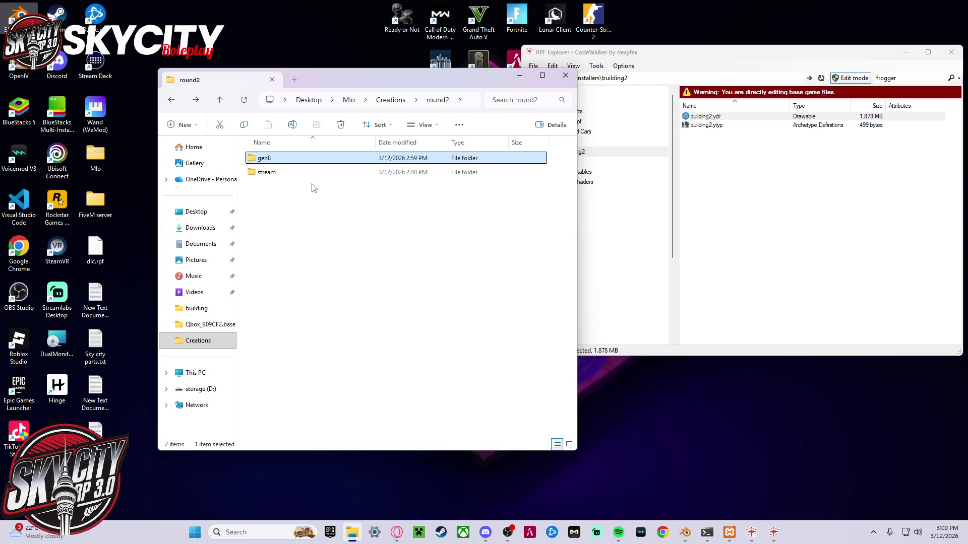
{"action": "double_click", "coordinate": [291, 157]}
{"action": "left_click_drag", "start_coordinate": [297, 281], "coordinate": [276, 160]}
{"action": "double_click", "coordinate": [272, 158]}
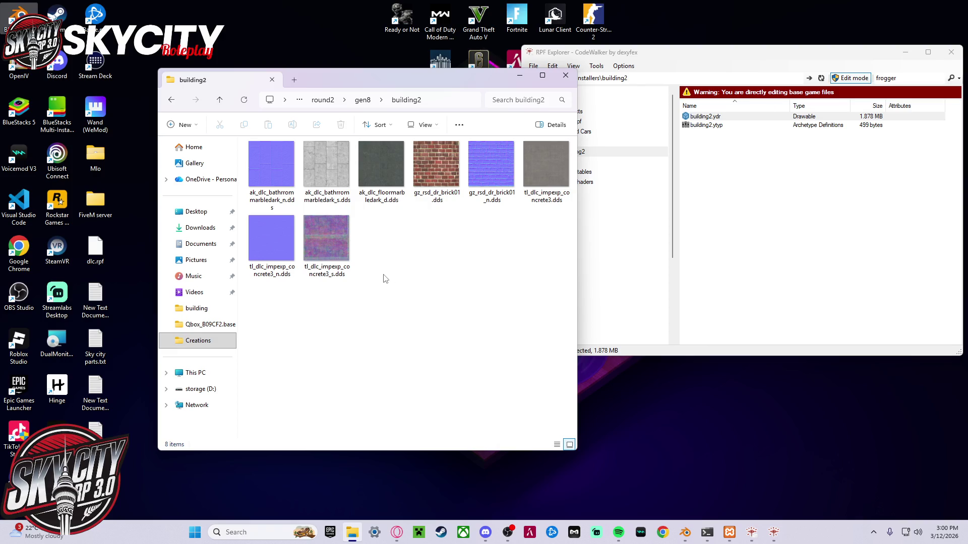
{"action": "key", "text": "alt+Left"}
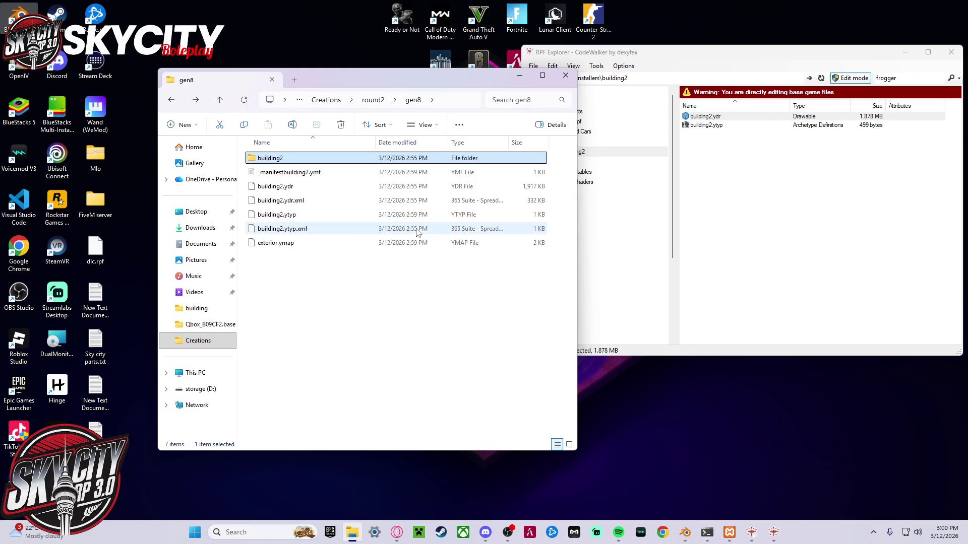
{"action": "double_click", "coordinate": [306, 164]}
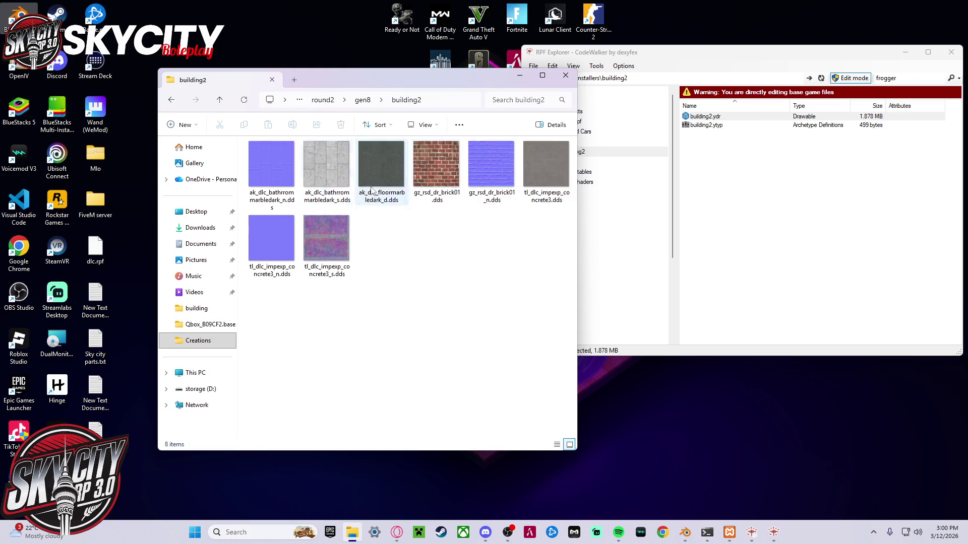
{"action": "key", "text": "alt+Left"}
{"action": "key", "text": "alt+Left"}
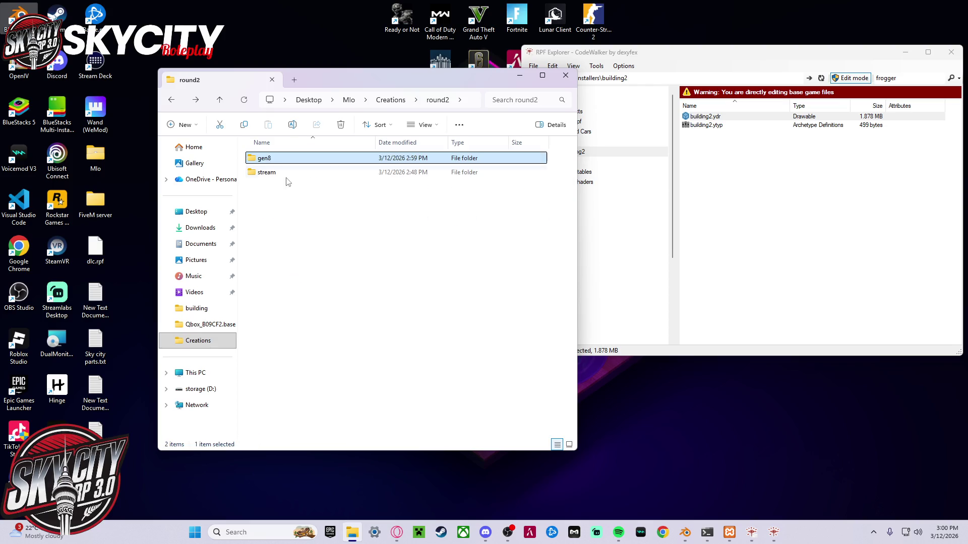
{"action": "double_click", "coordinate": [281, 171]}
{"action": "key", "text": "alt+Left"}
{"action": "double_click", "coordinate": [302, 160]}
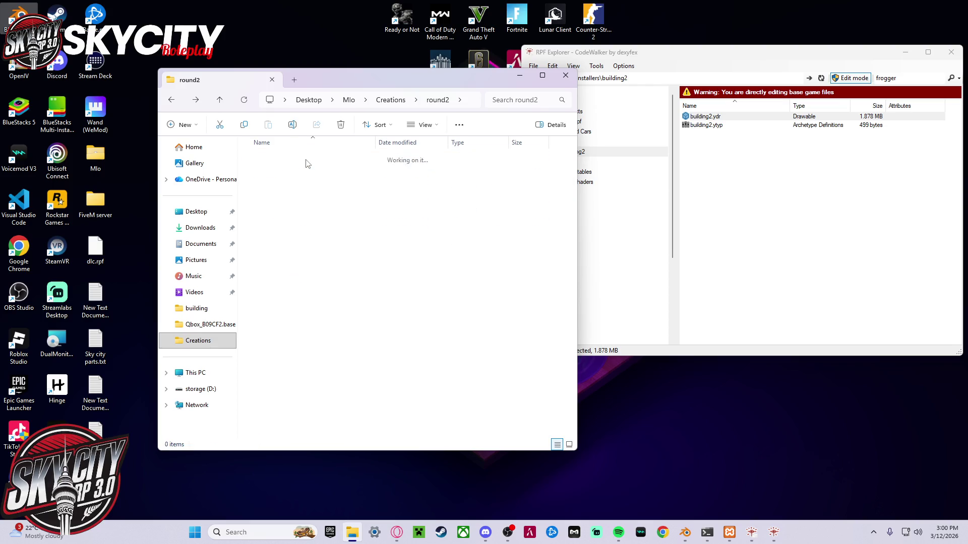
- In a second window, browse to txData\Qbox_B09CF2.base\resources\[mlo]\building
{"action": "double_click", "coordinate": [104, 202]}
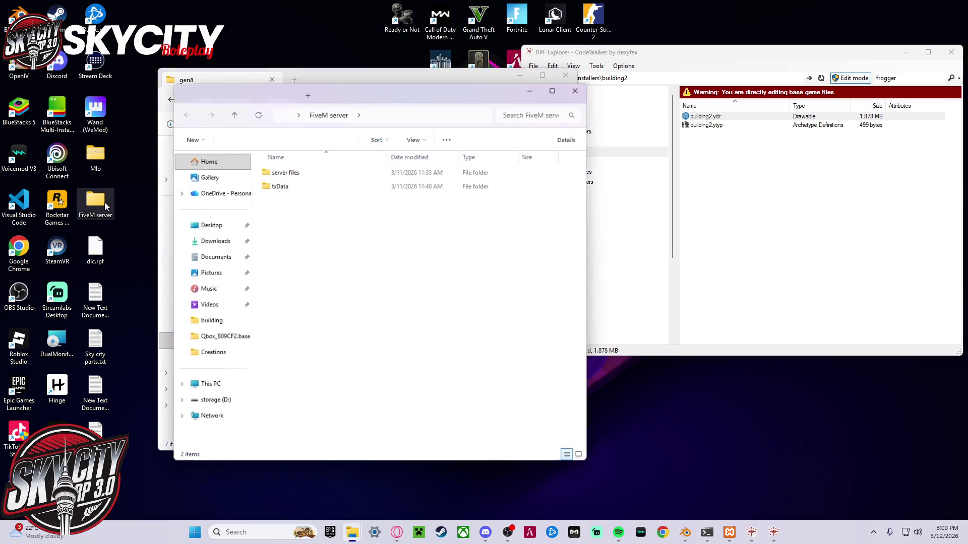
{"action": "left_click_drag", "start_coordinate": [362, 84], "coordinate": [710, 81]}
{"action": "double_click", "coordinate": [647, 171]}
{"action": "left_click", "coordinate": [647, 172]}
{"action": "double_click", "coordinate": [647, 171]}
{"action": "double_click", "coordinate": [645, 171]}
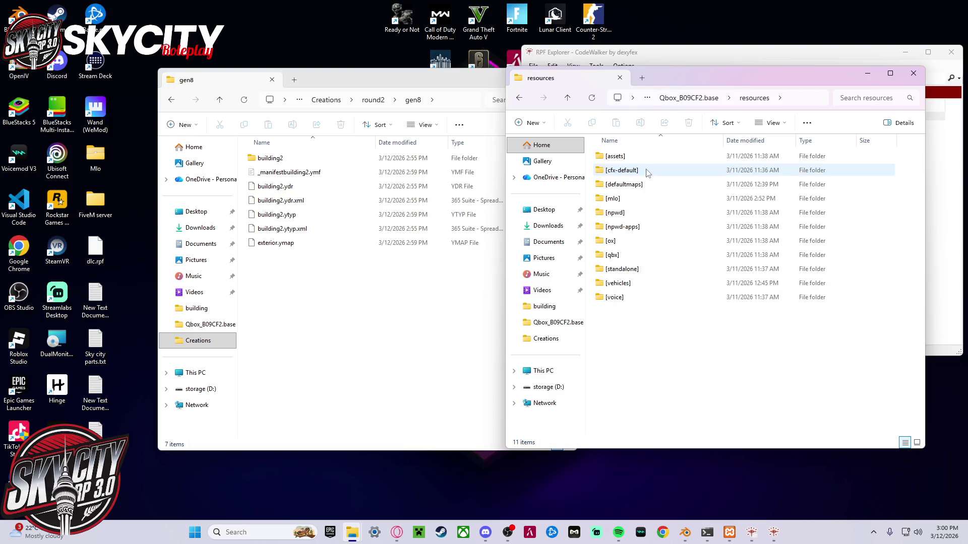
{"action": "double_click", "coordinate": [643, 200]}
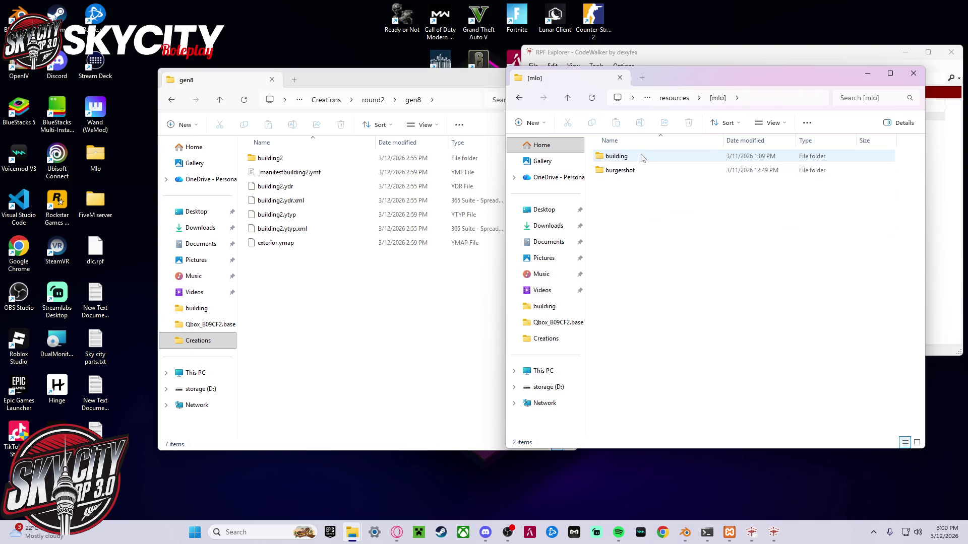
{"action": "mouse_move", "coordinate": [643, 159]}
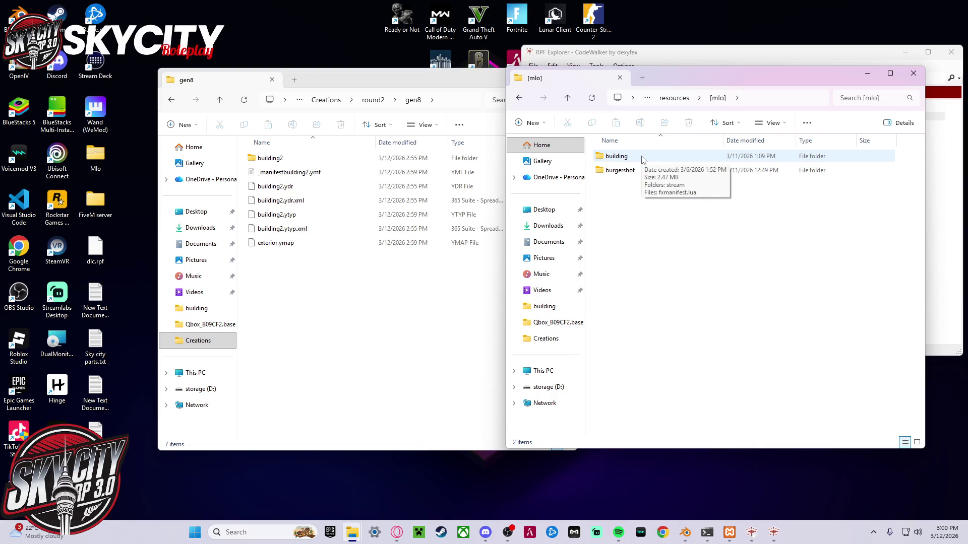
{"action": "double_click", "coordinate": [643, 157]}
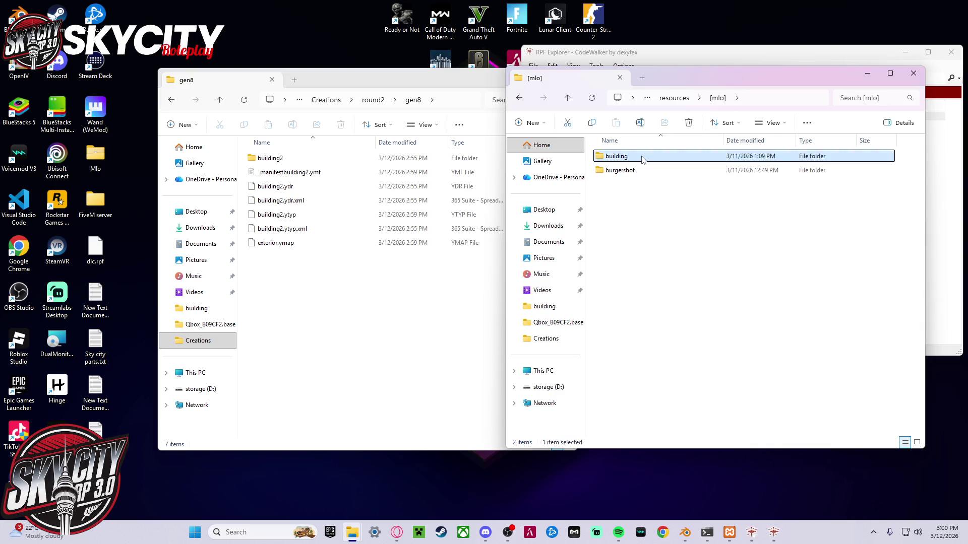
{"action": "double_click", "coordinate": [643, 157]}
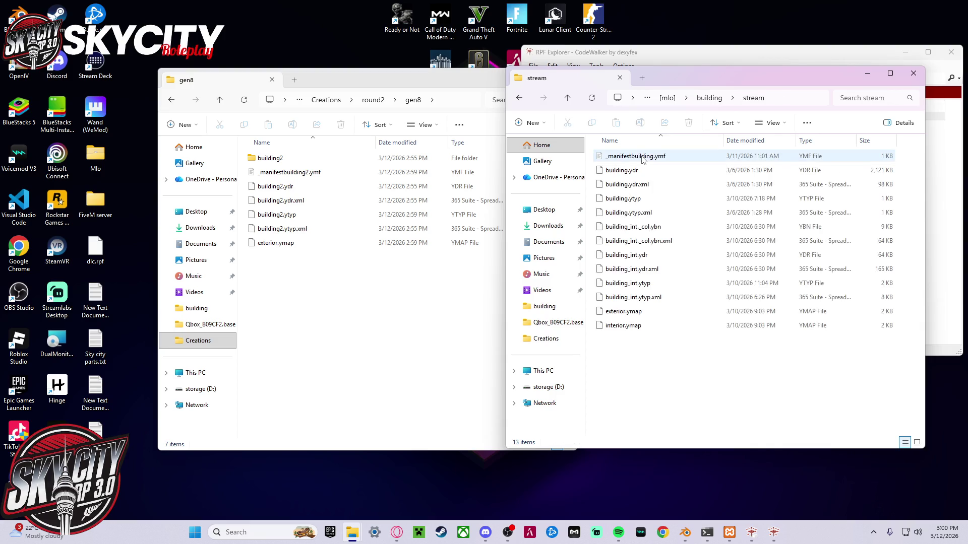
{"action": "key", "text": "alt+Left"}
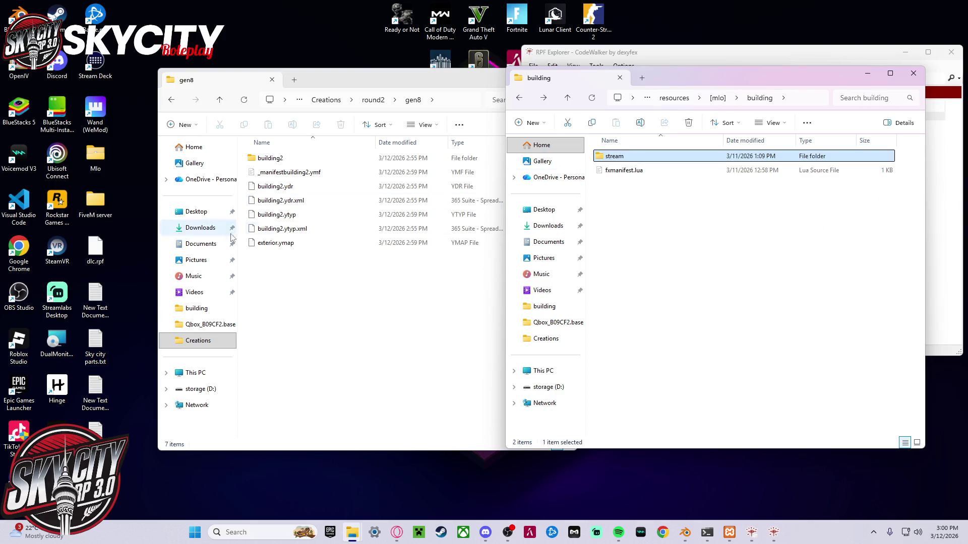
- Delete all the old building files from the server's stream folder
{"action": "left_click", "coordinate": [313, 197]}
{"action": "key", "text": "alt+Left"}
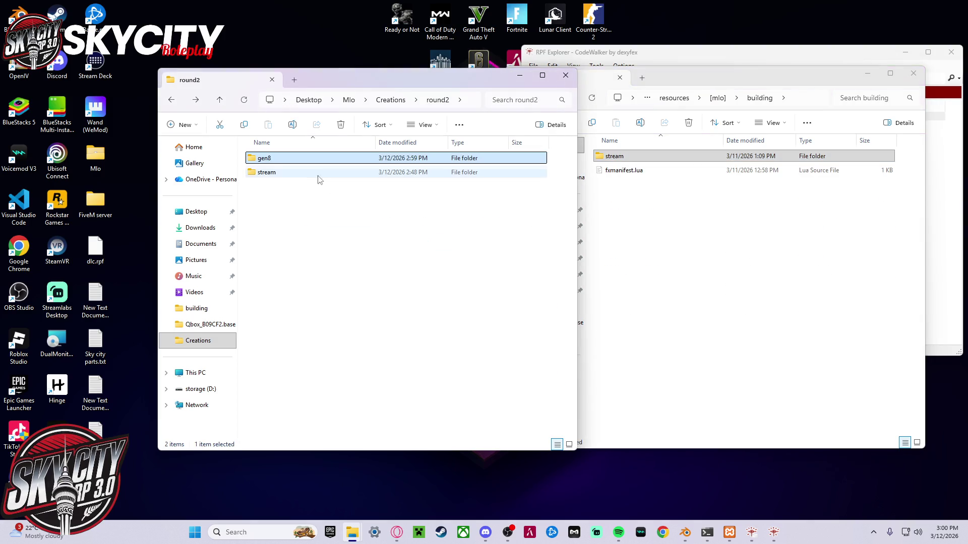
{"action": "double_click", "coordinate": [608, 162]}
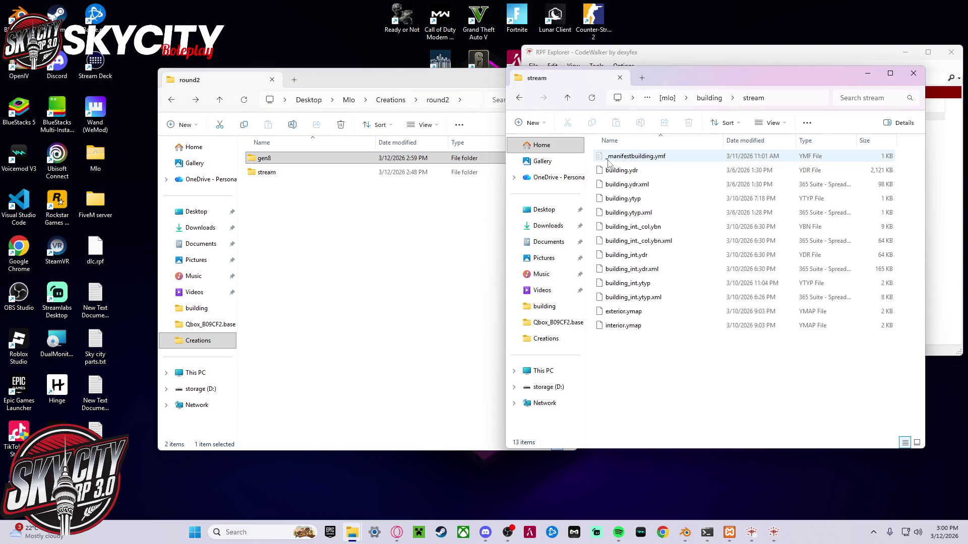
{"action": "mouse_move", "coordinate": [680, 373]}
{"action": "left_mouse_down"}
{"action": "mouse_move", "coordinate": [604, 180]}
{"action": "mouse_move", "coordinate": [619, 154]}
{"action": "left_mouse_up"}
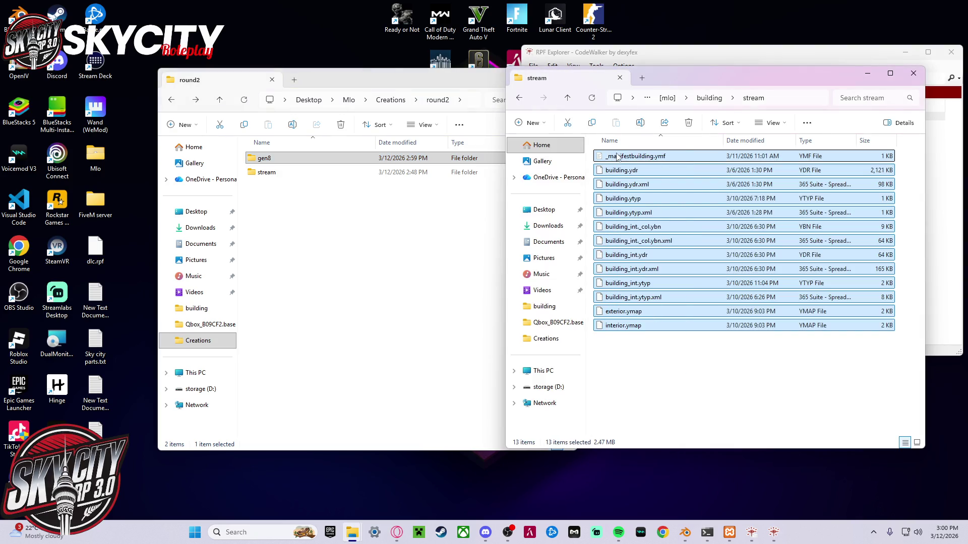
{"action": "key", "text": "Delete"}
- Copy the six building2 files from gen8 and paste them into the stream folder
{"action": "left_click", "coordinate": [333, 177]}
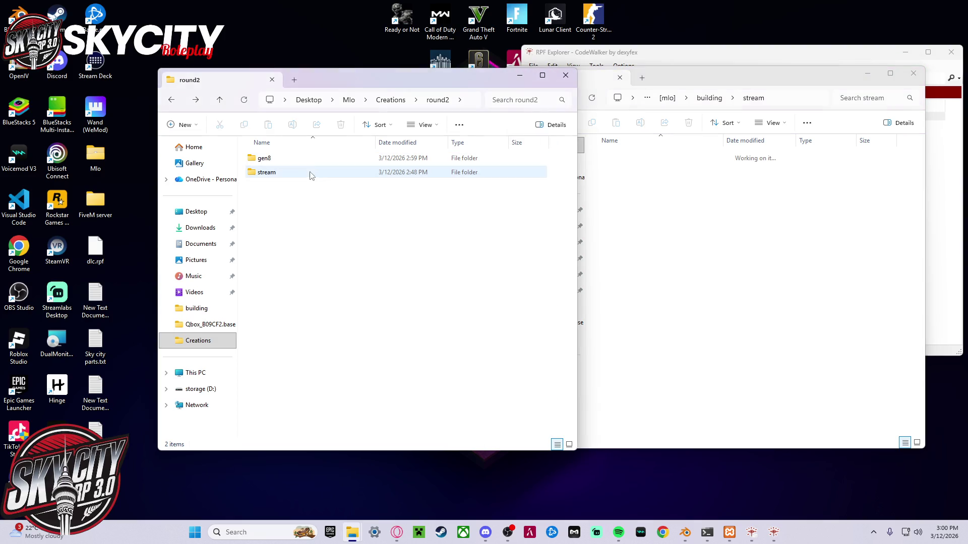
{"action": "double_click", "coordinate": [309, 159]}
{"action": "mouse_move", "coordinate": [339, 262]}
{"action": "left_mouse_down"}
{"action": "mouse_move", "coordinate": [281, 205]}
{"action": "mouse_move", "coordinate": [283, 176]}
{"action": "left_mouse_up"}
{"action": "mouse_move", "coordinate": [305, 259]}
{"action": "left_mouse_down"}
{"action": "mouse_move", "coordinate": [294, 174]}
{"action": "mouse_move", "coordinate": [286, 177]}
{"action": "mouse_move", "coordinate": [678, 280]}
{"action": "mouse_move", "coordinate": [659, 211]}
{"action": "left_mouse_up"}
{"action": "key", "text": "ctrl+z"}
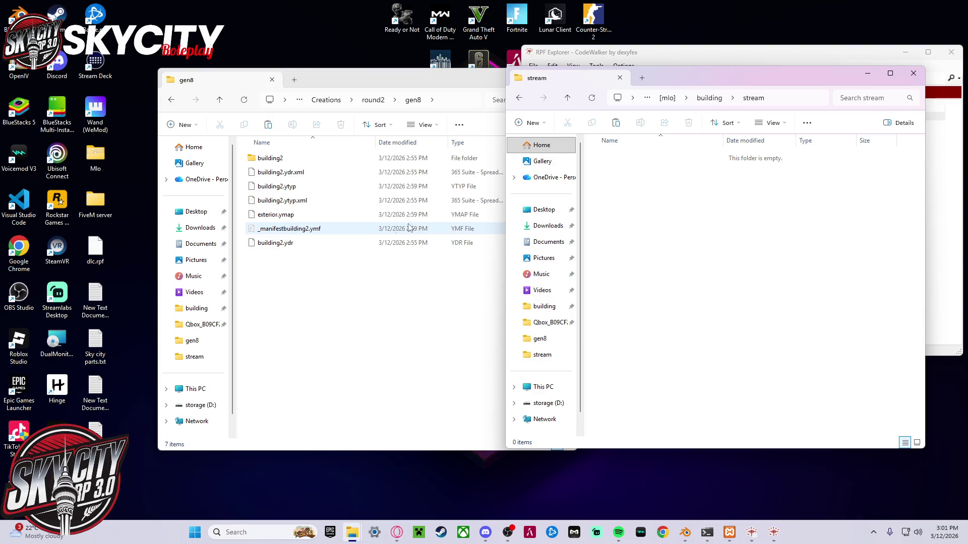
{"action": "left_click", "coordinate": [716, 218]}
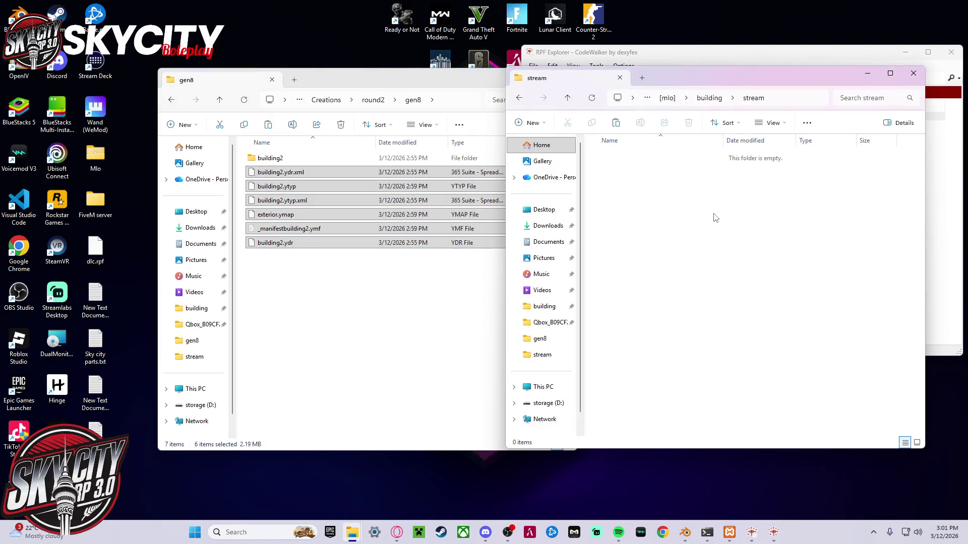
{"action": "key", "text": "ctrl+v"}
- Return to the building resource folder and select fxmanifest.lua
{"action": "left_click", "coordinate": [402, 295]}
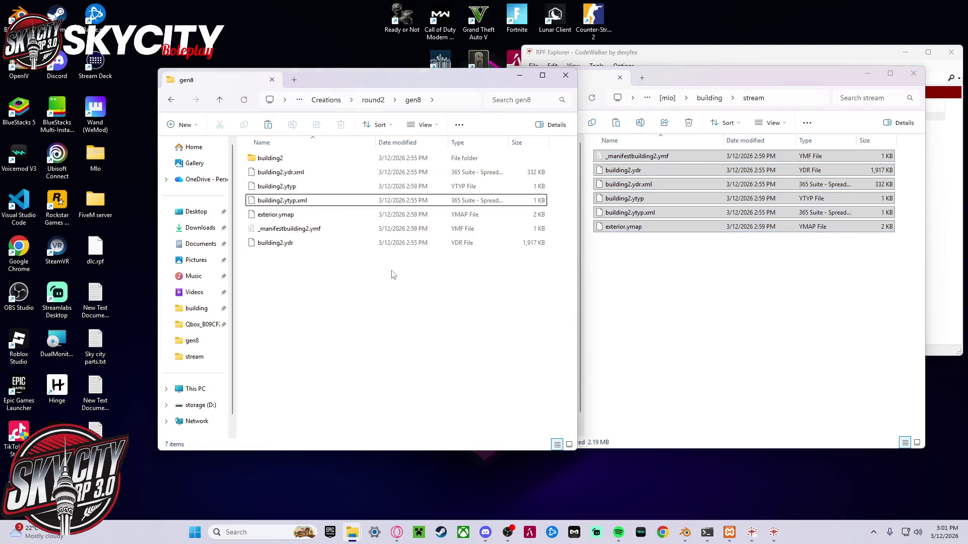
{"action": "left_click", "coordinate": [520, 77]}
{"action": "key", "text": "BackSpace"}
{"action": "left_click_drag", "start_coordinate": [711, 82], "coordinate": [381, 110]}
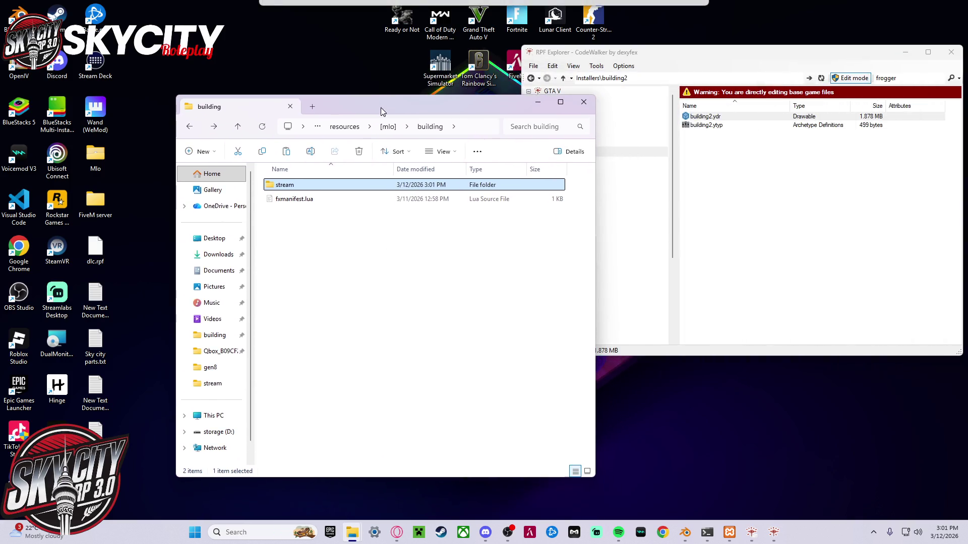
{"action": "left_click", "coordinate": [337, 199]}
- In fxmanifest.lua, change line 10 to request stream/building2.ytyp and delete the interior ytyp line
{"action": "double_click", "coordinate": [380, 200]}
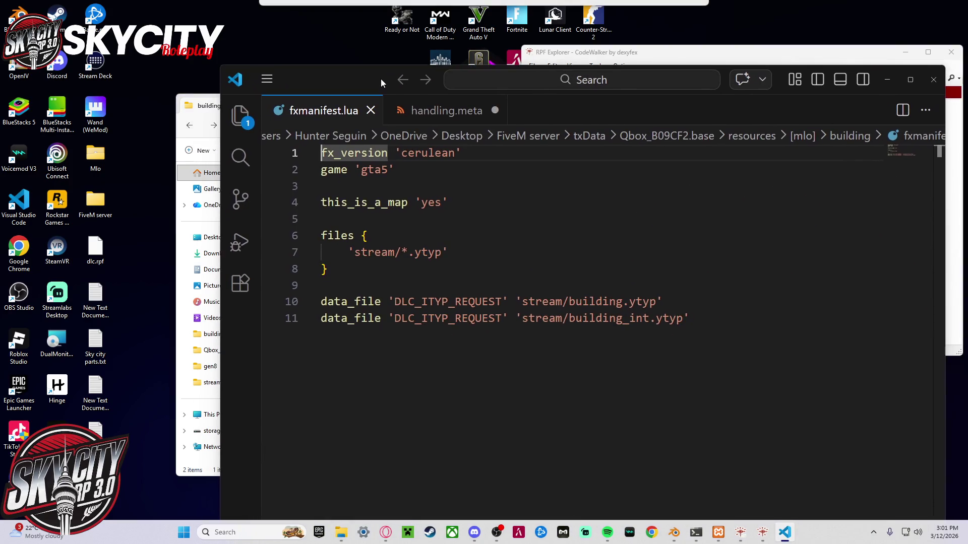
{"action": "left_click_drag", "start_coordinate": [381, 83], "coordinate": [350, 78]}
{"action": "left_click_drag", "start_coordinate": [538, 298], "coordinate": [596, 303]}
{"action": "key", "text": "Right"}
{"action": "type", "text": "2"}
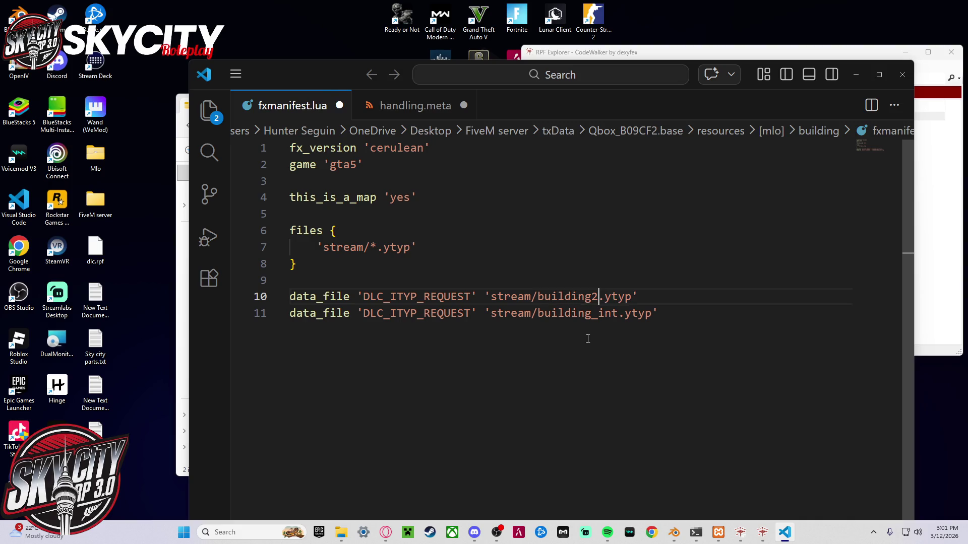
{"action": "double_click", "coordinate": [589, 315]}
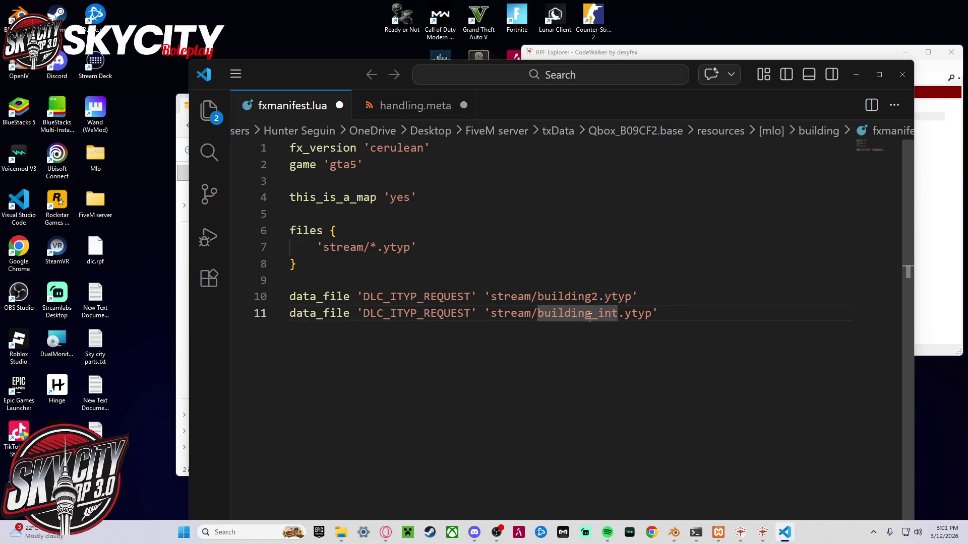
{"action": "type", "text": "2"}
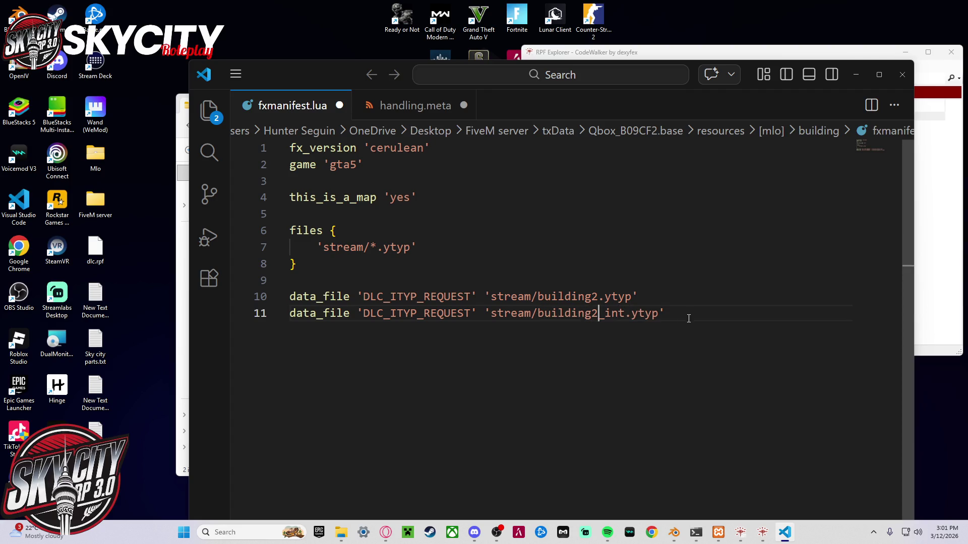
{"action": "left_click_drag", "start_coordinate": [533, 326], "coordinate": [311, 319]}
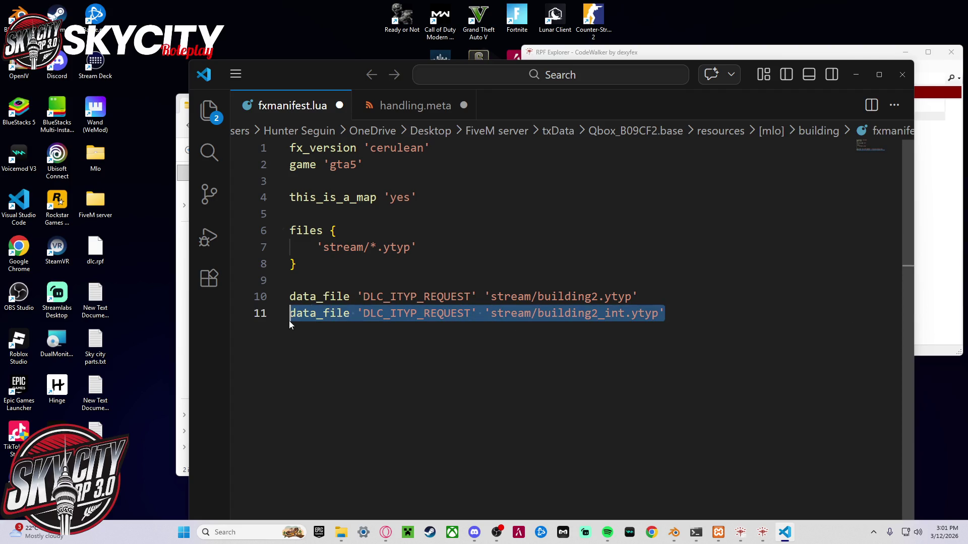
{"action": "key", "text": "BackSpace"}
{"action": "key", "text": "BackSpace"}
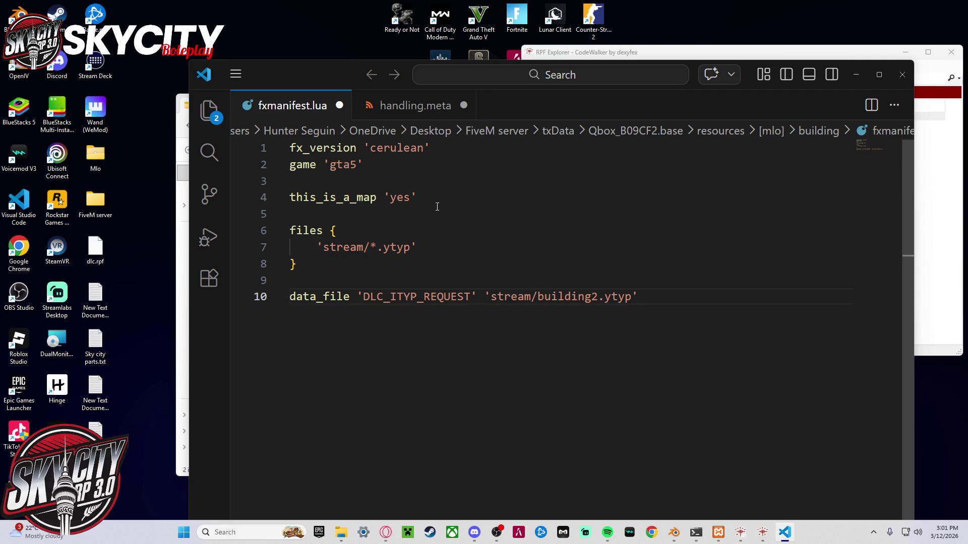
- Close Visual Studio Code and CodeWalker
{"action": "left_click", "coordinate": [902, 74]}
{"action": "left_click", "coordinate": [850, 93]}
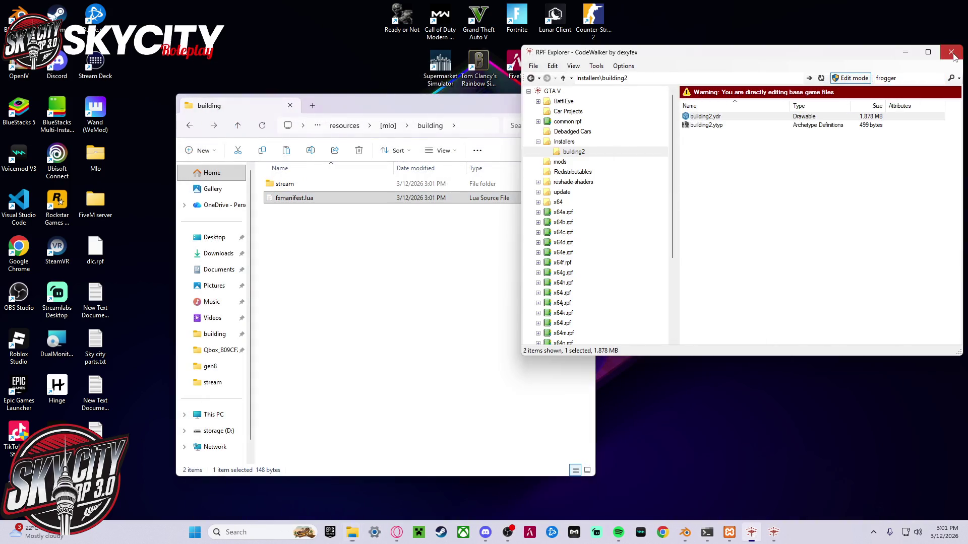
{"action": "key", "text": "alt+F4"}
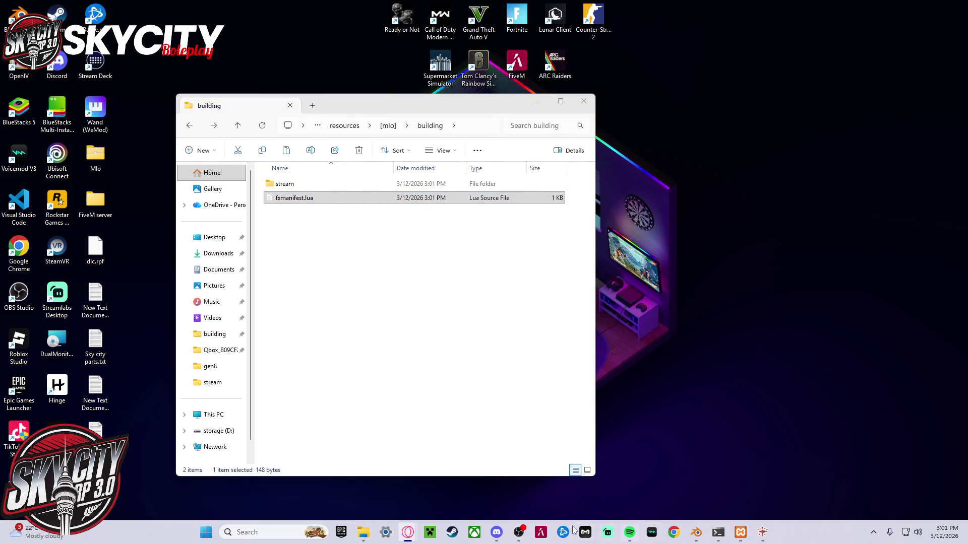
- Restart the dev server from Opera's txAdmin dashboard, confirm it, then minimize the browser
{"action": "mouse_move", "coordinate": [408, 532]}
{"action": "left_click", "coordinate": [462, 479]}
{"action": "left_click", "coordinate": [282, 9]}
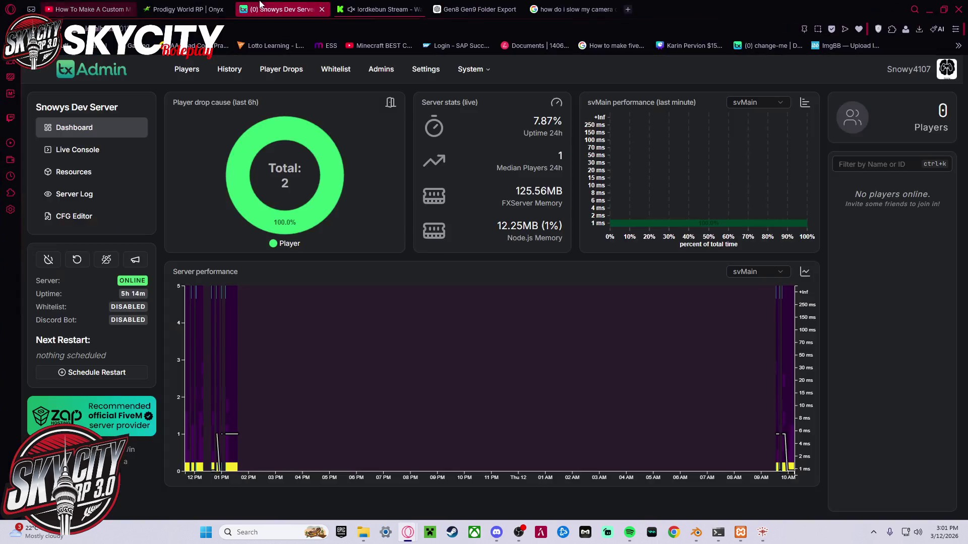
{"action": "left_click", "coordinate": [84, 259]}
{"action": "left_click", "coordinate": [585, 306]}
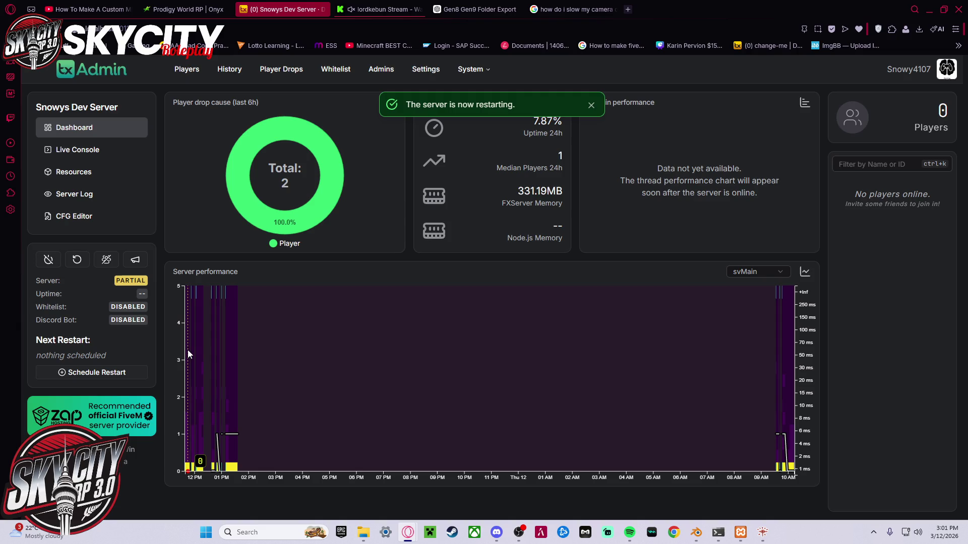
{"action": "left_click", "coordinate": [929, 10]}
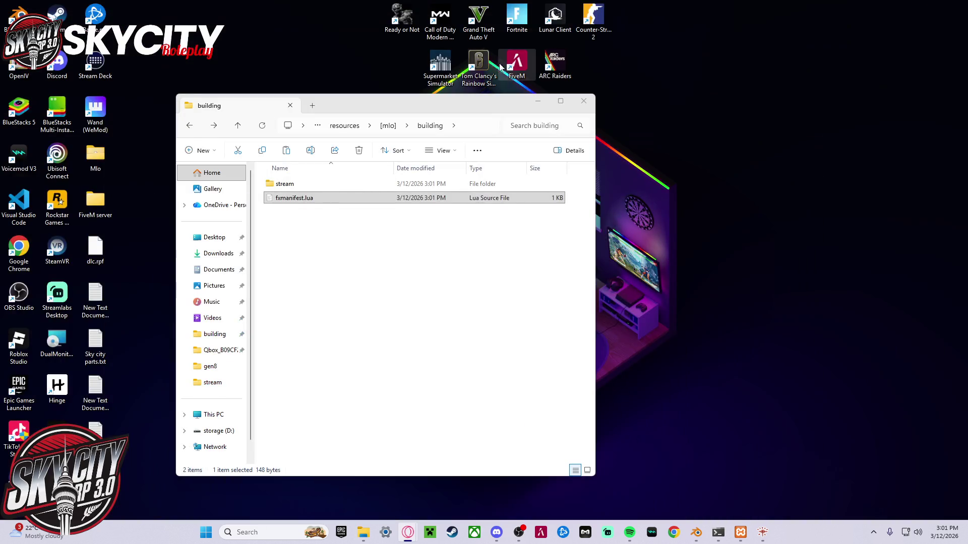
- Launch FiveM, connect to the last dev server, and spawn the existing character
{"action": "double_click", "coordinate": [517, 63]}
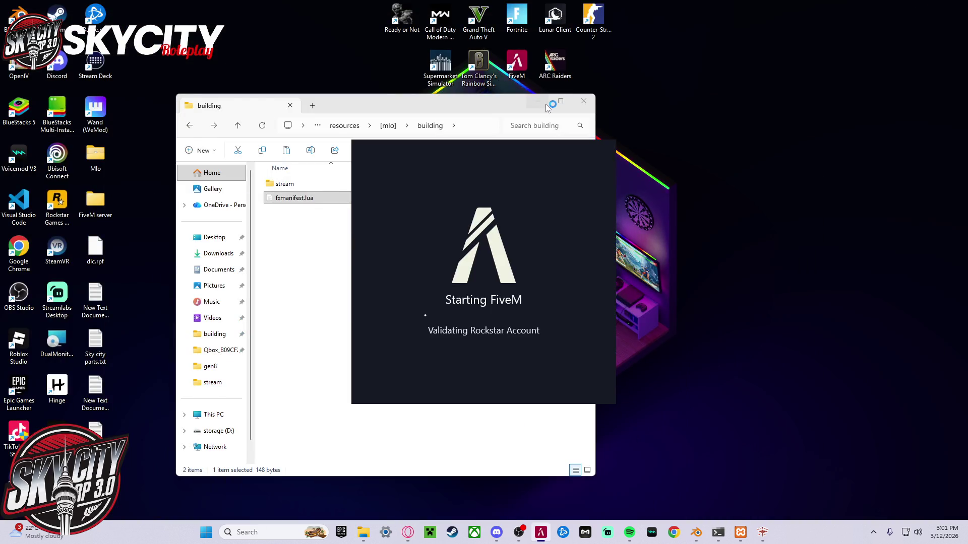
{"action": "left_click", "coordinate": [539, 102]}
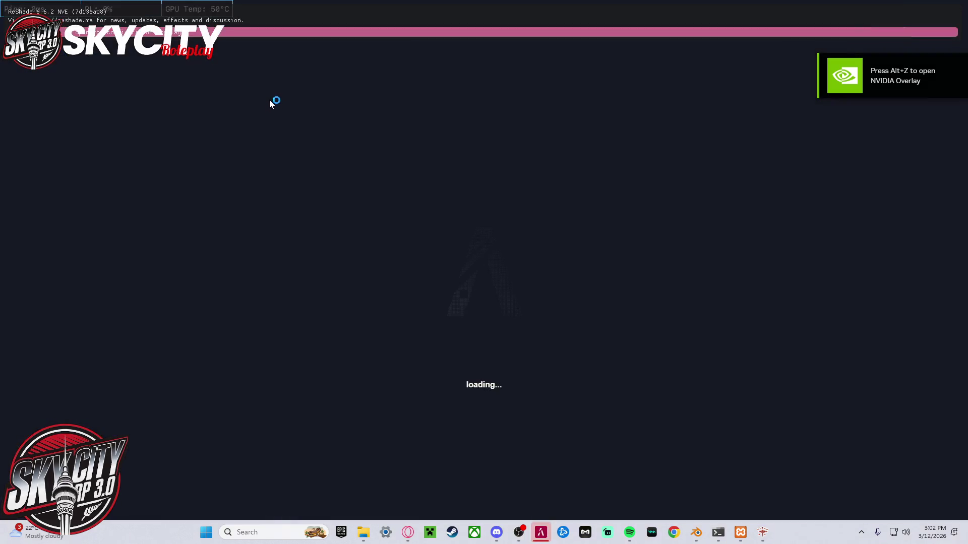
{"action": "left_click", "coordinate": [419, 131]}
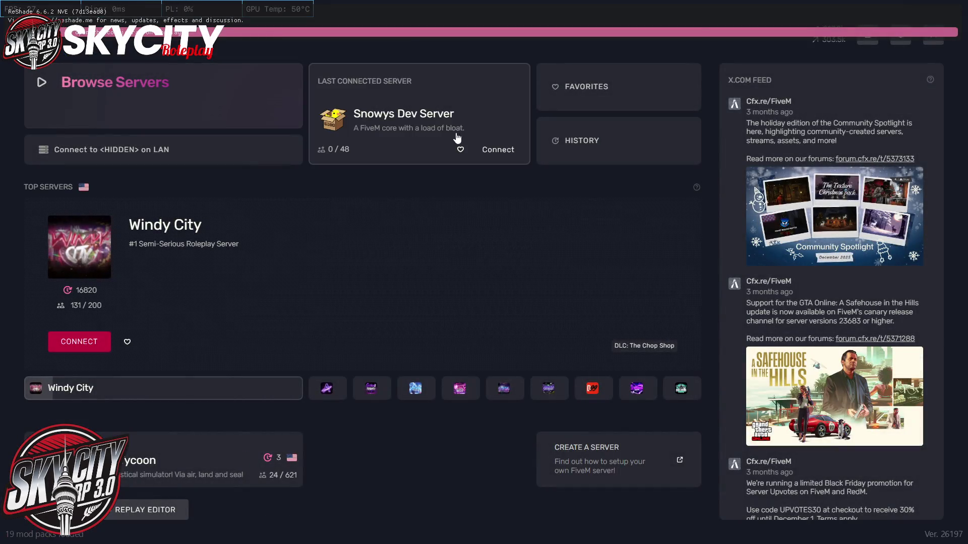
{"action": "left_click", "coordinate": [509, 151]}
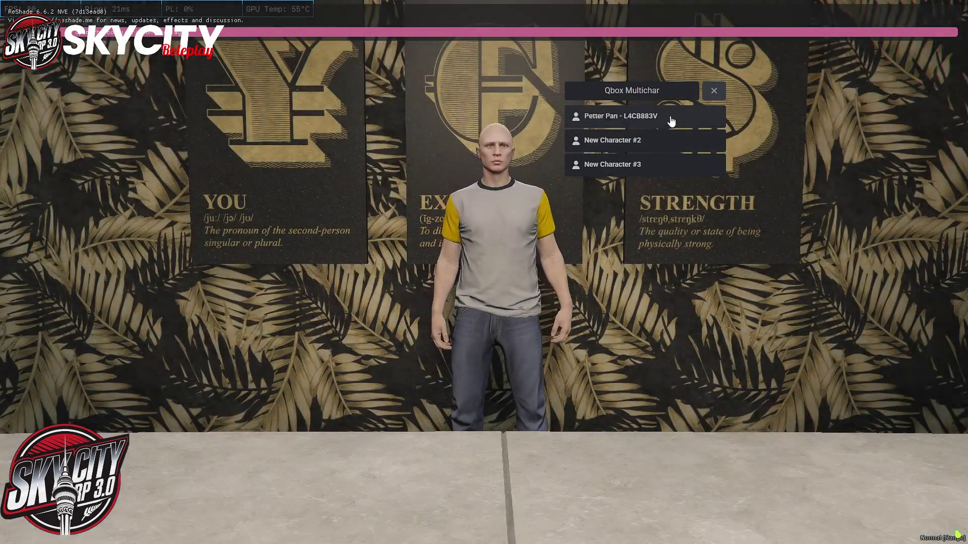
{"action": "left_click", "coordinate": [669, 119]}
{"action": "left_click", "coordinate": [646, 121]}
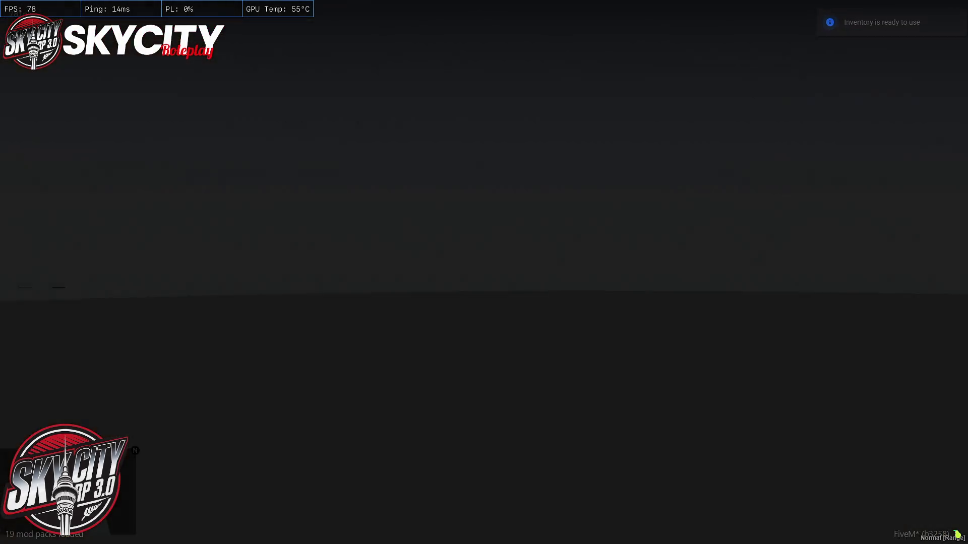
- Enable NoClip with /tx, fly through the brick building, then drop to the ground
{"action": "type", "text": "t"}
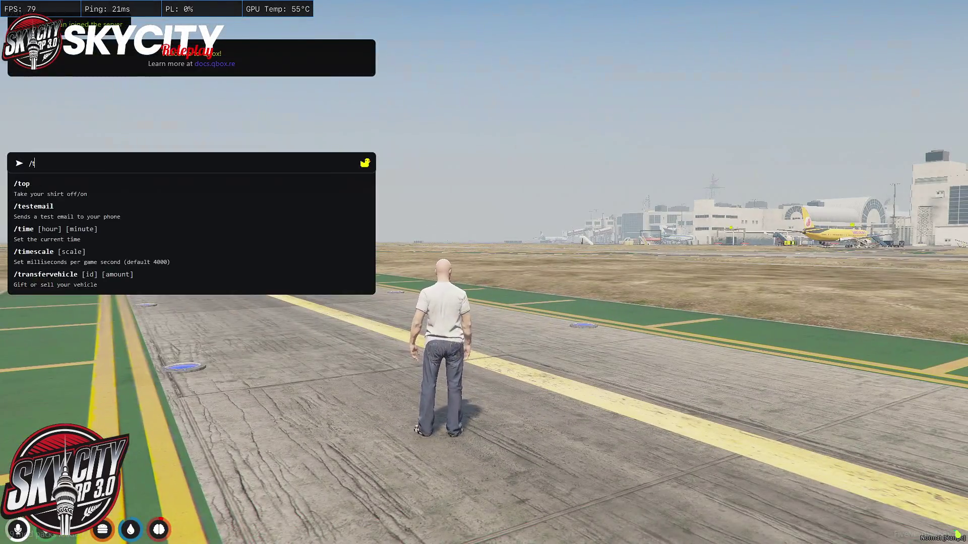
{"action": "type", "text": "/tx"}
{"action": "key", "text": "Return"}
{"action": "key", "text": "Return"}
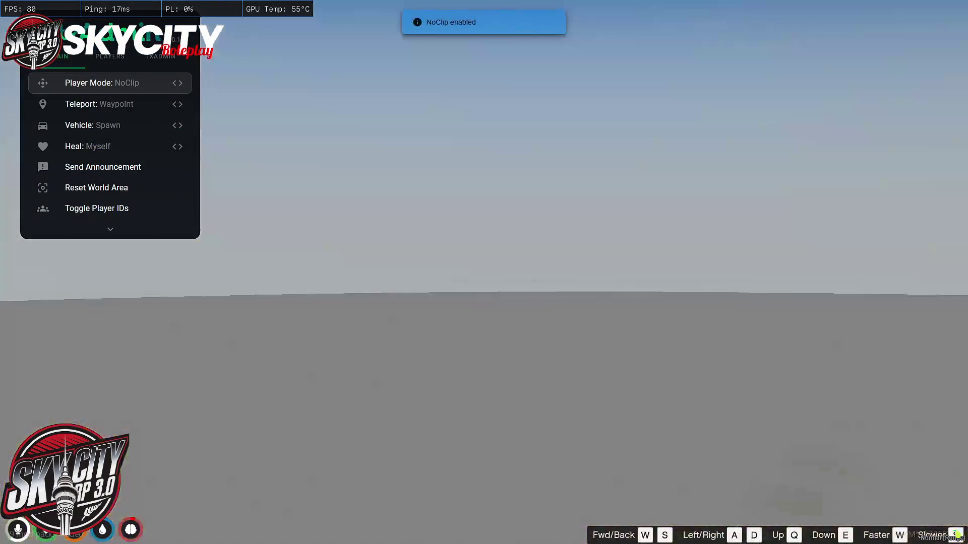
{"action": "key", "text": "w"}
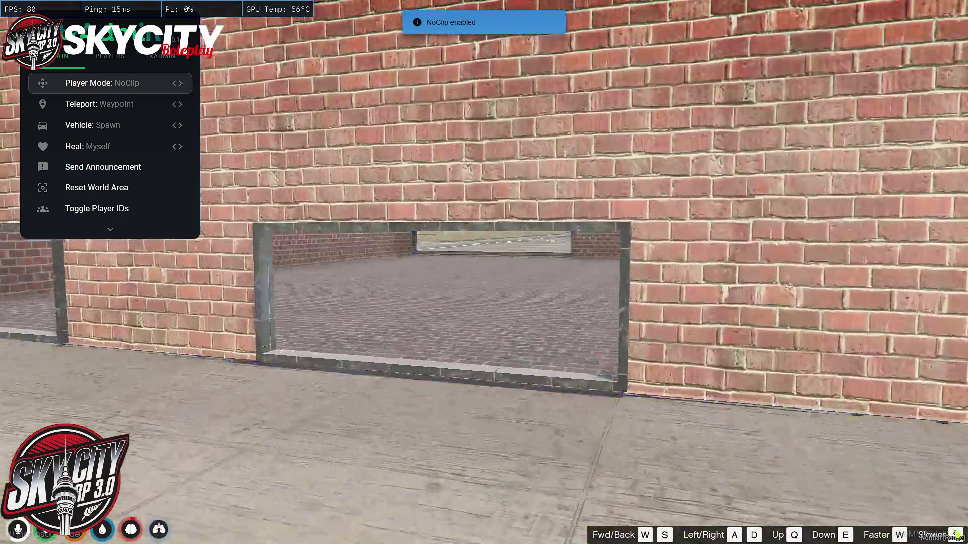
{"action": "key", "text": "w"}
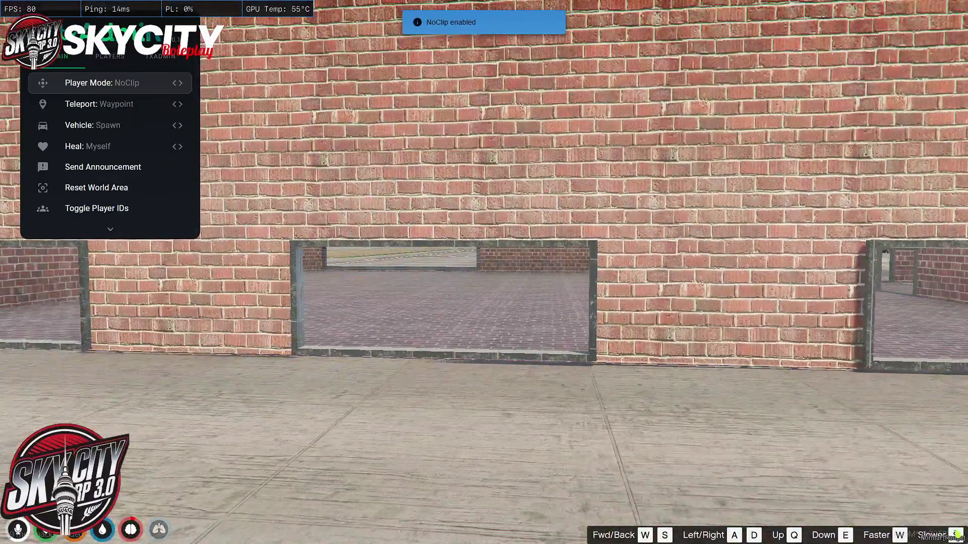
{"action": "key", "text": "Return"}
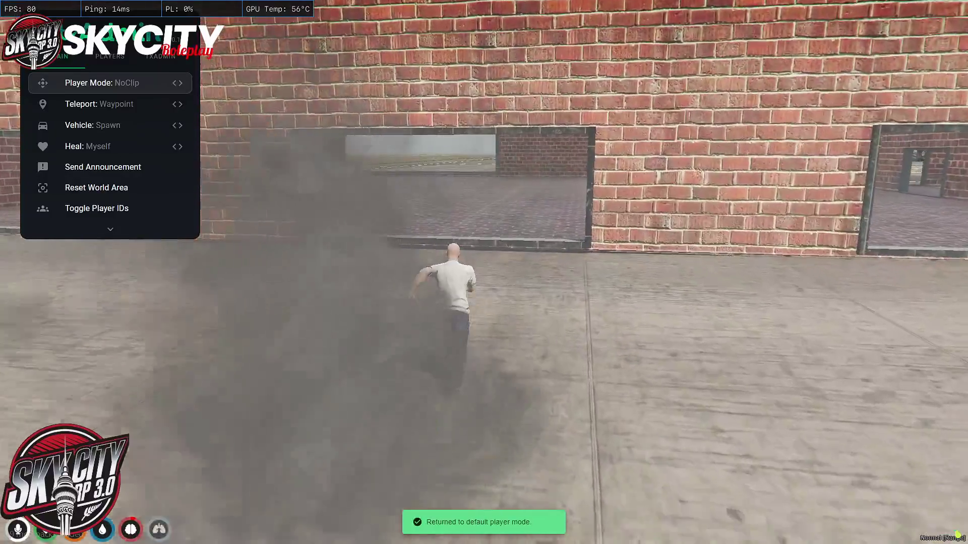
- Run through the wall opening and rooms, vault out a window, then open the vehicle spawn prompt
{"action": "key", "text": "w"}
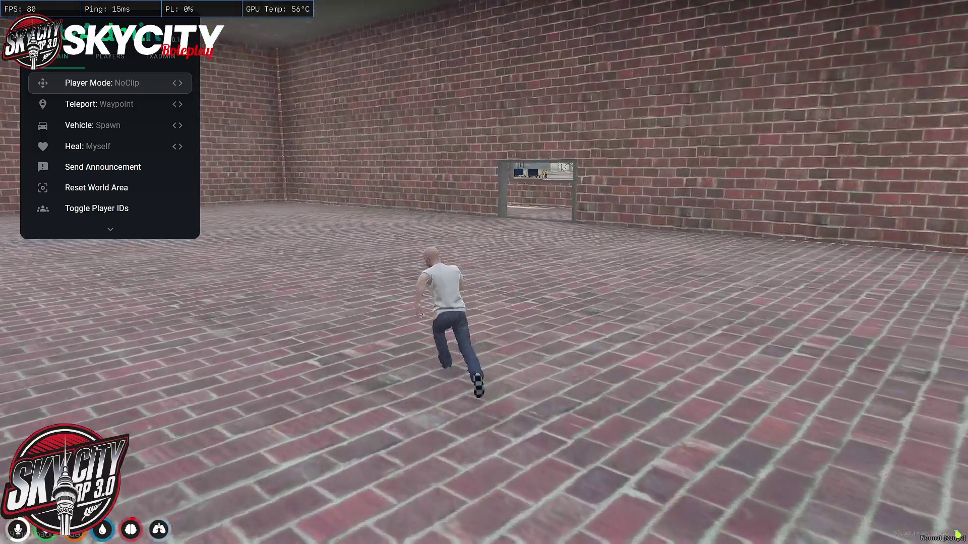
{"action": "key", "text": "w"}
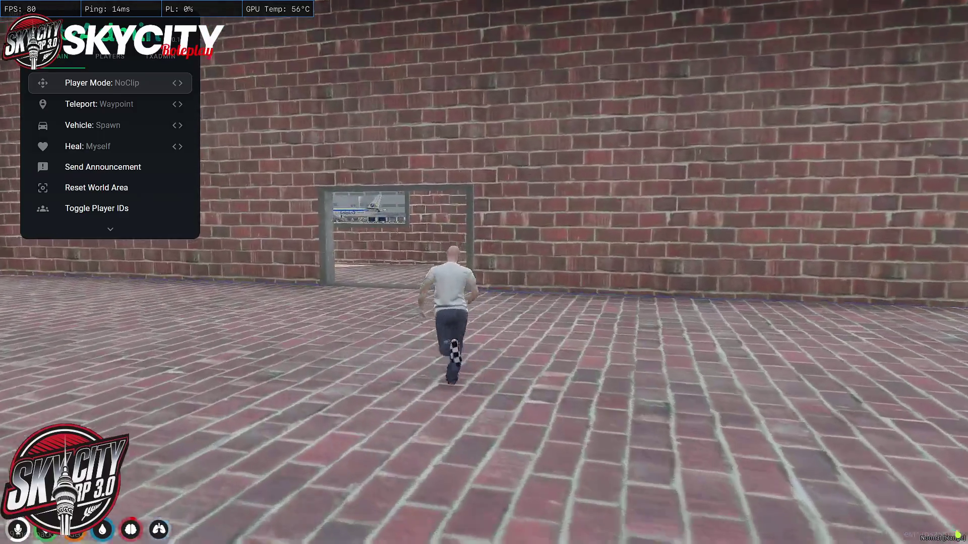
{"action": "key", "text": "w"}
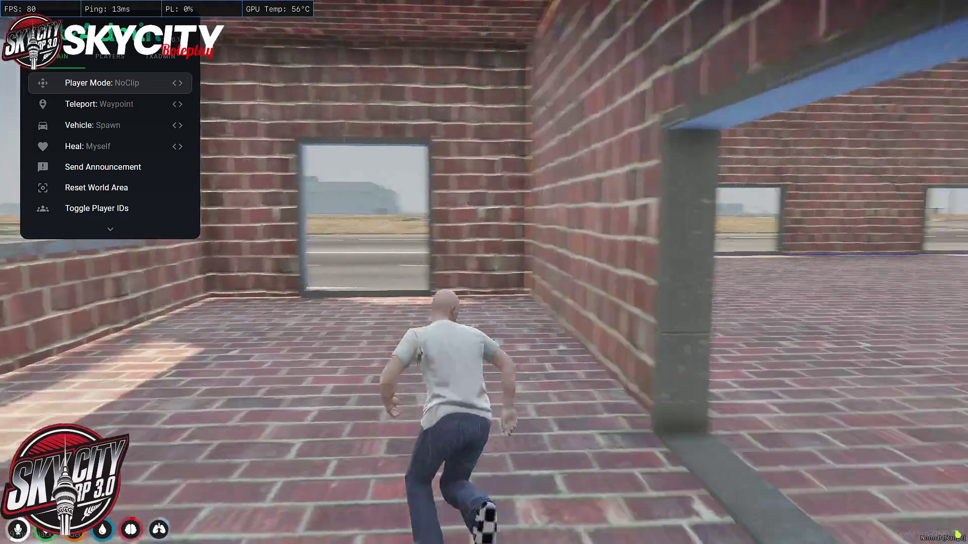
{"action": "key", "text": "w"}
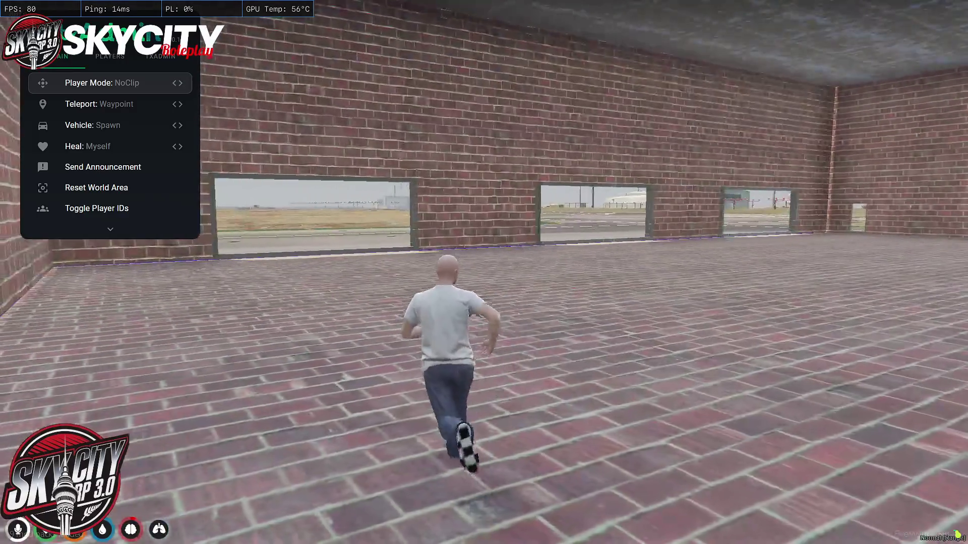
{"action": "key", "text": "w"}
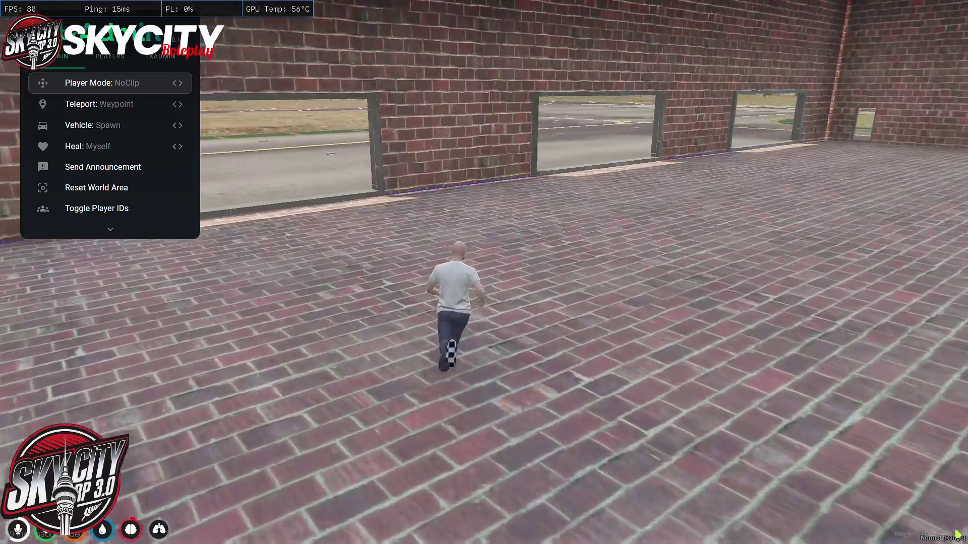
{"action": "key", "text": "w"}
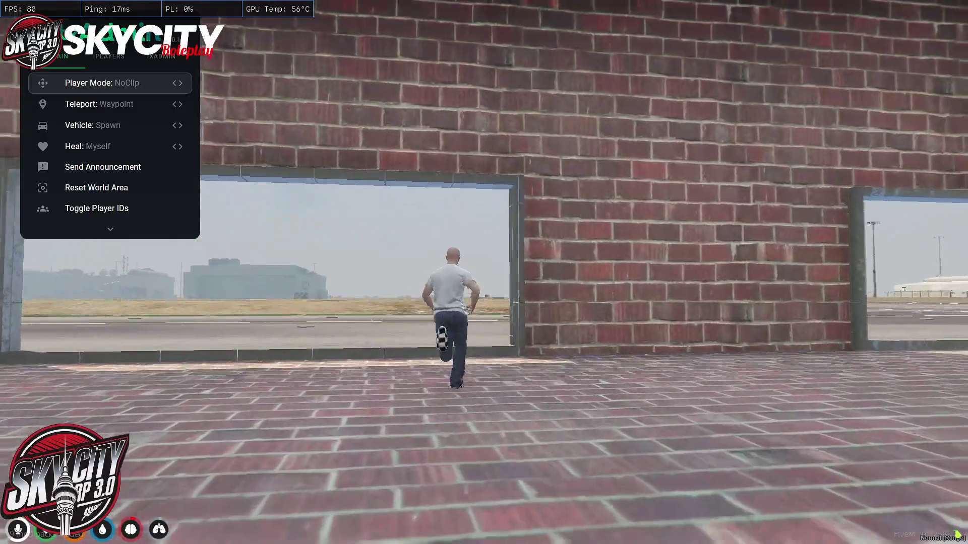
{"action": "key", "text": "w"}
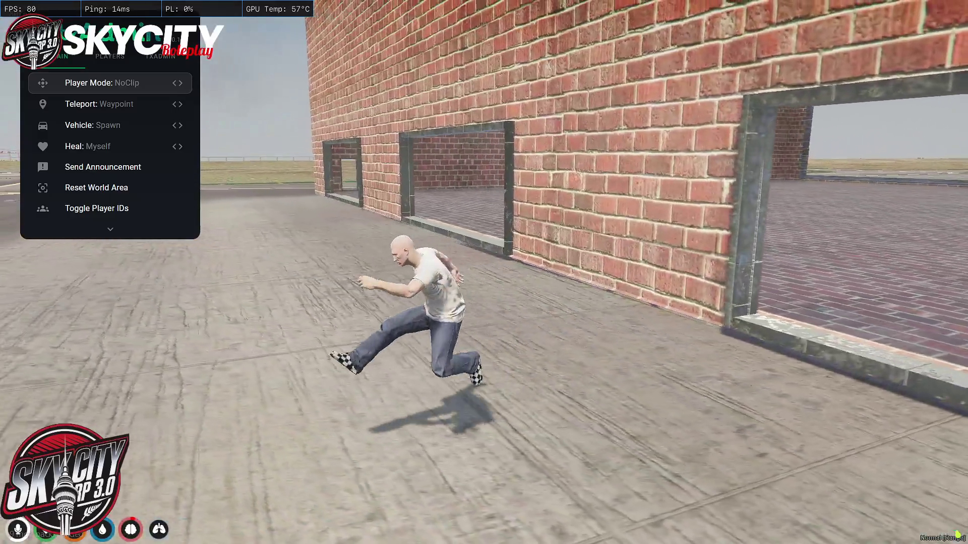
{"action": "key", "text": "w"}
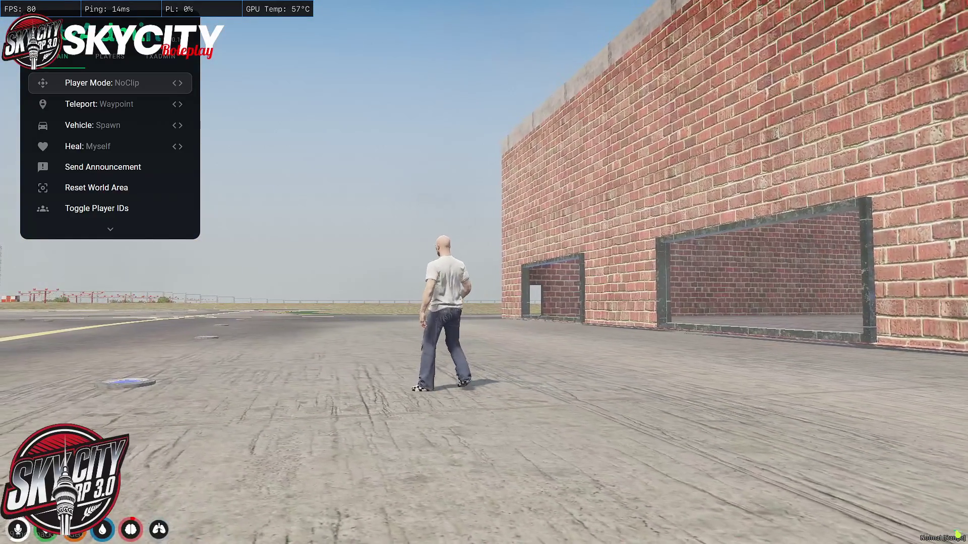
{"action": "key", "text": "Down"}
{"action": "key", "text": "Down"}
{"action": "key", "text": "Return"}
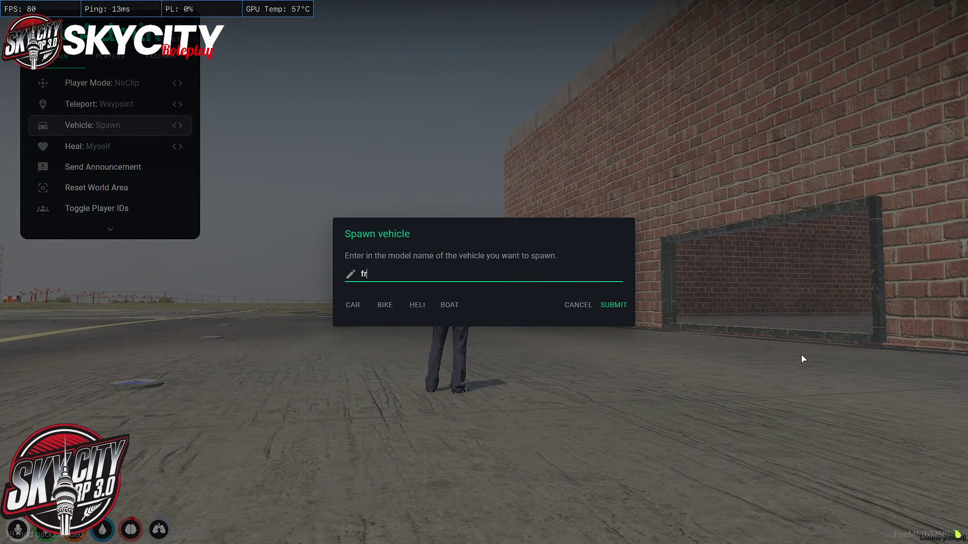
- Spawn the frogger helicopter, lift off, and circle to the building's open side
{"action": "key", "text": "Return"}
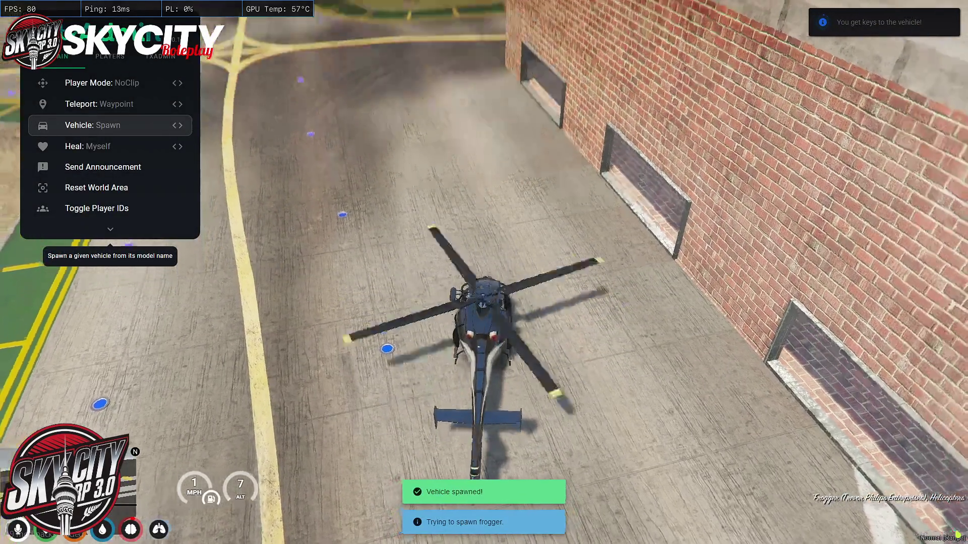
{"action": "key", "text": "w"}
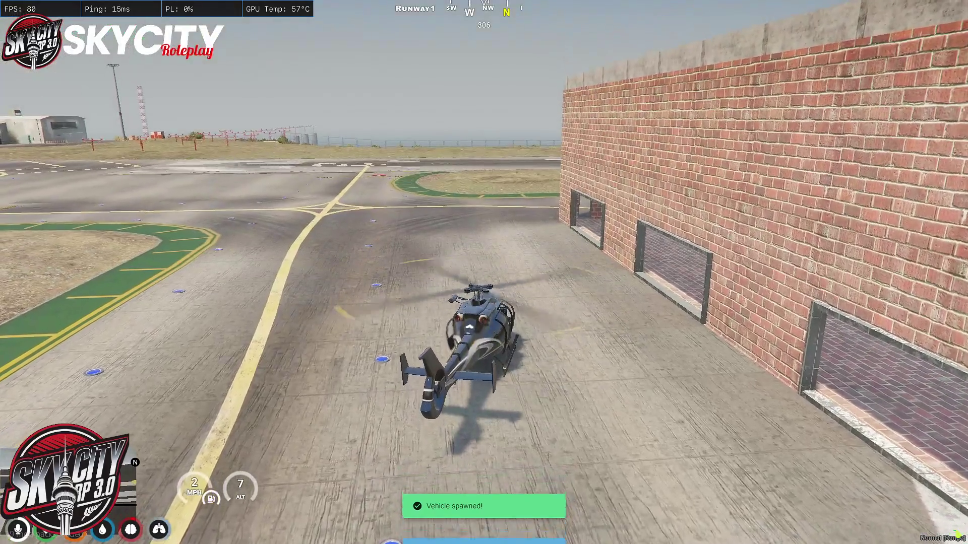
{"action": "key", "text": "d"}
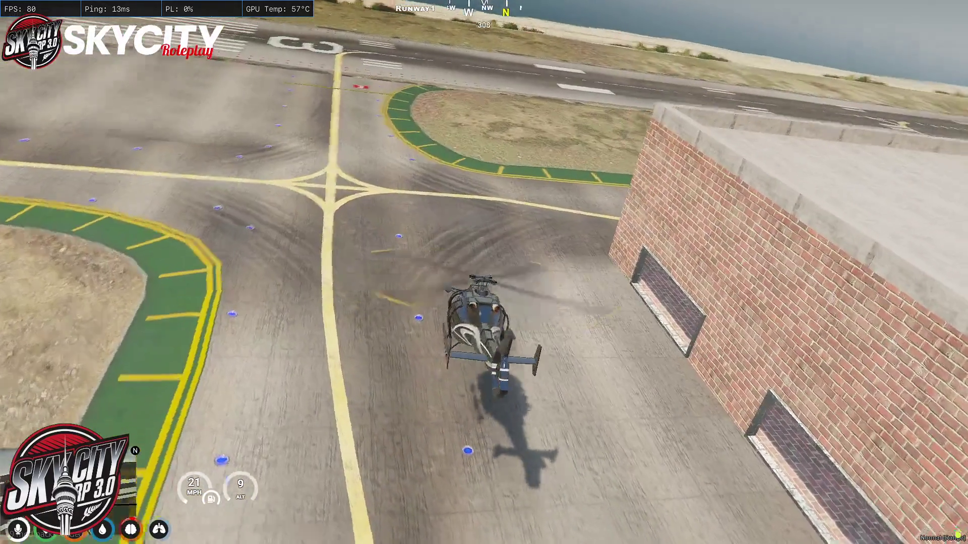
{"action": "key", "text": "d"}
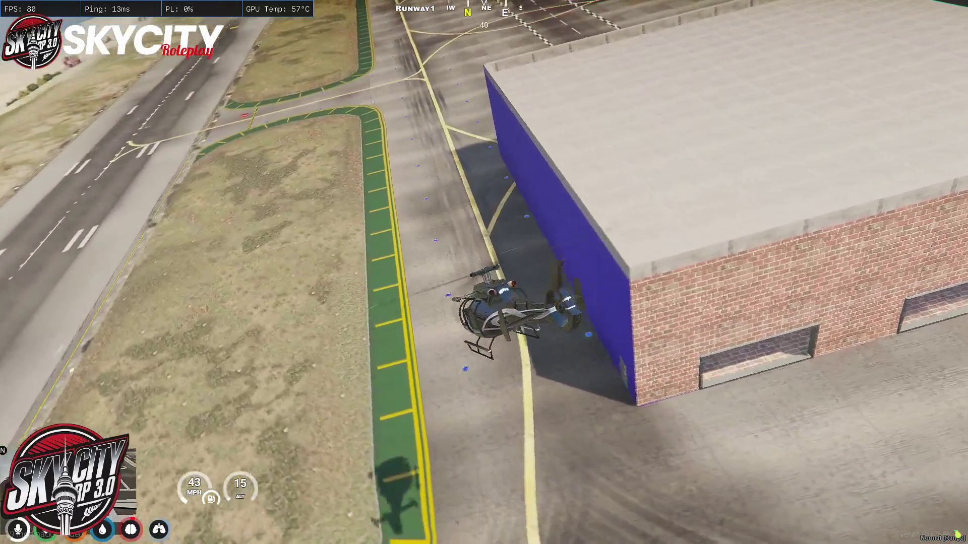
{"action": "key", "text": "d"}
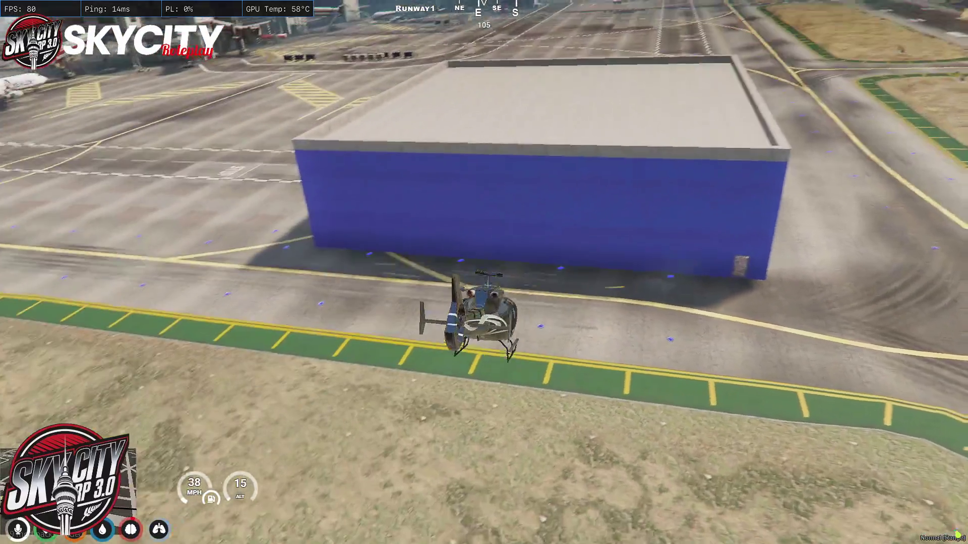
{"action": "key", "text": "d"}
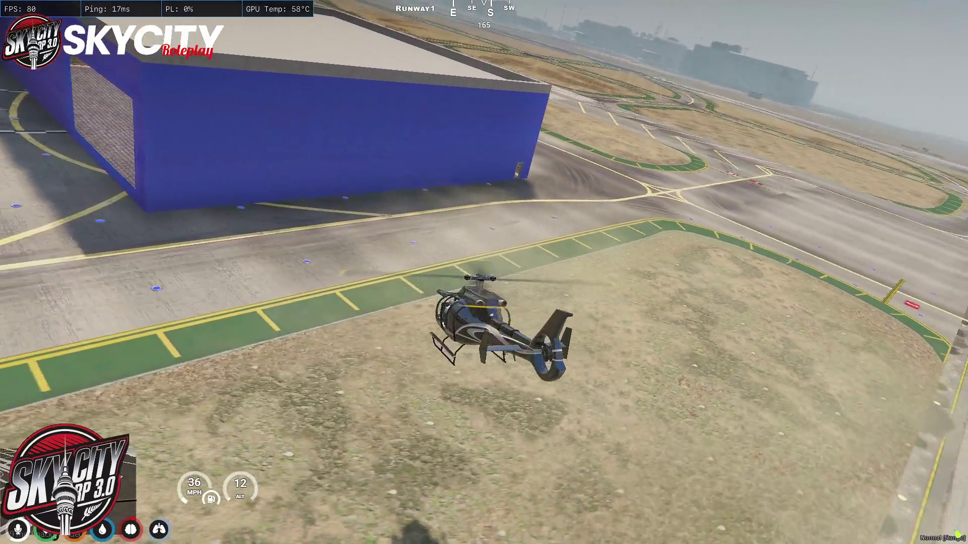
{"action": "key", "text": "d"}
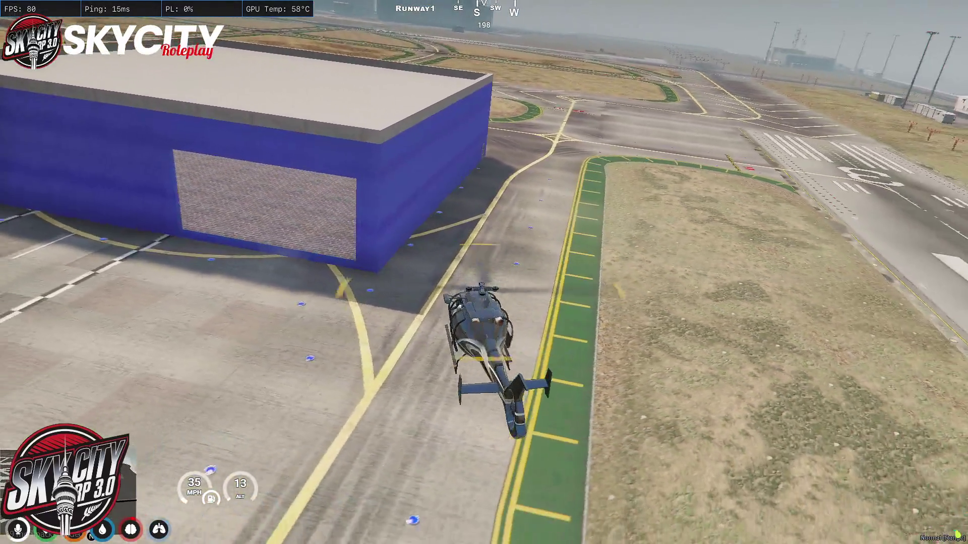
{"action": "key", "text": "d"}
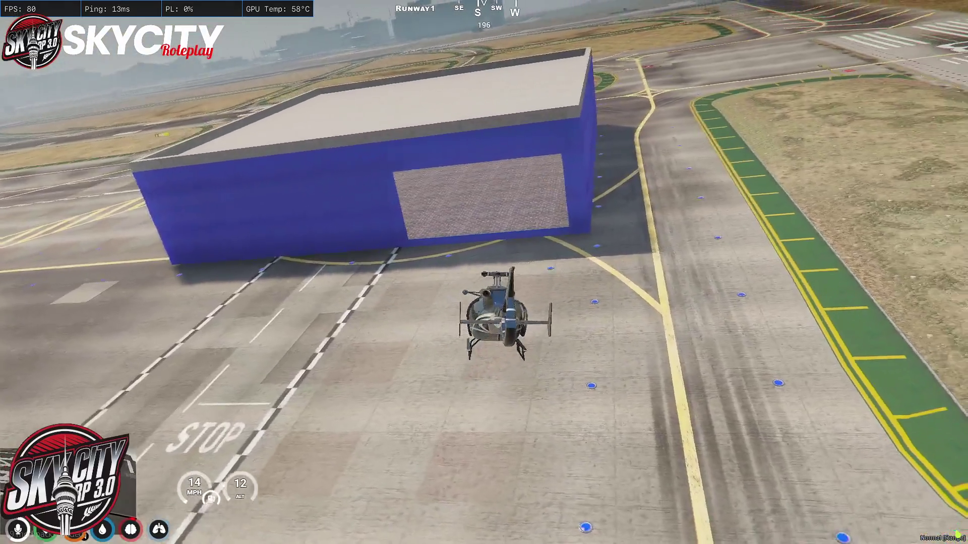
{"action": "key", "text": "d"}
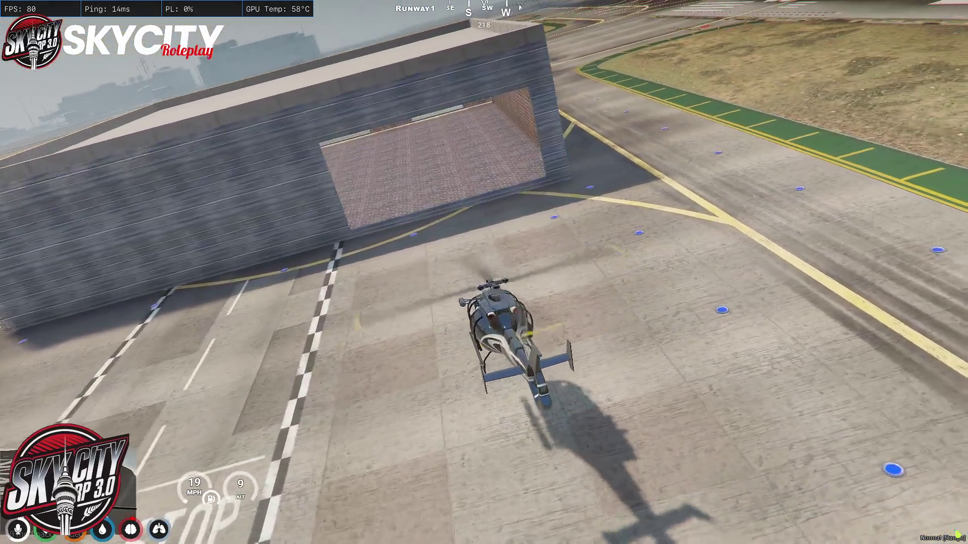
- Fly the helicopter into the brick building, turn around, and exit through the doorway
{"action": "key", "text": "a"}
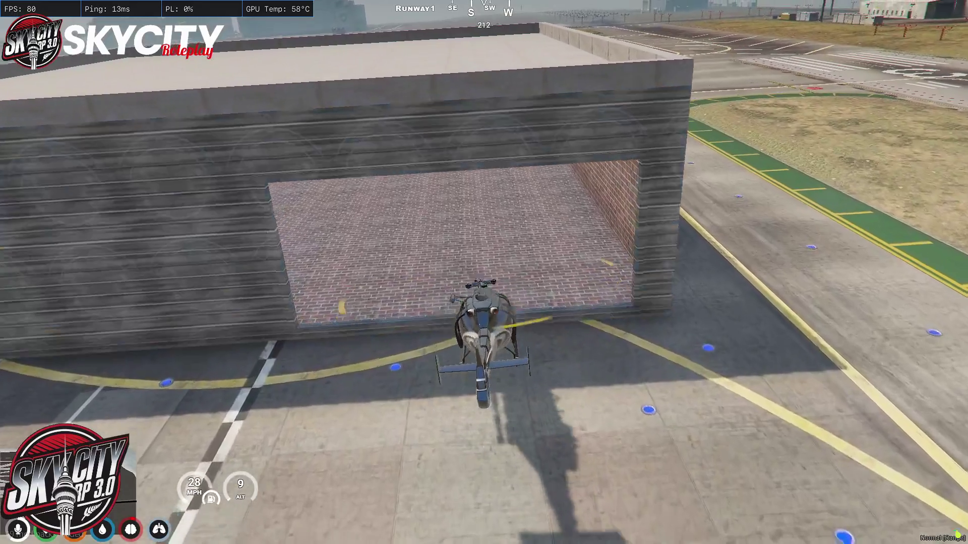
{"action": "key", "text": "a"}
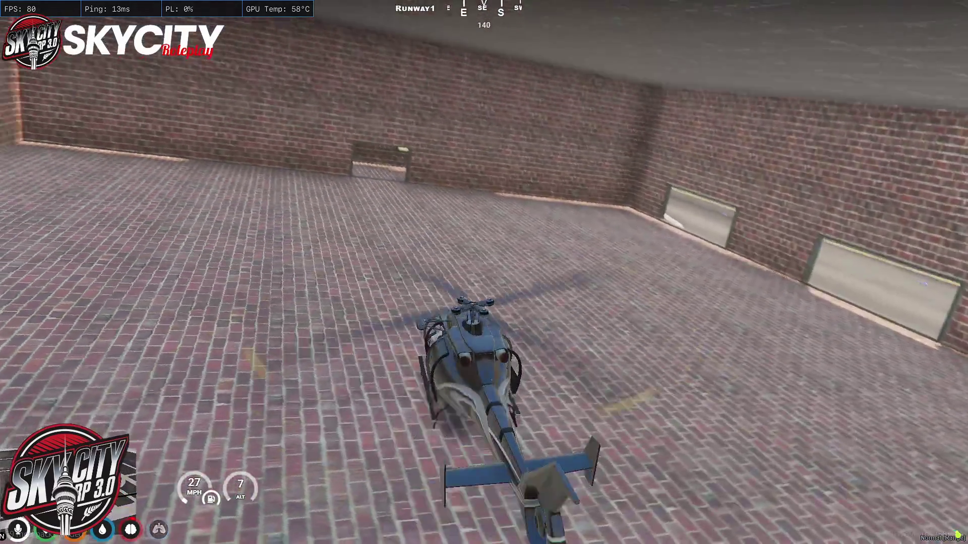
{"action": "key", "text": "a"}
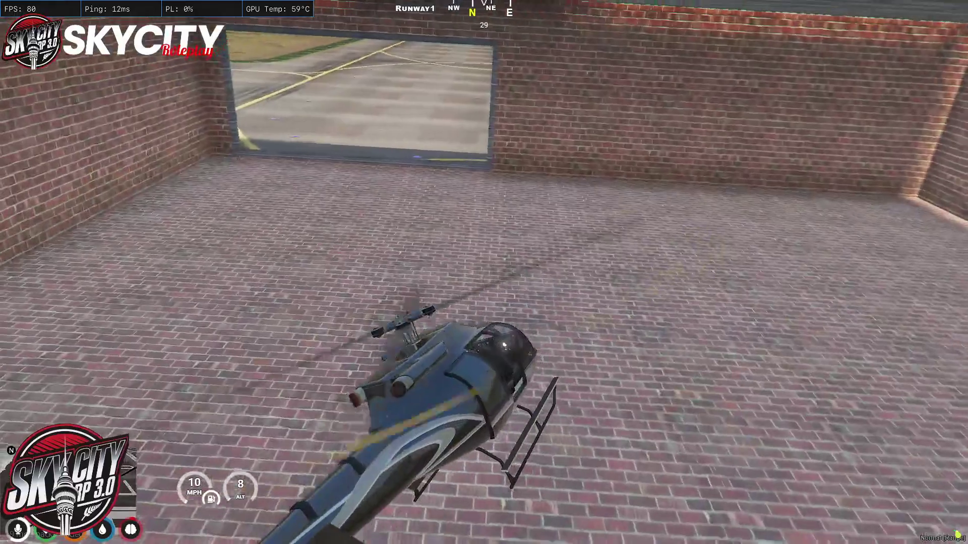
{"action": "key", "text": "KP_8"}
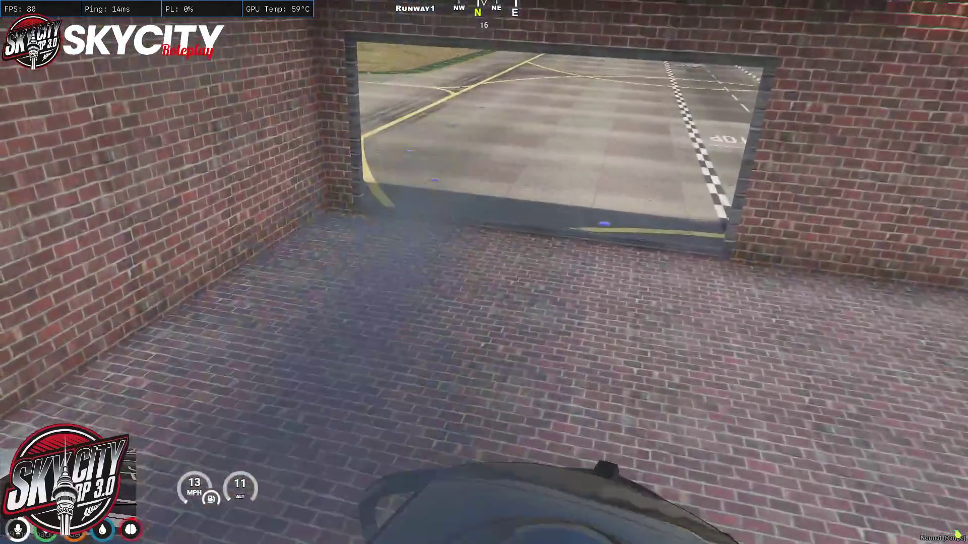
{"action": "key", "text": "KP_8"}
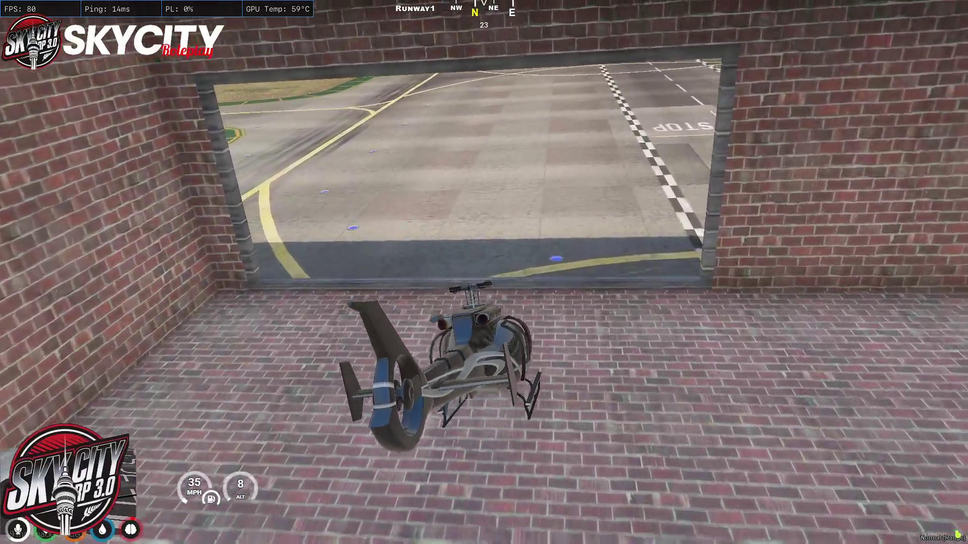
{"action": "key", "text": "KP_8"}
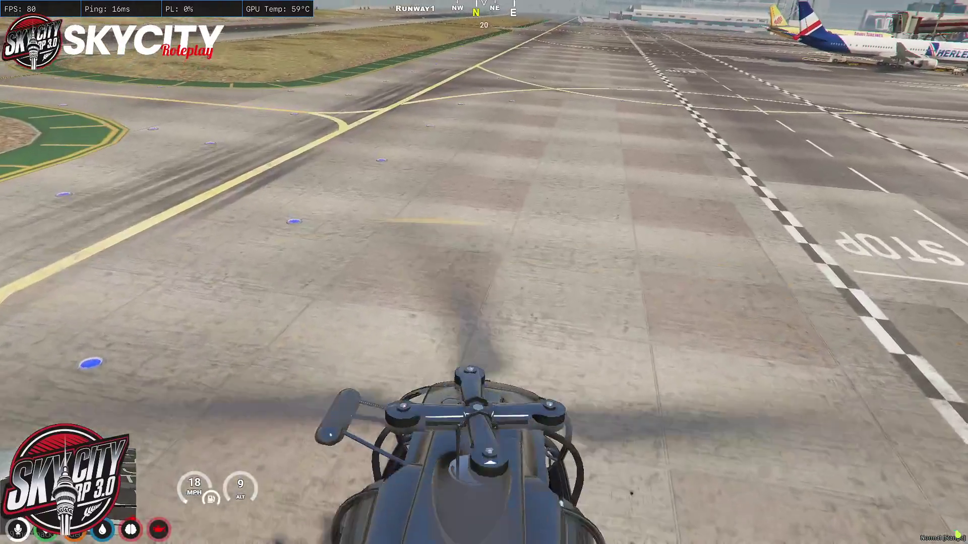
- Open the admin menu with /tx and switch to Vehicle: Fix
{"action": "type", "text": "t/tx"}
{"action": "key", "text": "Return"}
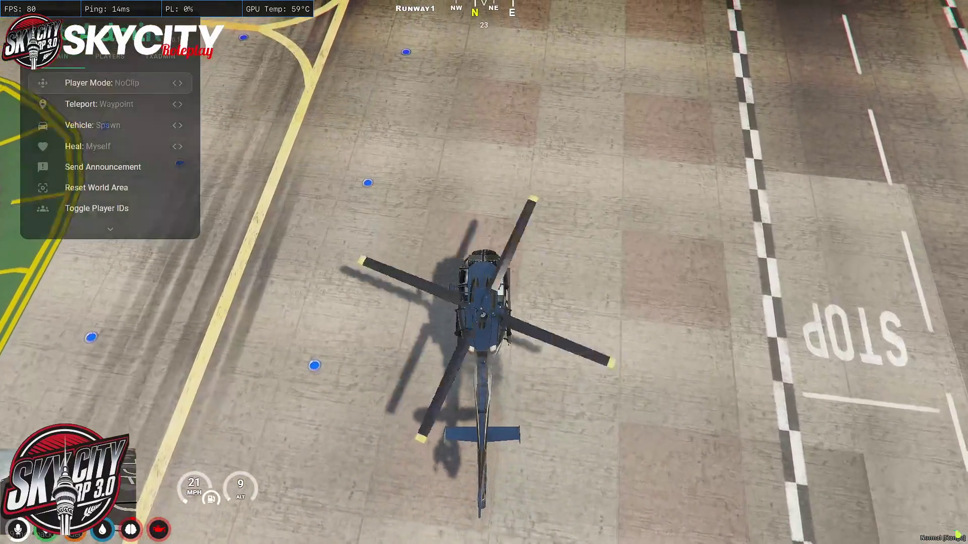
{"action": "key", "text": "Down"}
{"action": "key", "text": "Down"}
{"action": "key", "text": "Down"}
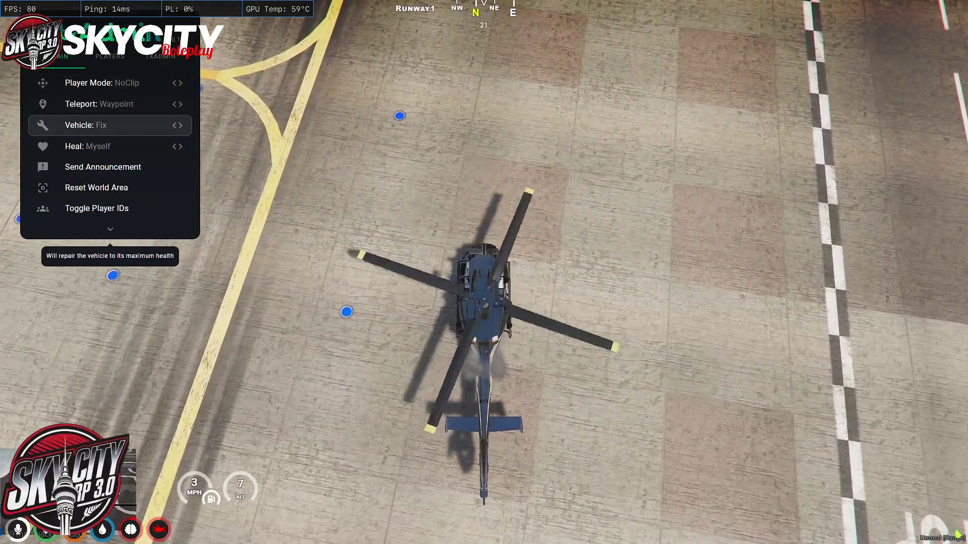
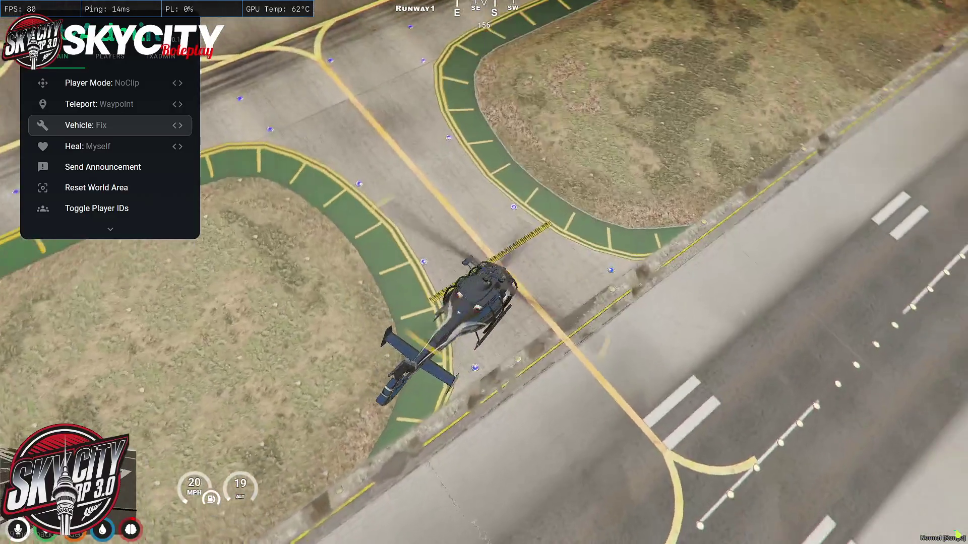
- Fly the helicopter along the brick walls and out through the window opening toward the runway
{"action": "key", "text": "Escape"}
{"action": "key", "text": "Escape"}
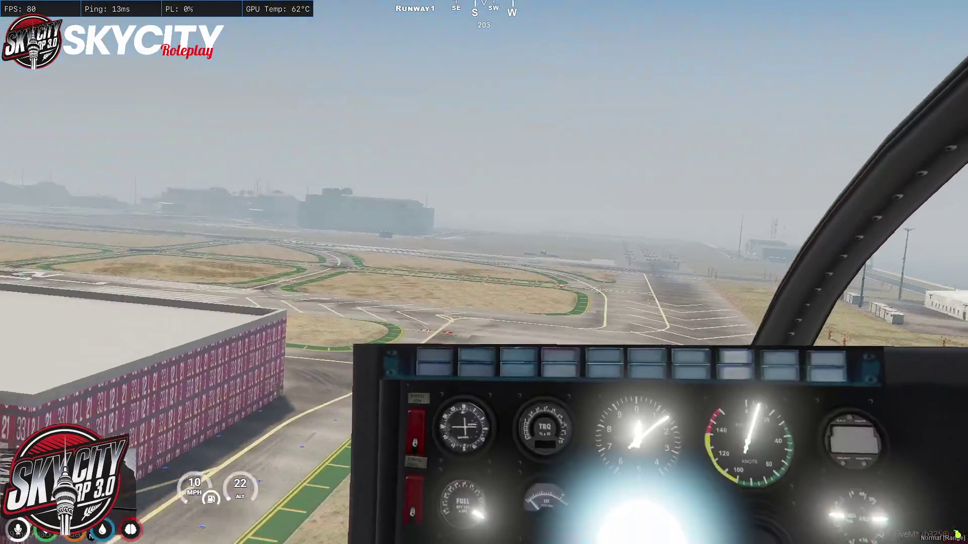
{"action": "key", "text": "a"}
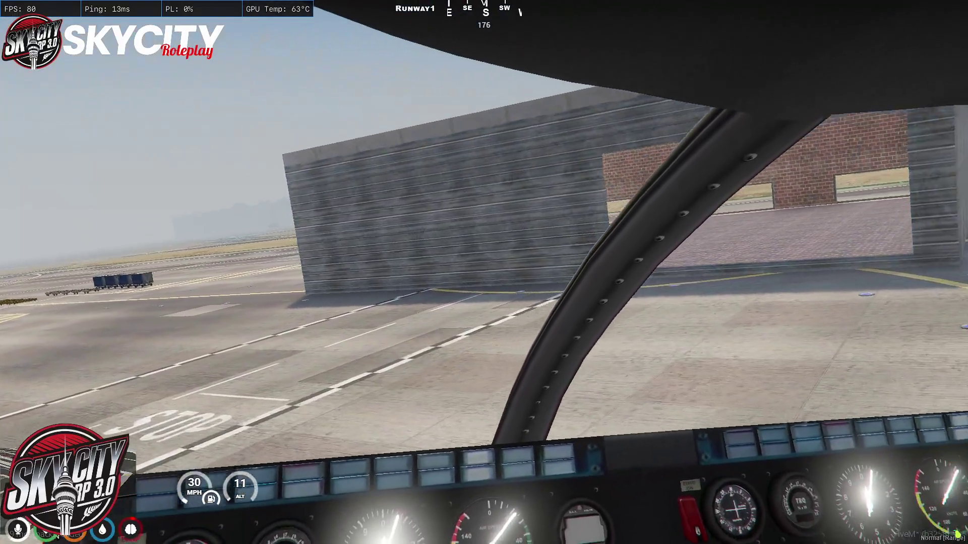
{"action": "key", "text": "d"}
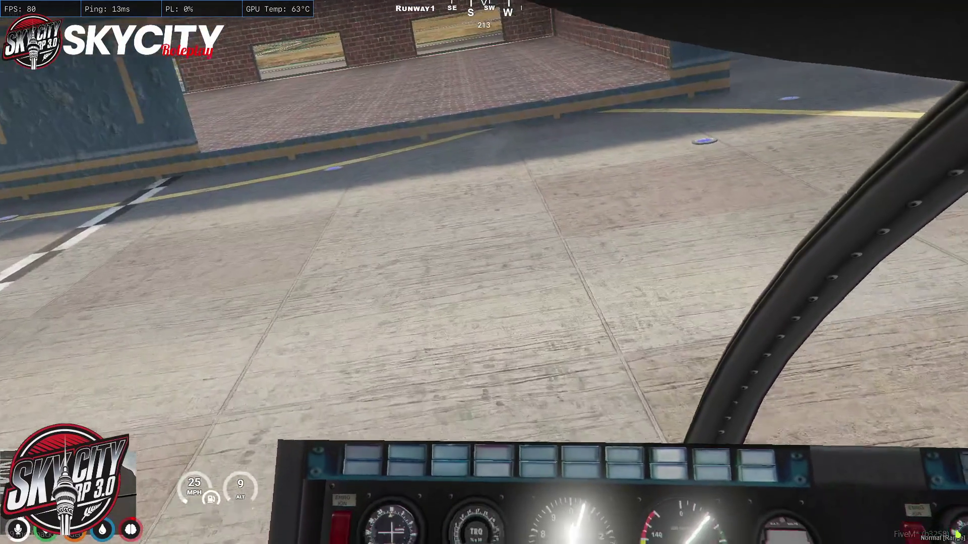
{"action": "key", "text": "a"}
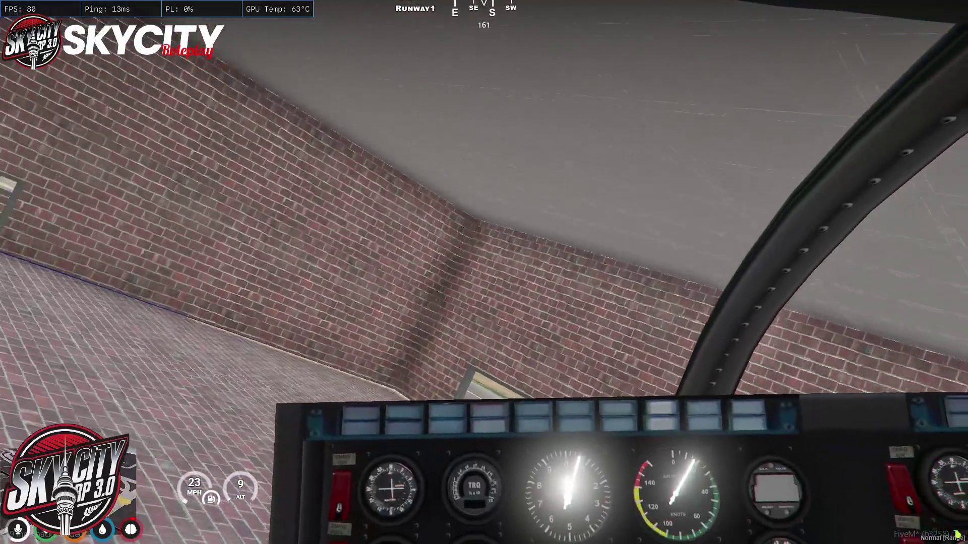
{"action": "key", "text": "a"}
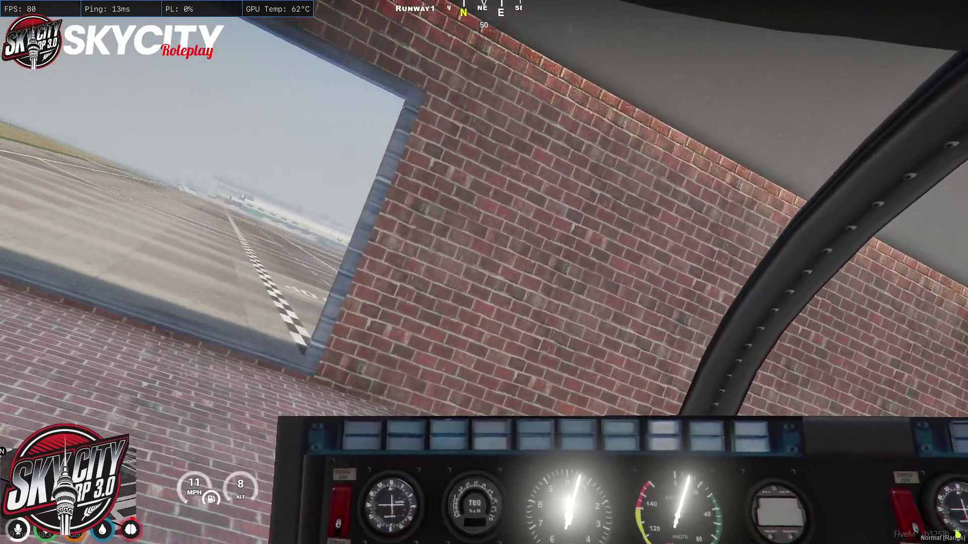
{"action": "key", "text": "w"}
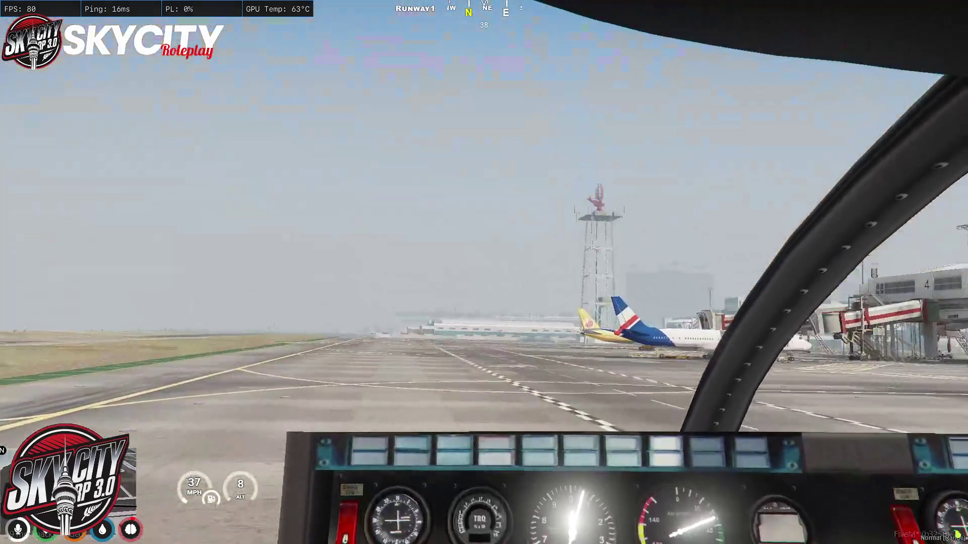
- In chase view, fly the helicopter over the terminal toward the stadium, then return to cockpit view
{"action": "key", "text": "v"}
{"action": "key", "text": "d"}
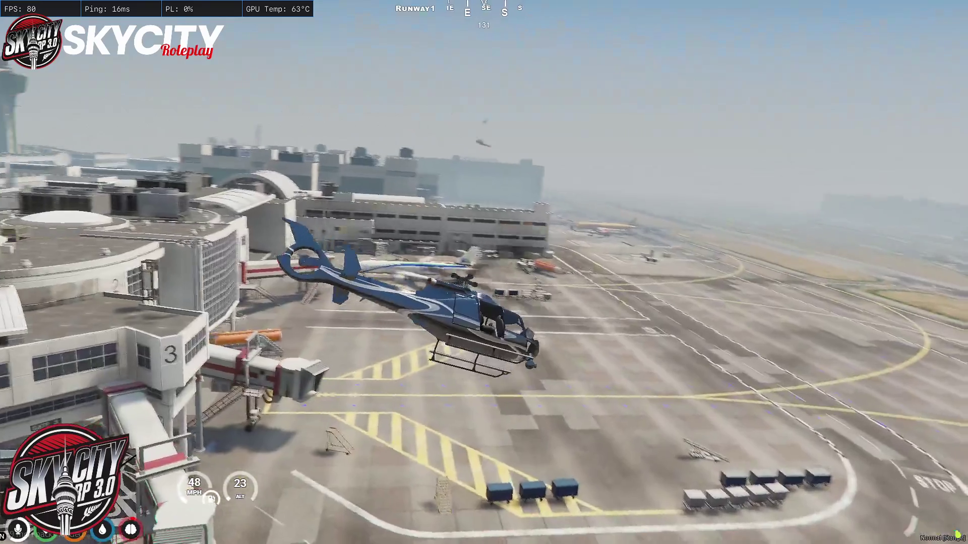
{"action": "key", "text": "a"}
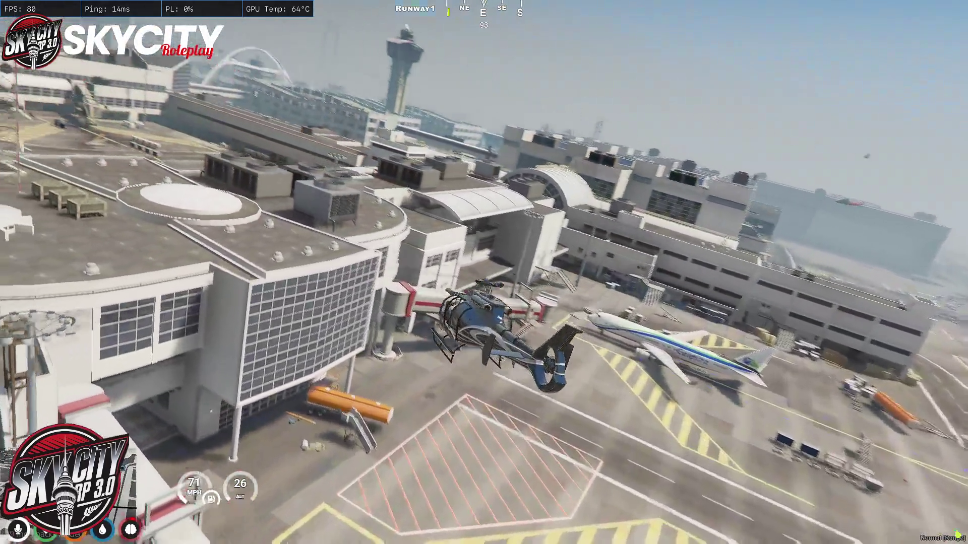
{"action": "key", "text": "w"}
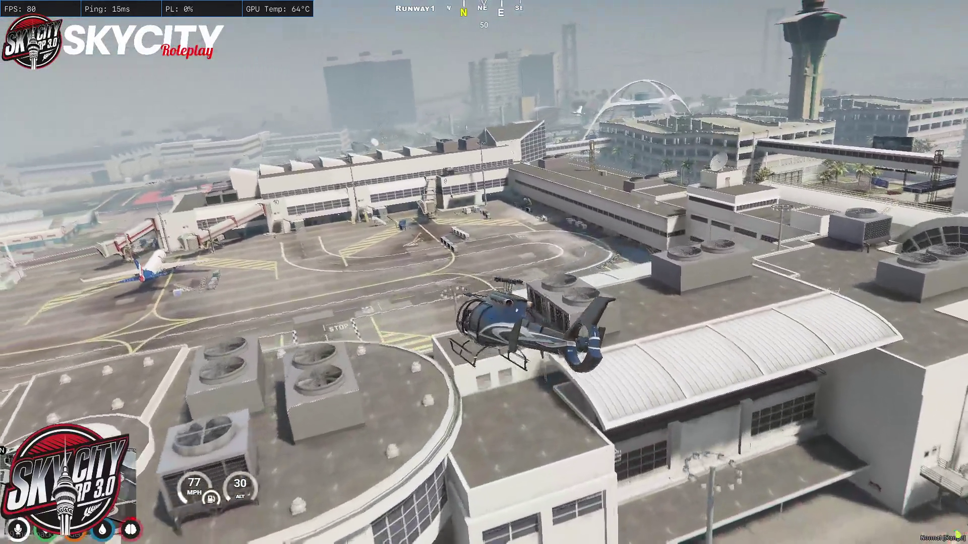
{"action": "key", "text": "a"}
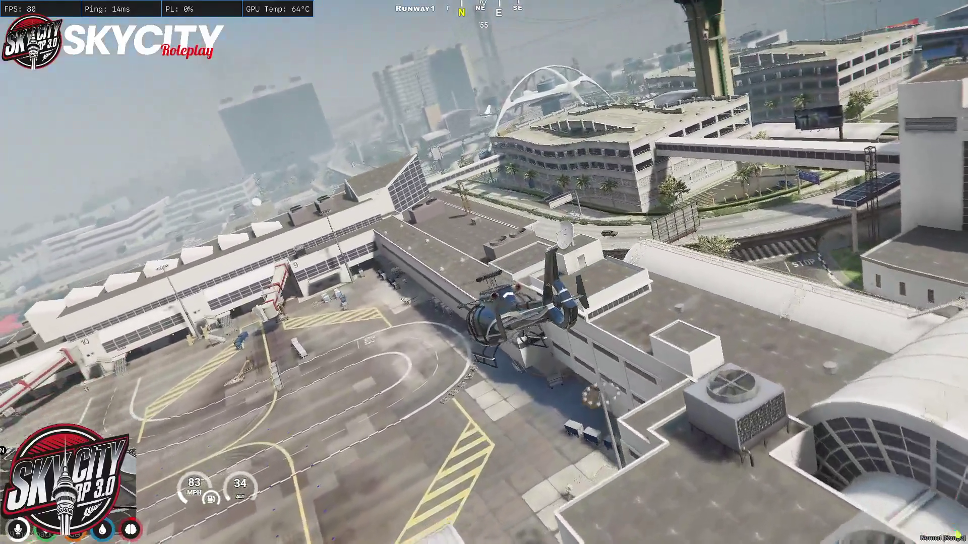
{"action": "key", "text": "d"}
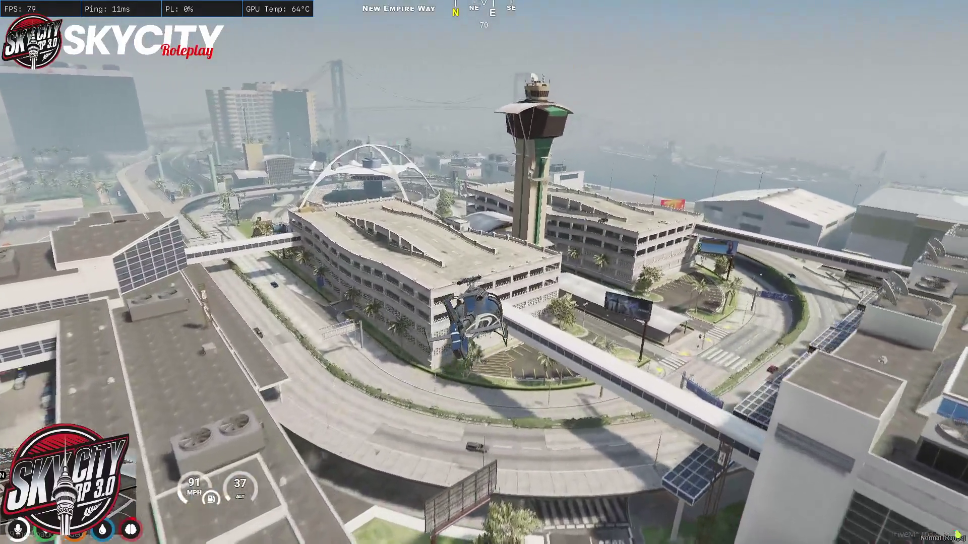
{"action": "key", "text": "a"}
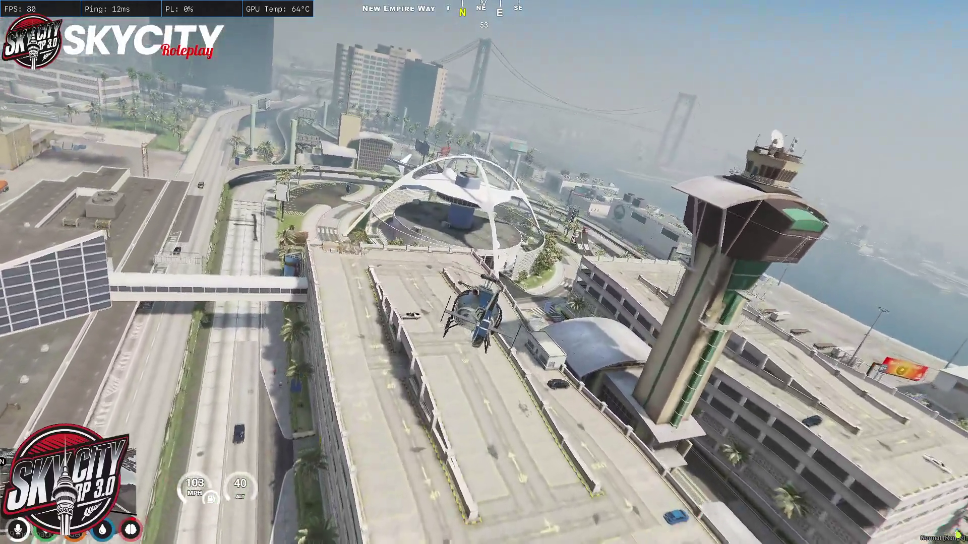
{"action": "key", "text": "d"}
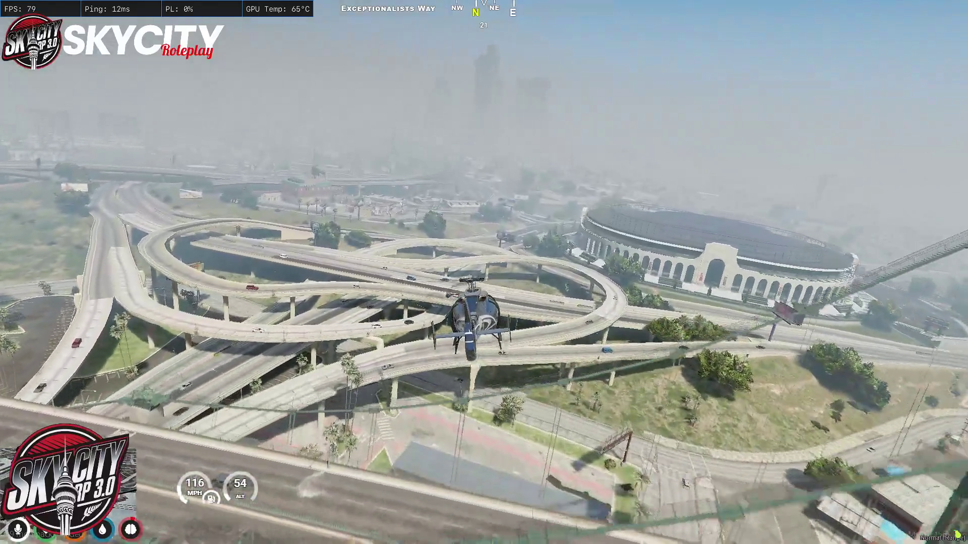
{"action": "key", "text": "v"}
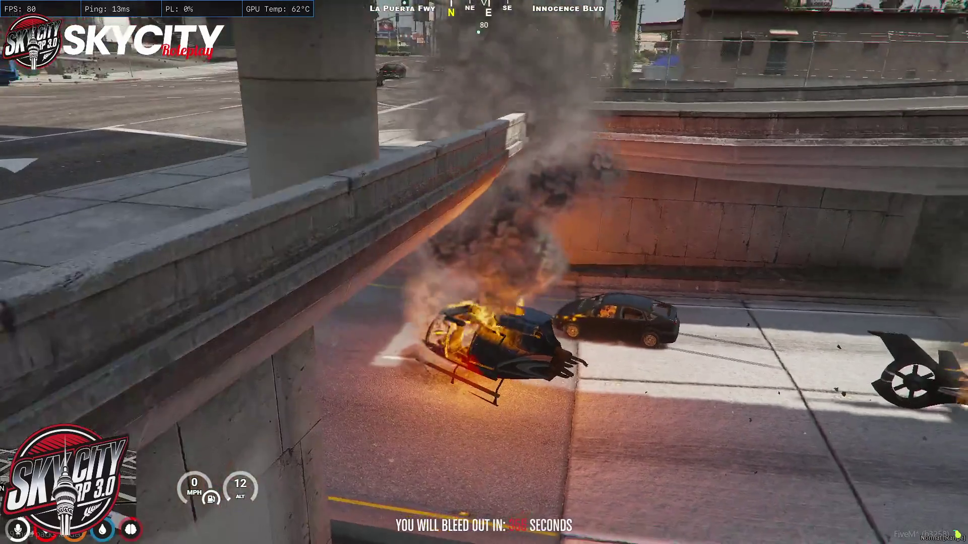
- Use the admin menu to noclip out of the wreck and heal the character to full health
{"action": "key", "text": "t"}
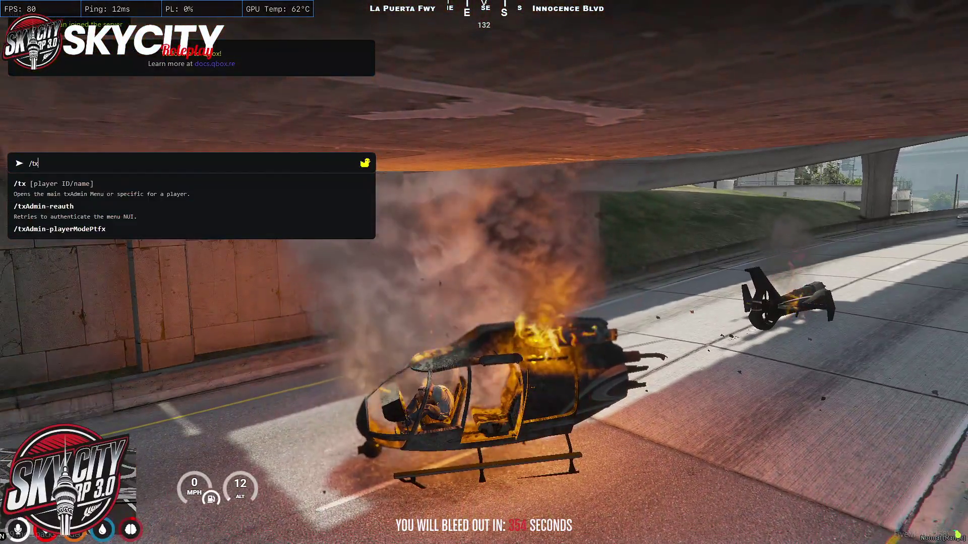
{"action": "key", "text": "Return"}
{"action": "key", "text": "Return"}
{"action": "key", "text": "q"}
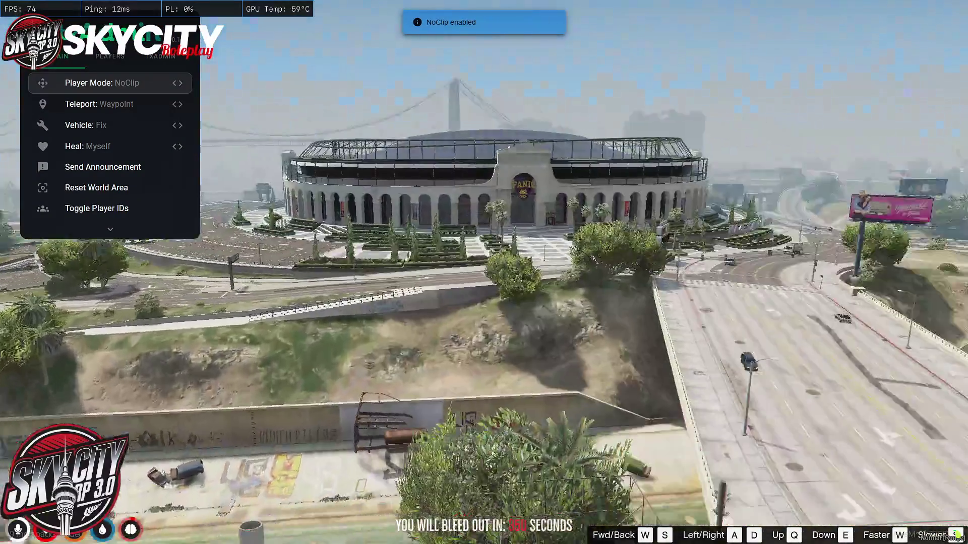
{"action": "key", "text": "Return"}
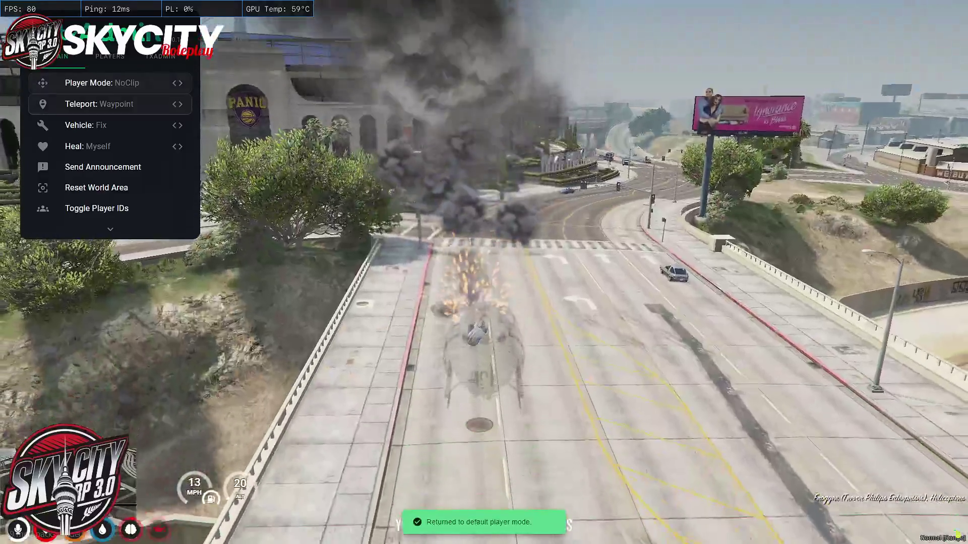
{"action": "key", "text": "Down"}
{"action": "key", "text": "Down"}
{"action": "key", "text": "Up"}
{"action": "key", "text": "Down"}
{"action": "key", "text": "Down"}
{"action": "key", "text": "Return"}
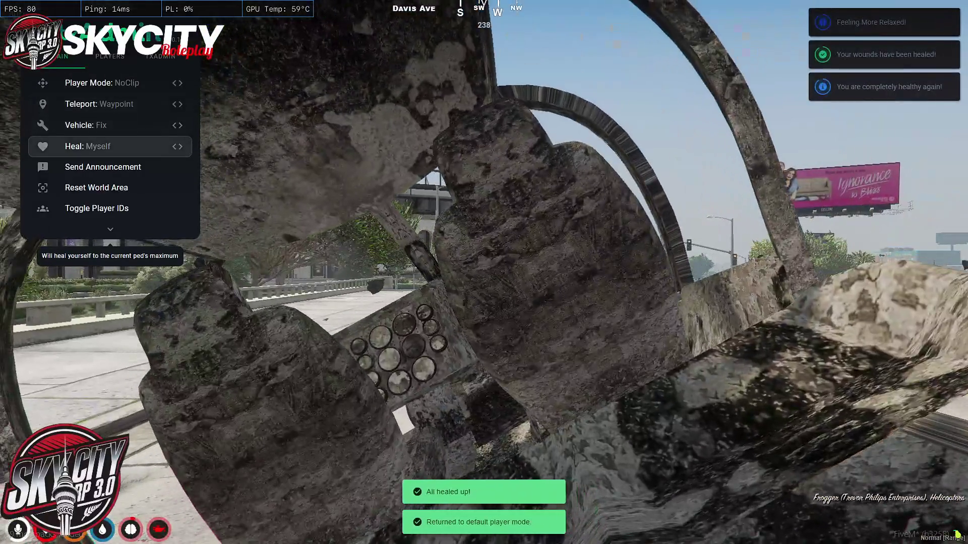
- Try repairing the vehicle, noclip down through the city, and run the character across the road
{"action": "key", "text": "Up"}
{"action": "key", "text": "Return"}
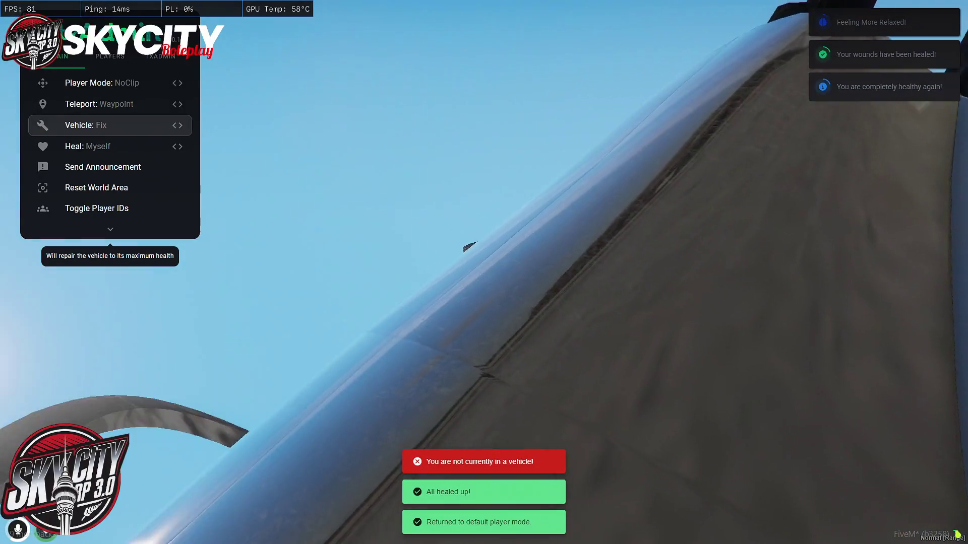
{"action": "key", "text": "Return"}
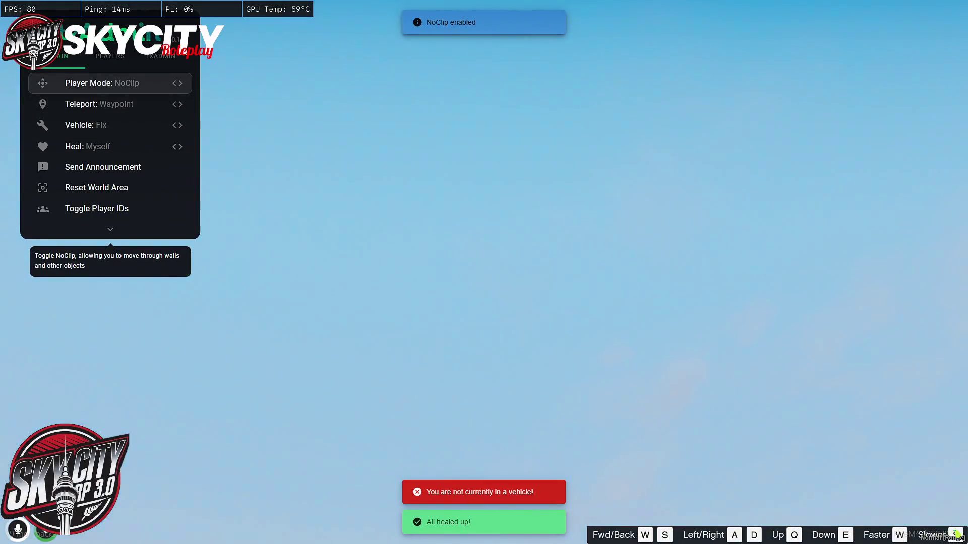
{"action": "key", "text": "e"}
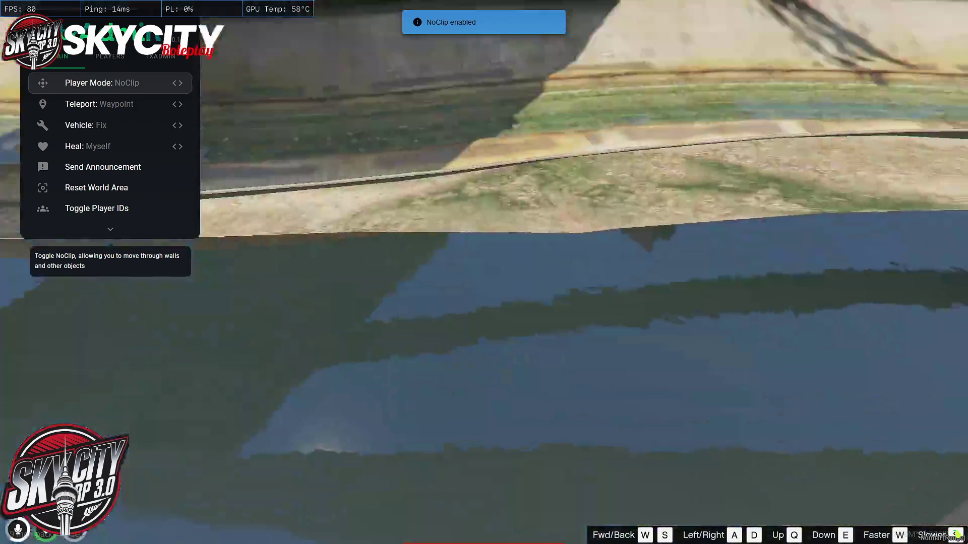
{"action": "key", "text": "q"}
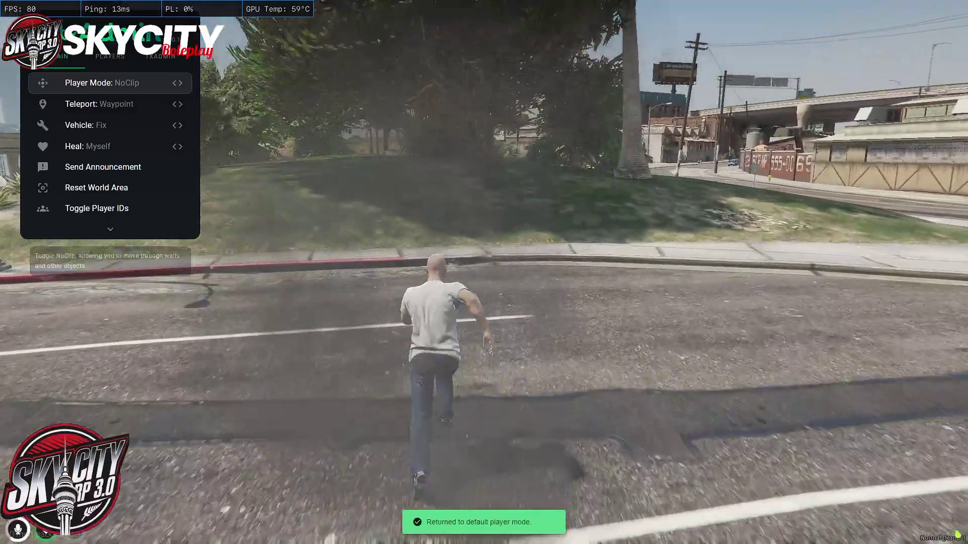
{"action": "key", "text": "w"}
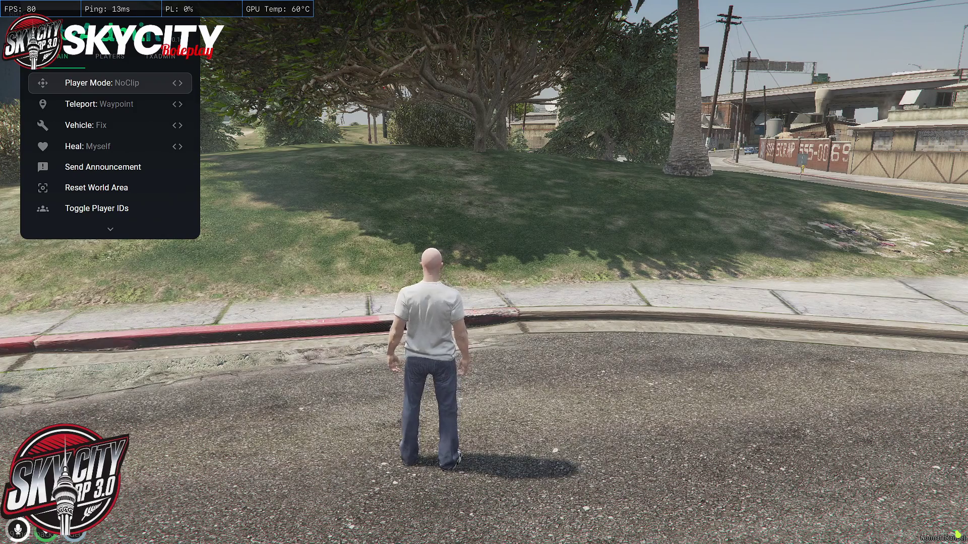
{"action": "key", "text": "w"}
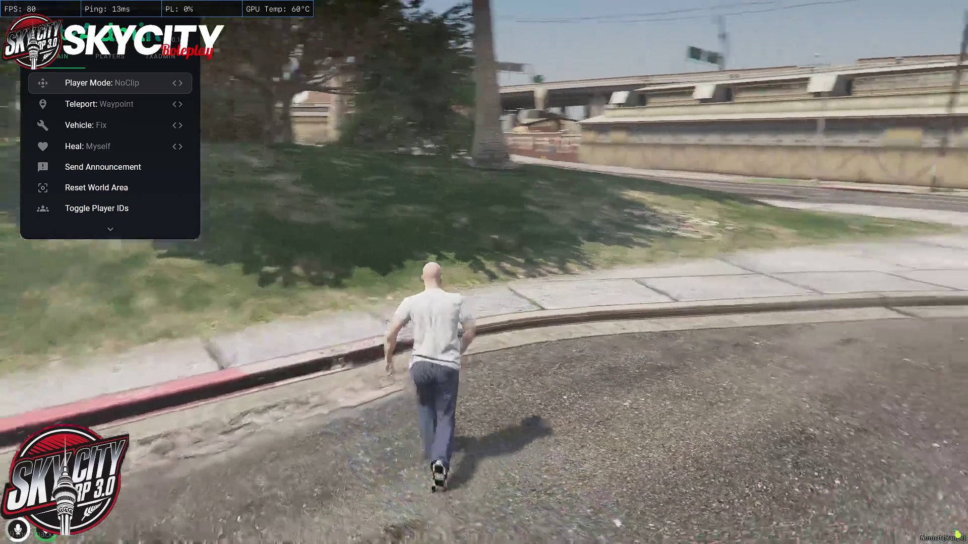
- Enter /tx and noclip across the city to the hangar's brick side wall at the airport
{"action": "type", "text": "t"}
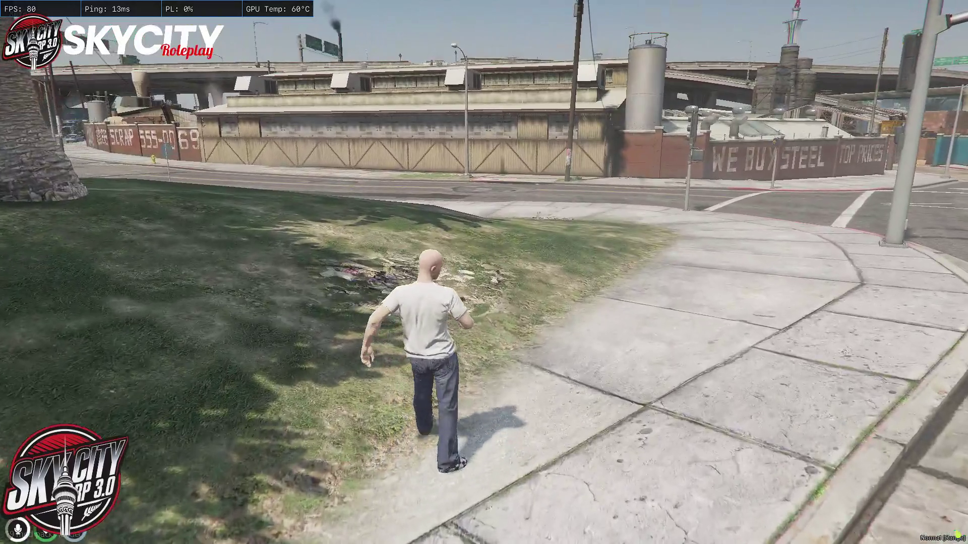
{"action": "type", "text": "/tx"}
{"action": "key", "text": "Return"}
{"action": "key", "text": "w"}
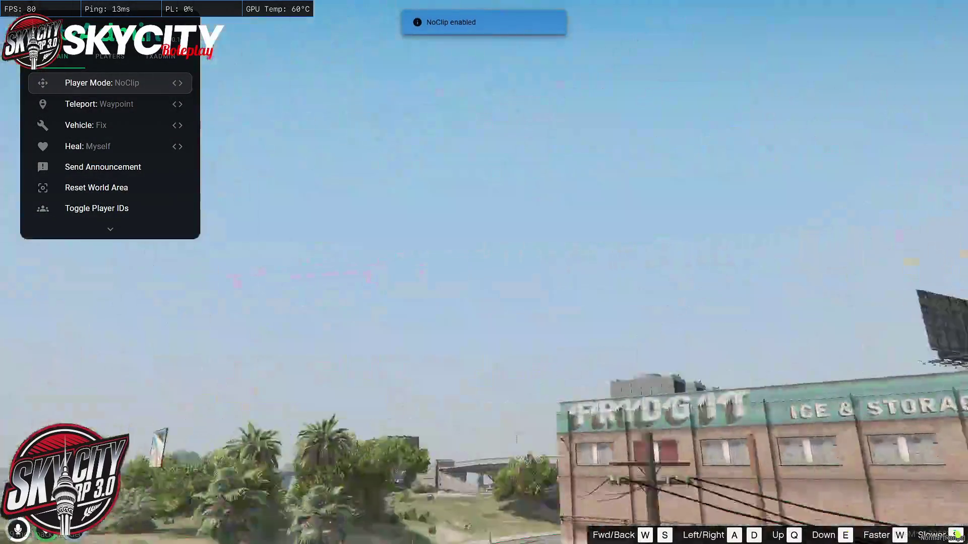
{"action": "key", "text": "w"}
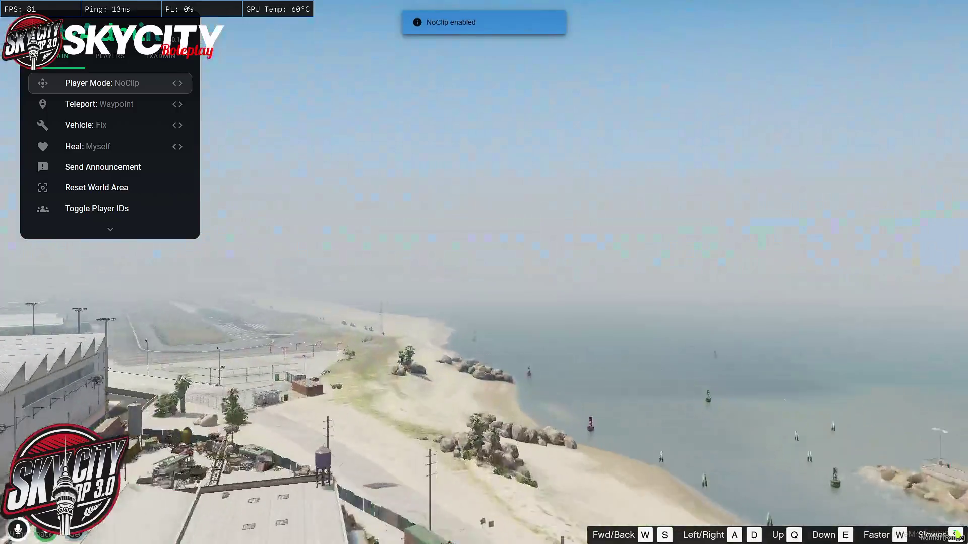
{"action": "key", "text": "w"}
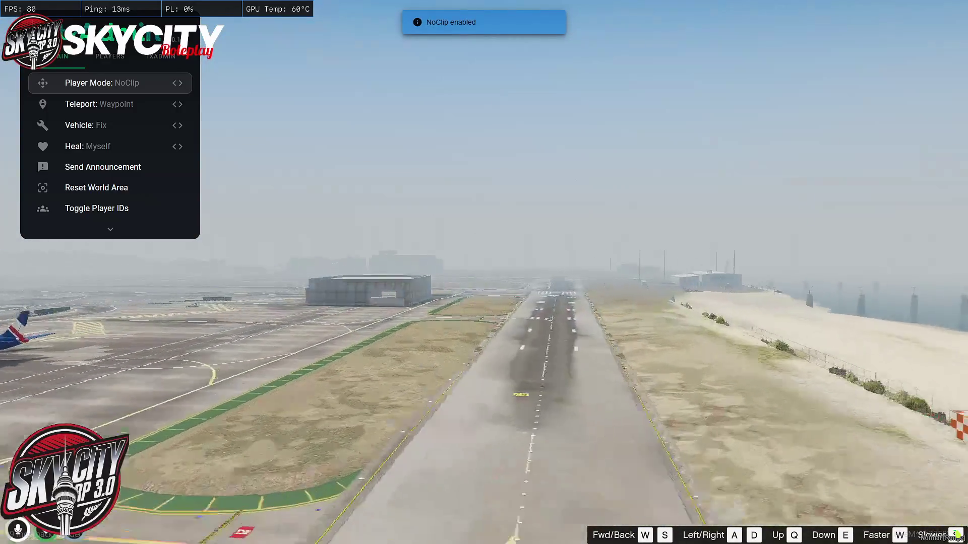
{"action": "key", "text": "w"}
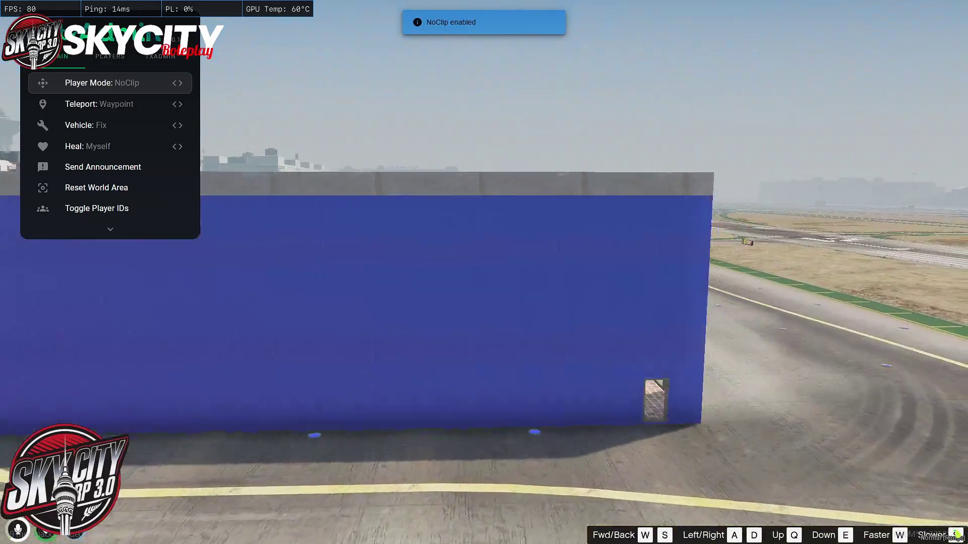
{"action": "key", "text": "s"}
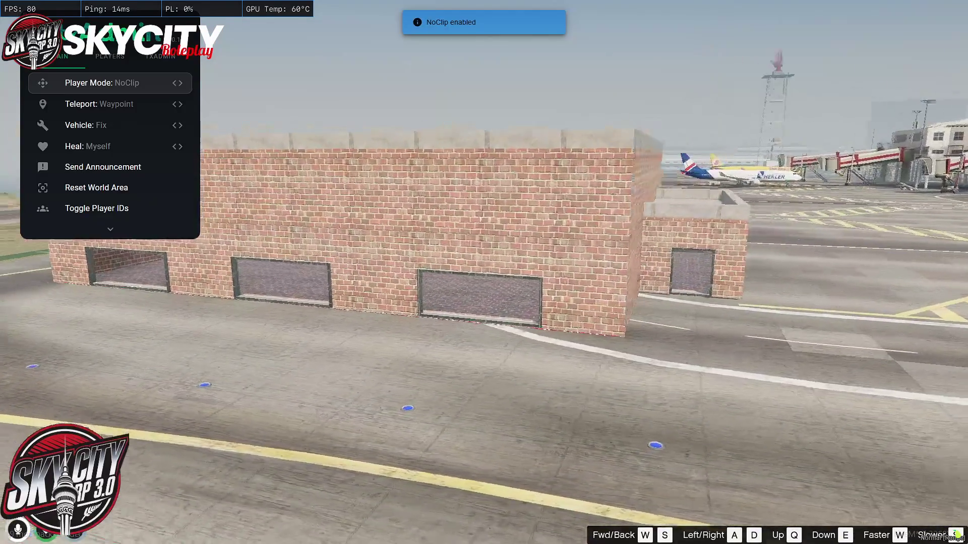
- Return to normal player mode, open the F8 console and go to the Windows desktop
{"action": "key", "text": "Return"}
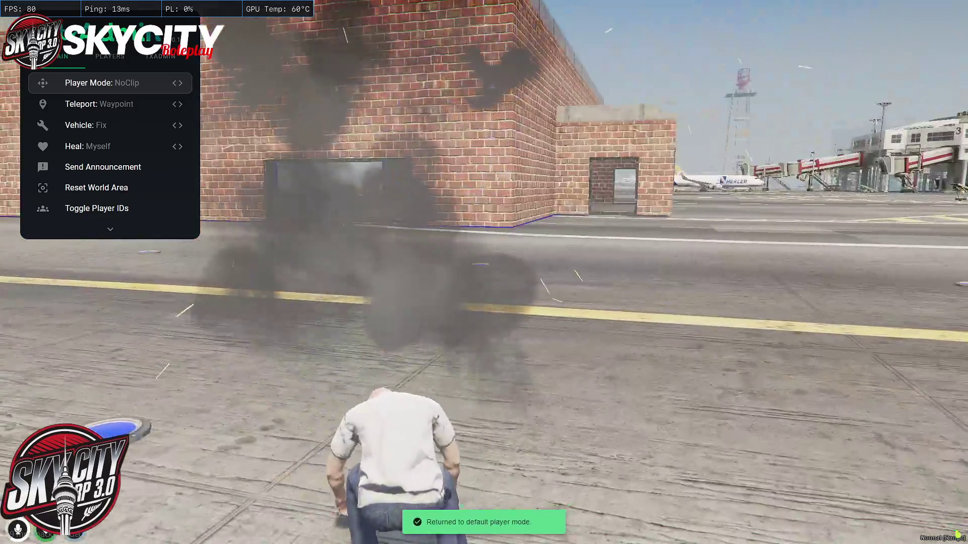
{"action": "key", "text": "F8"}
{"action": "key", "text": "super+d"}
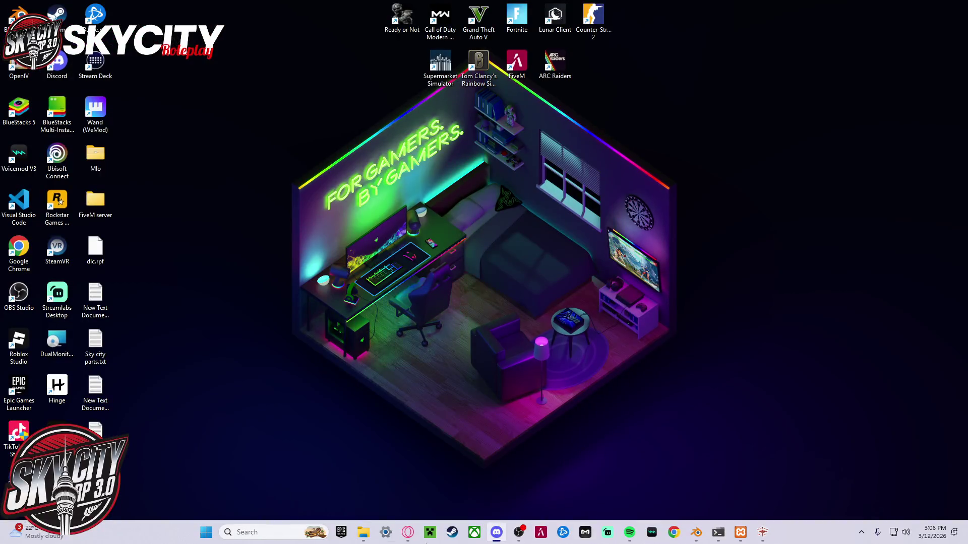
- In Blender, expand building2 in the Outliner and select the building model
{"action": "mouse_move", "coordinate": [739, 534]}
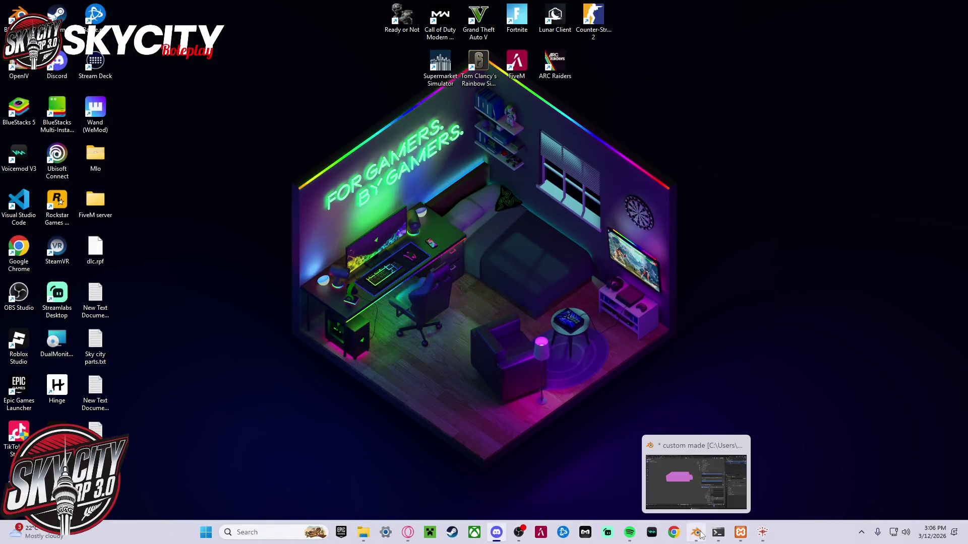
{"action": "left_click", "coordinate": [696, 533]}
{"action": "left_click", "coordinate": [839, 74]}
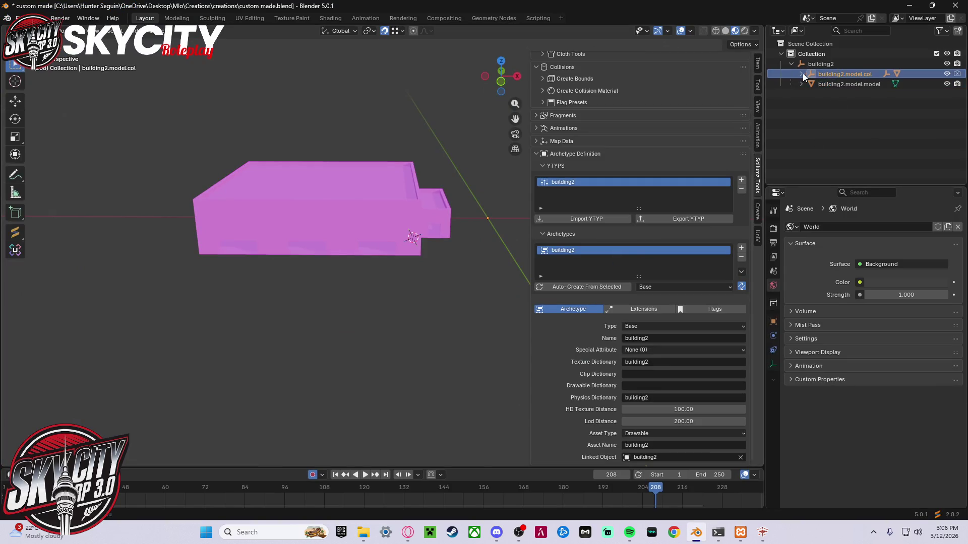
{"action": "left_click", "coordinate": [790, 64]}
{"action": "left_click", "coordinate": [790, 64]}
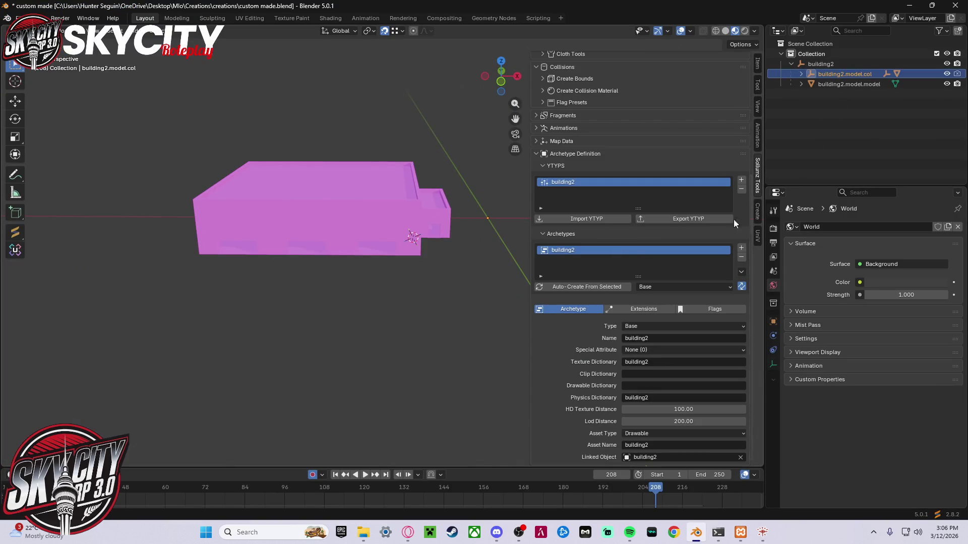
{"action": "left_click", "coordinate": [286, 199]}
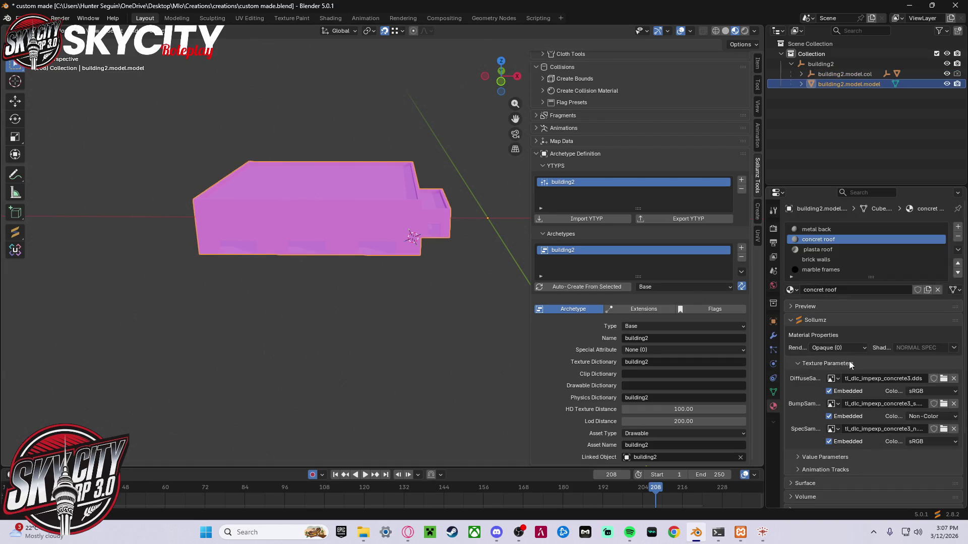
- Review the metal back, concret roof and plasta roof textures, then select the building2 parent
{"action": "left_click", "coordinate": [845, 229]}
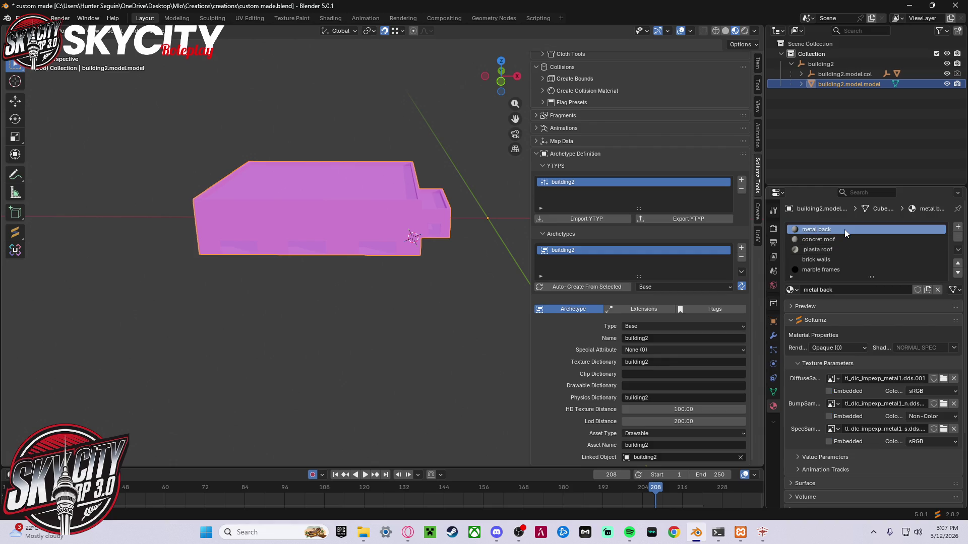
{"action": "left_click", "coordinate": [839, 404]}
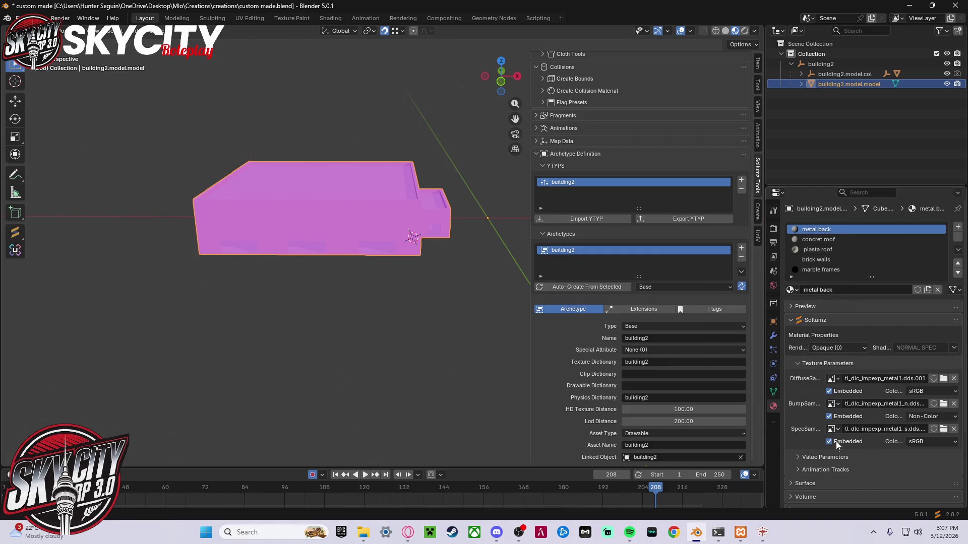
{"action": "left_click", "coordinate": [817, 242]}
{"action": "left_click", "coordinate": [816, 250]}
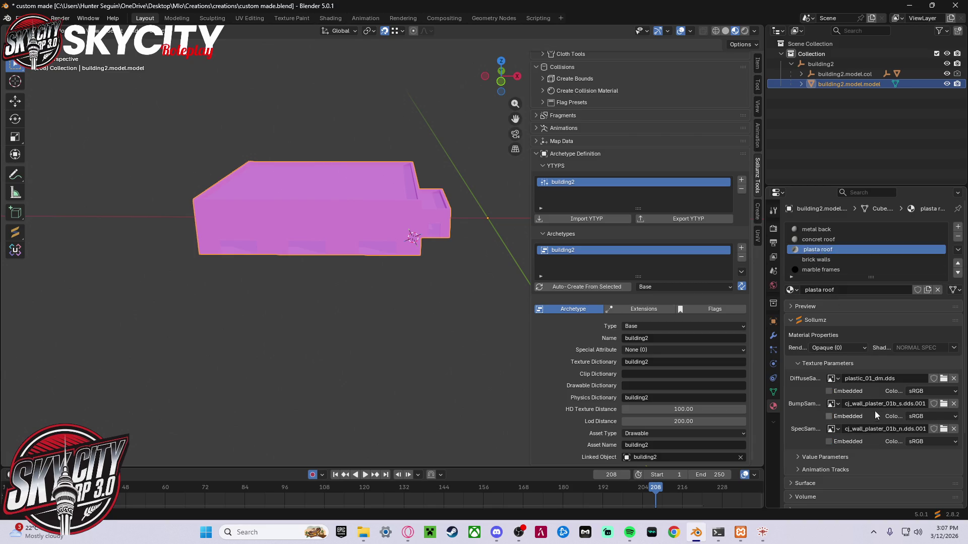
{"action": "scroll", "coordinate": [822, 274], "scroll_direction": "down", "scroll_amount": 3, "text": "ctrl"}
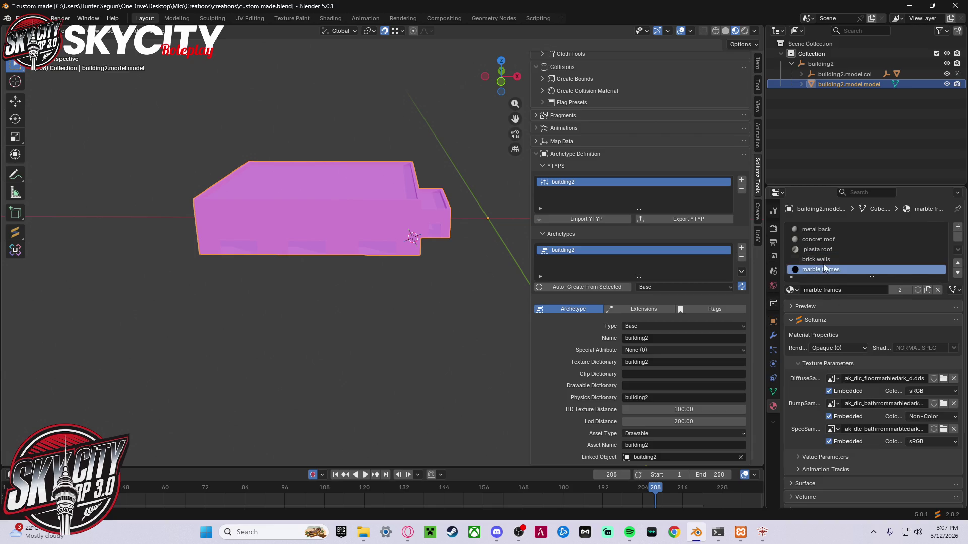
{"action": "scroll", "coordinate": [822, 274], "scroll_direction": "down", "scroll_amount": 1, "text": "ctrl"}
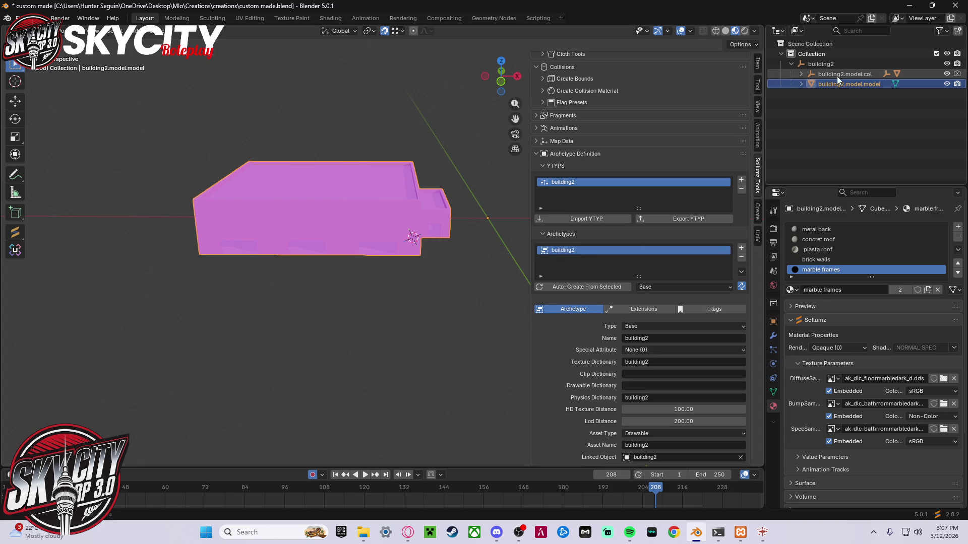
{"action": "left_click", "coordinate": [839, 63]}
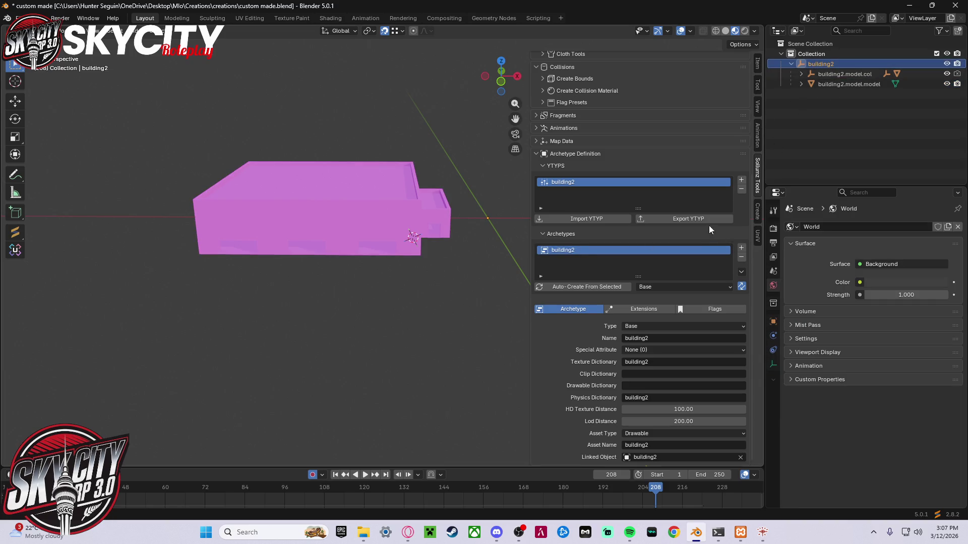
- Remove the building2 archetype, auto-create it from the selection, and export the YTYP to round2
{"action": "left_click", "coordinate": [741, 257]}
{"action": "scroll", "coordinate": [743, 259], "scroll_direction": "up", "scroll_amount": 8}
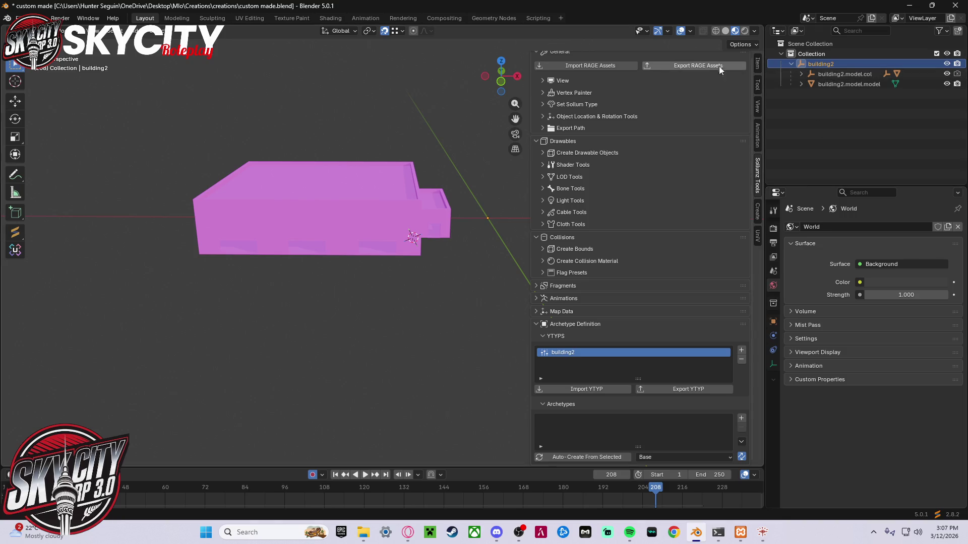
{"action": "scroll", "coordinate": [450, 265], "scroll_direction": "up", "scroll_amount": 3}
{"action": "left_click", "coordinate": [596, 461]}
{"action": "scroll", "coordinate": [633, 380], "scroll_direction": "down", "scroll_amount": 8}
{"action": "left_click", "coordinate": [668, 361]}
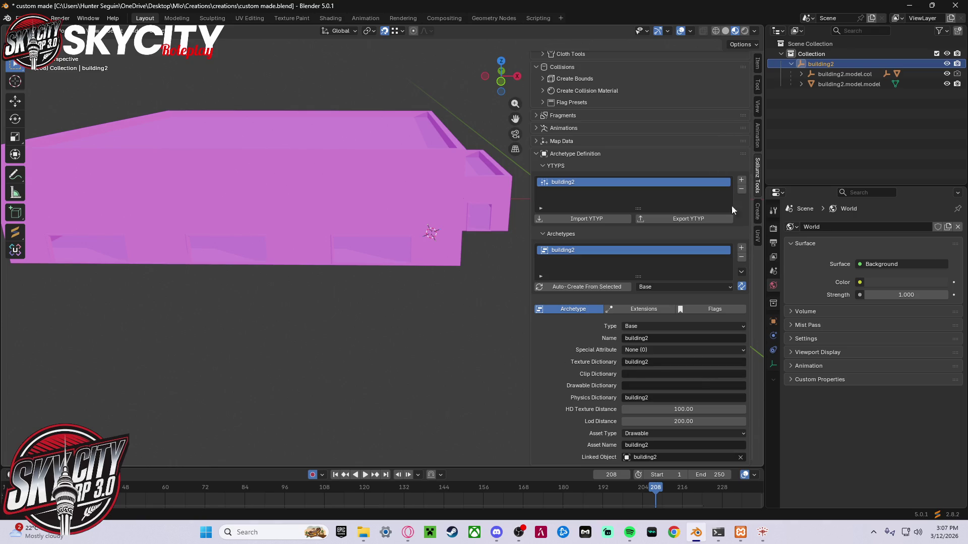
{"action": "left_click", "coordinate": [681, 219]}
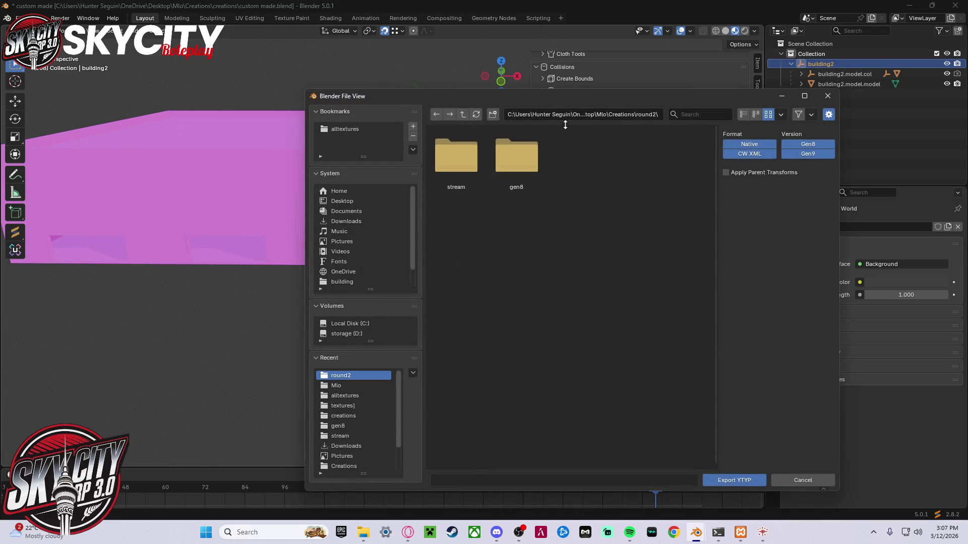
{"action": "left_click", "coordinate": [724, 480]}
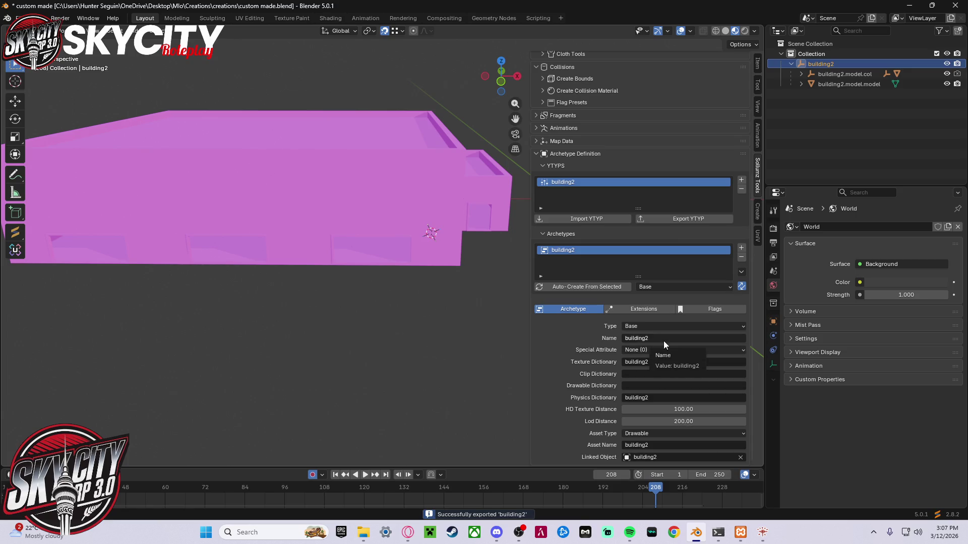
- Bring up both Explorer windows and navigate from gen8 up to the round2 folder
{"action": "mouse_move", "coordinate": [363, 532]}
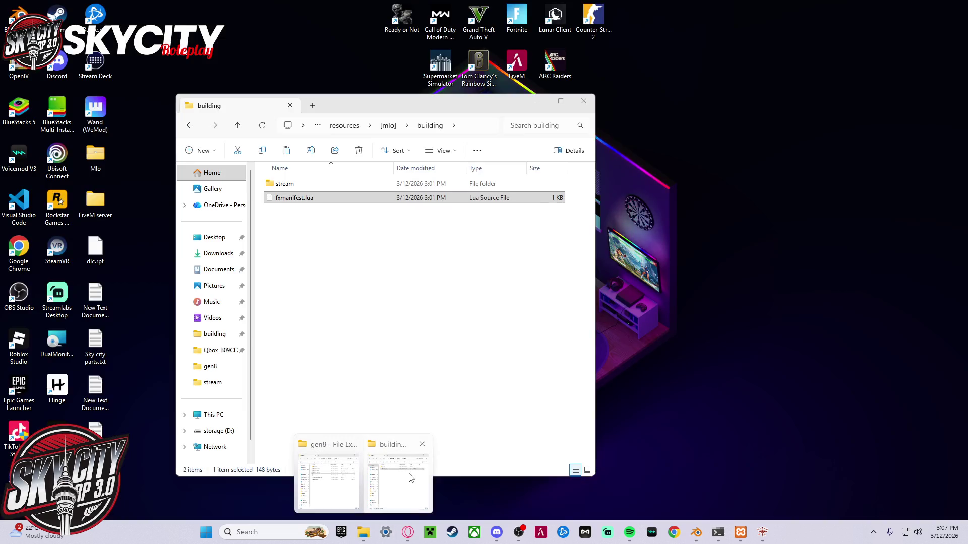
{"action": "left_click", "coordinate": [403, 479]}
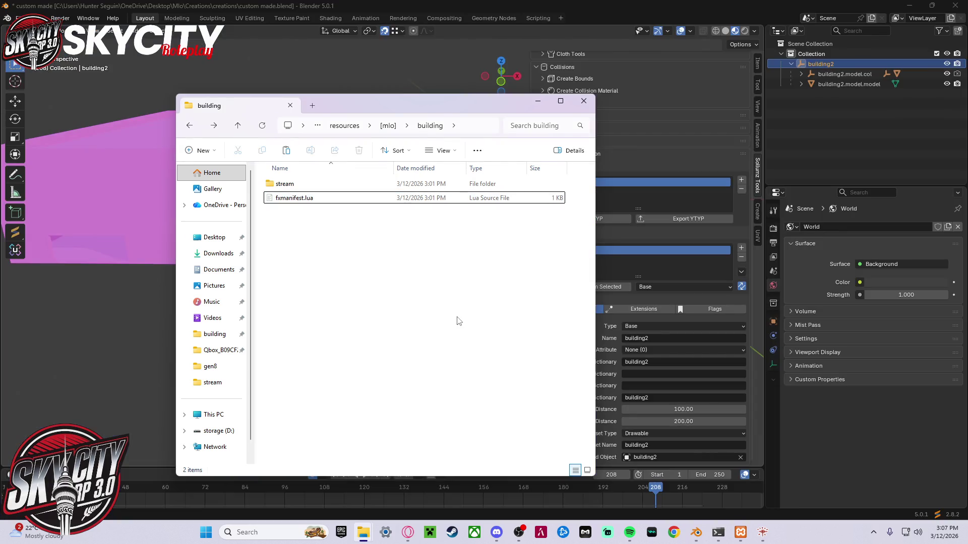
{"action": "key", "text": "BackSpace"}
{"action": "key", "text": "BackSpace"}
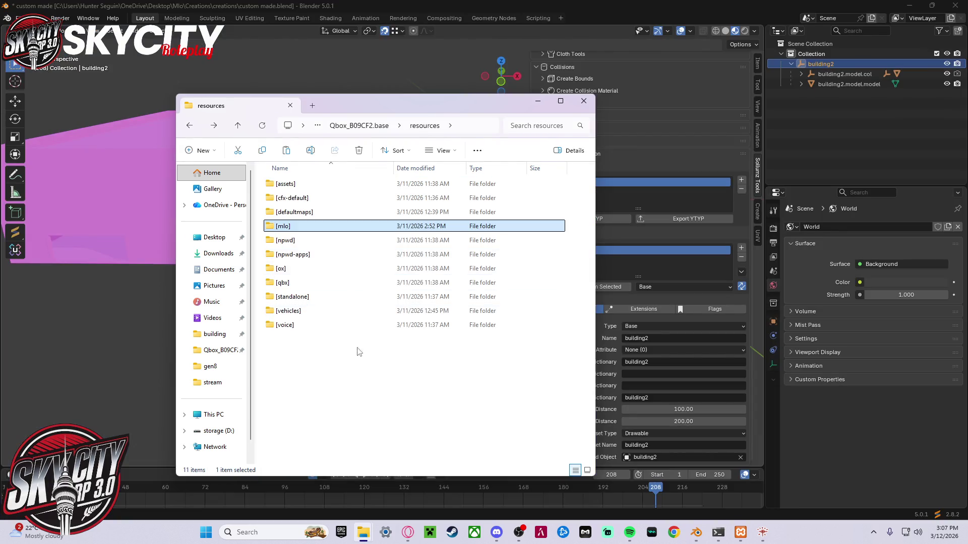
{"action": "key", "text": "alt+Right"}
{"action": "mouse_move", "coordinate": [369, 532]}
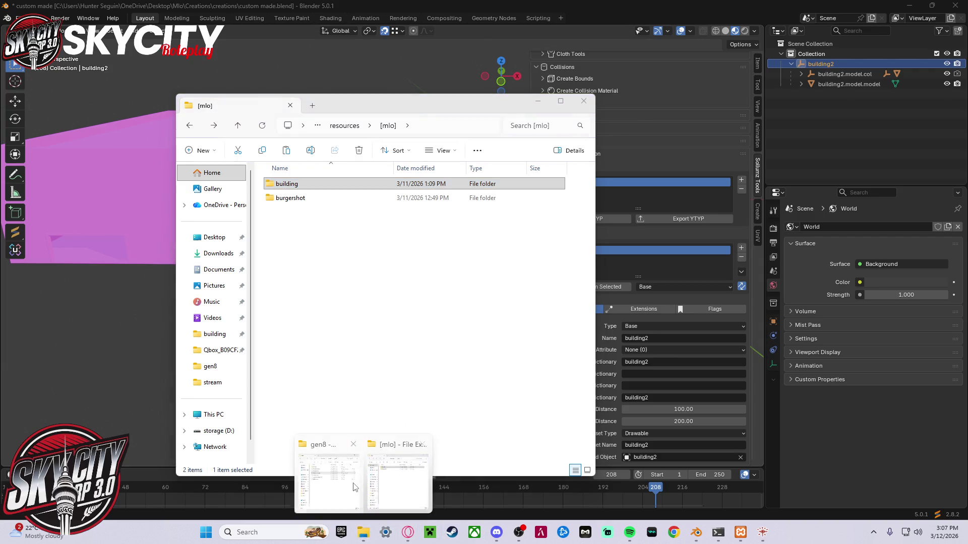
{"action": "left_click", "coordinate": [352, 484]}
{"action": "key", "text": "BackSpace"}
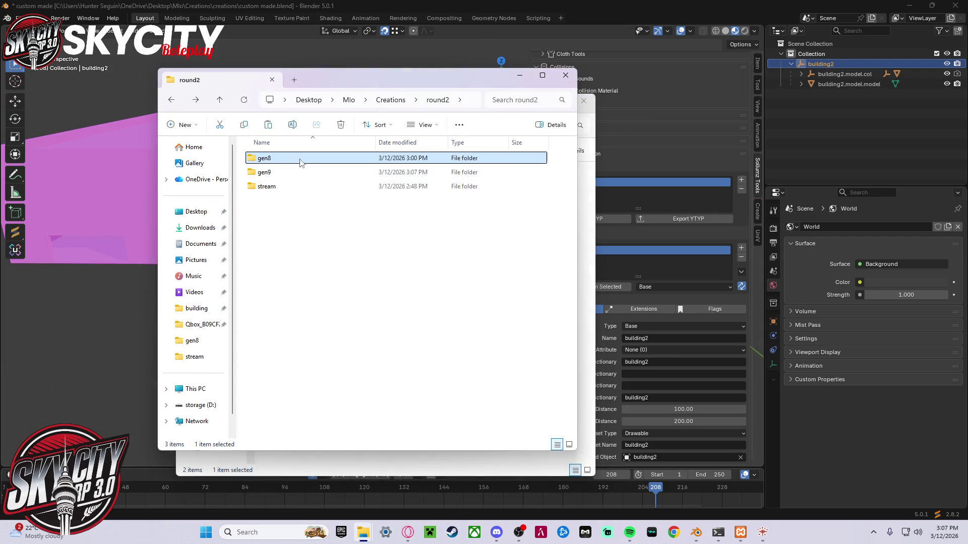
- Move gen9 into gen8, delete gen8 from round2, and minimize the Explorer windows
{"action": "left_click_drag", "start_coordinate": [298, 172], "coordinate": [295, 160]}
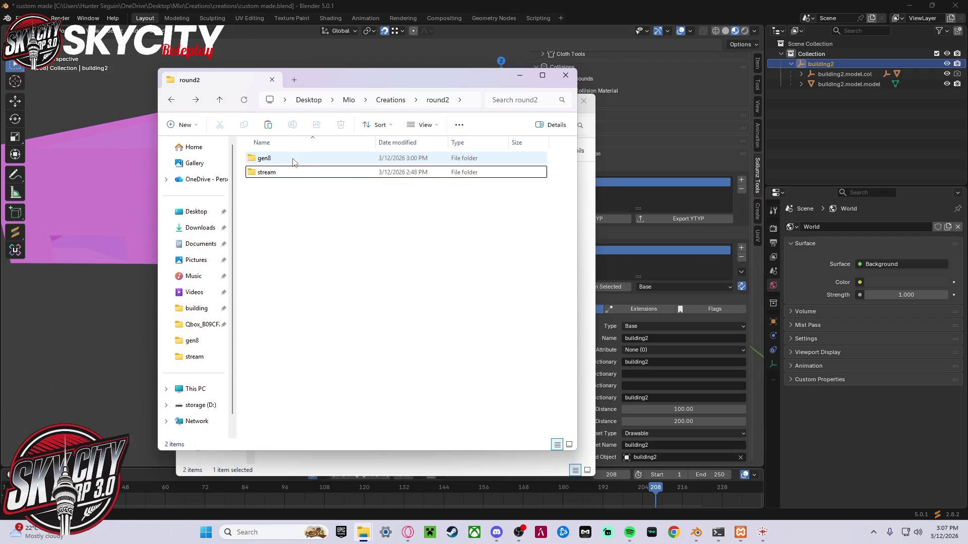
{"action": "key", "text": "BackSpace"}
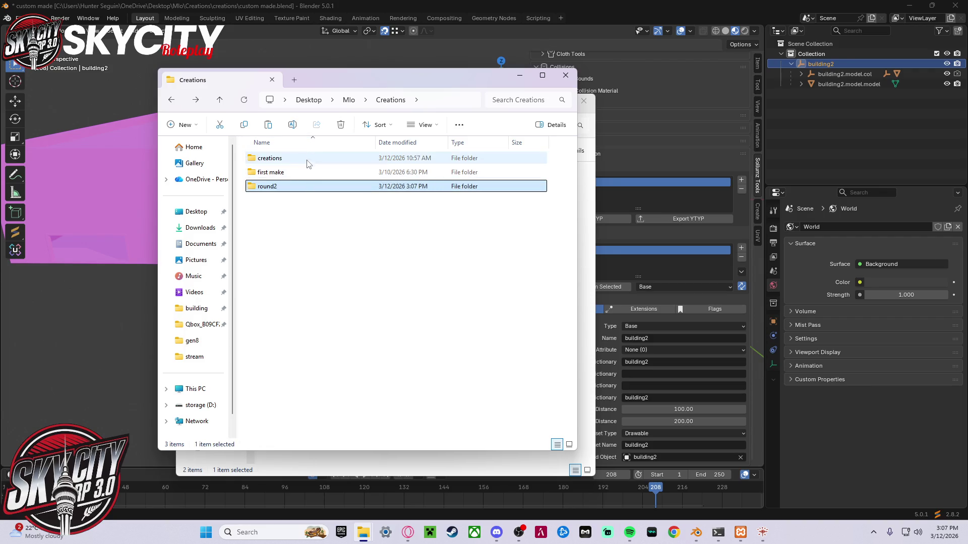
{"action": "key", "text": "alt+Left"}
{"action": "key", "text": "alt+Right"}
{"action": "key", "text": "alt+Right"}
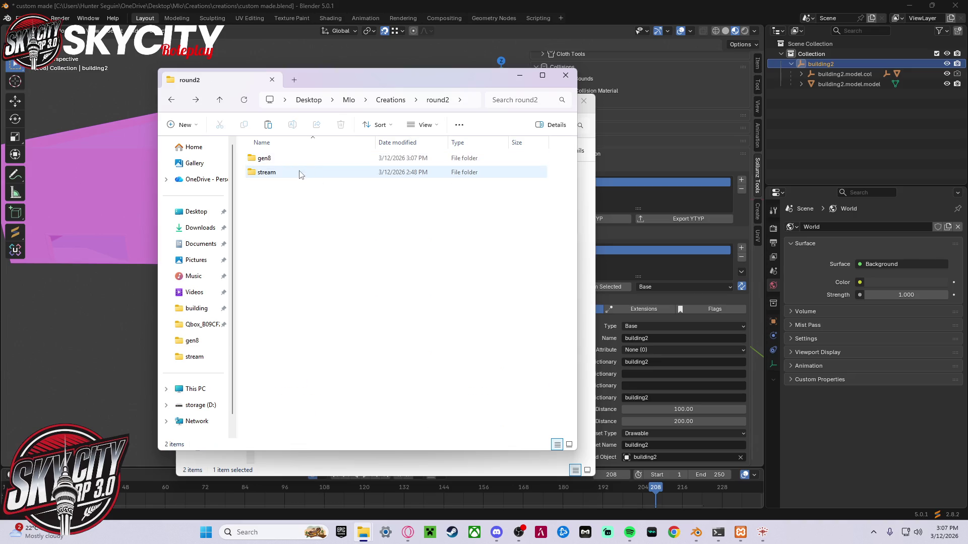
{"action": "double_click", "coordinate": [299, 159]}
{"action": "key", "text": "BackSpace"}
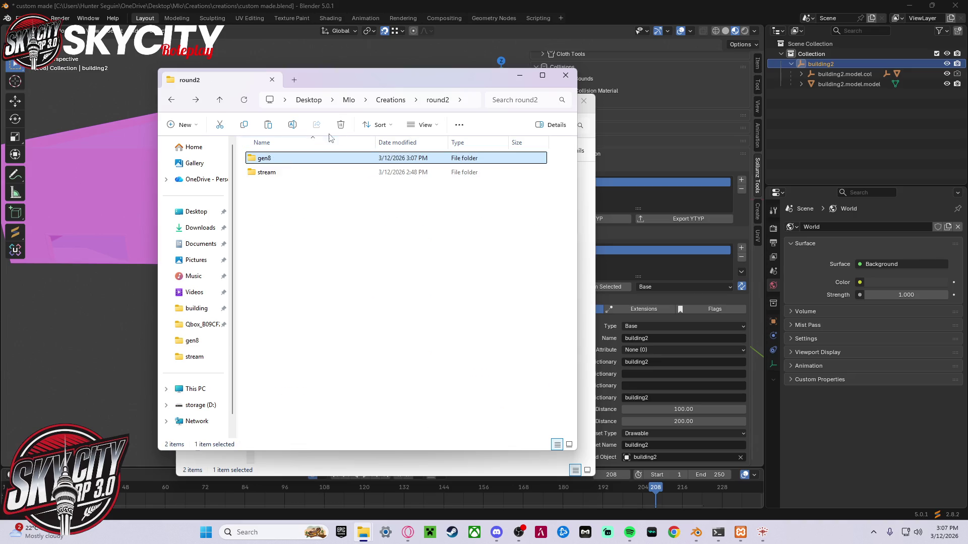
{"action": "key", "text": "Delete"}
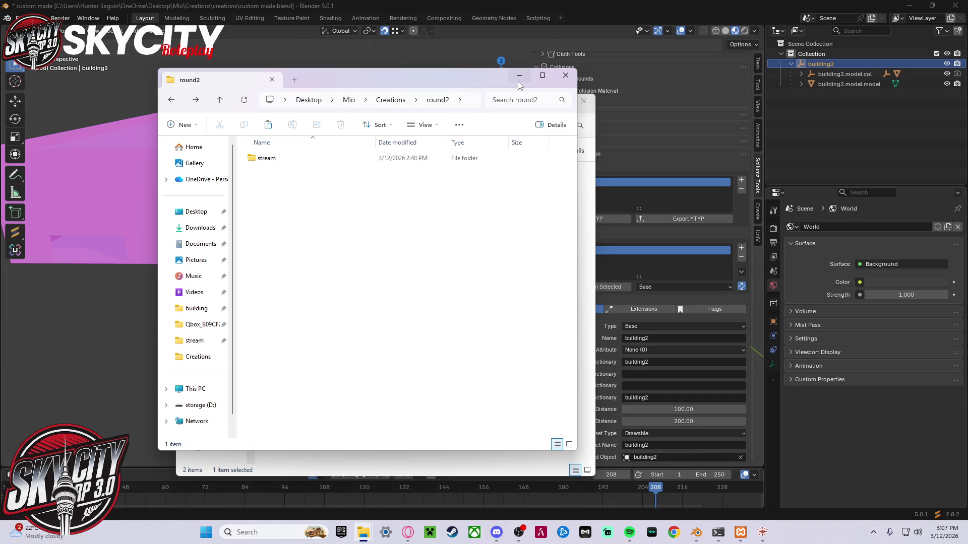
{"action": "left_click", "coordinate": [519, 77]}
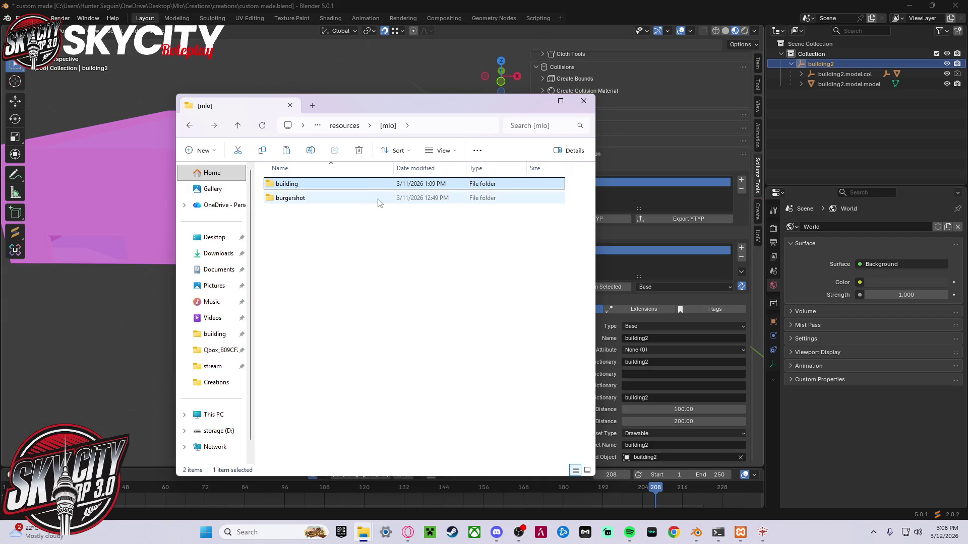
{"action": "left_click", "coordinate": [538, 105]}
- Re-export the YTYP to round2 and select building2's child objects
{"action": "left_click", "coordinate": [660, 219]}
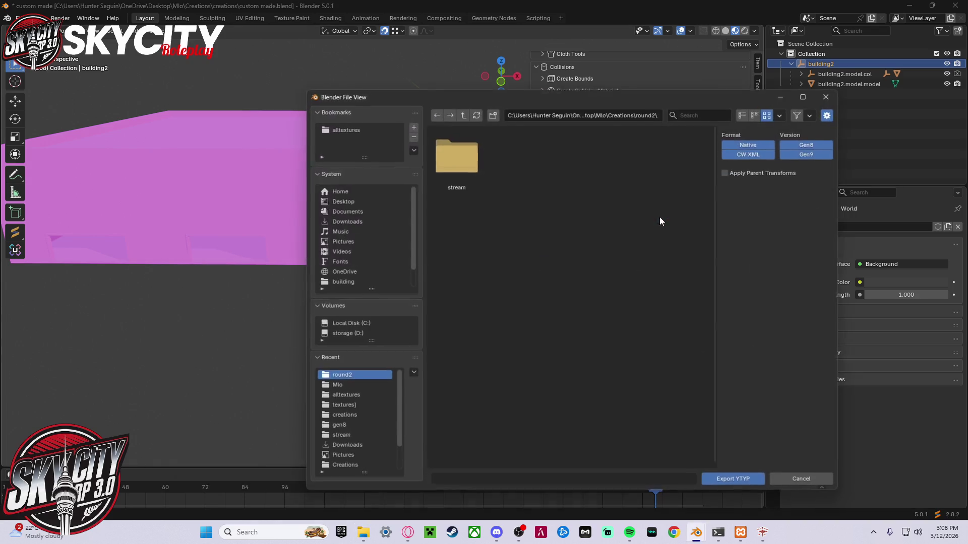
{"action": "left_click", "coordinate": [711, 480]}
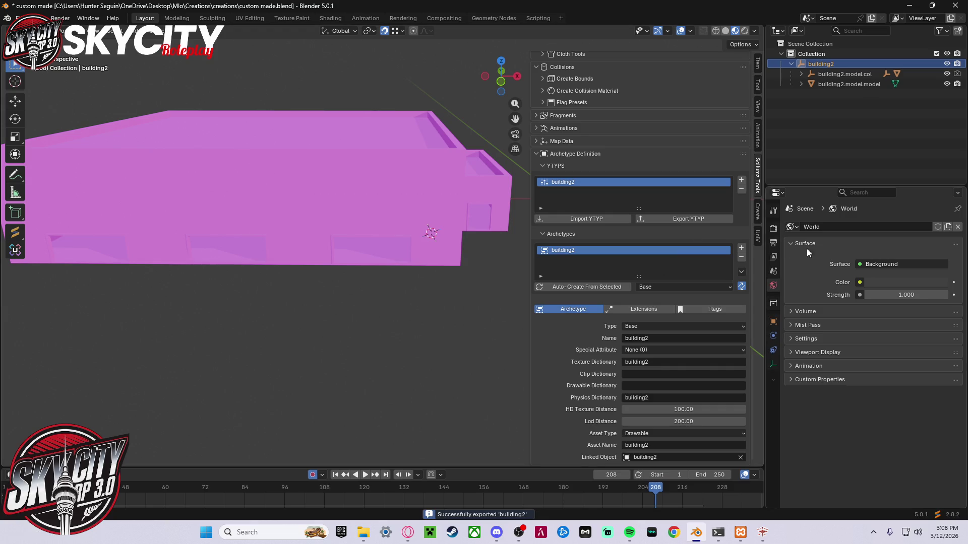
{"action": "right_click", "coordinate": [839, 64]}
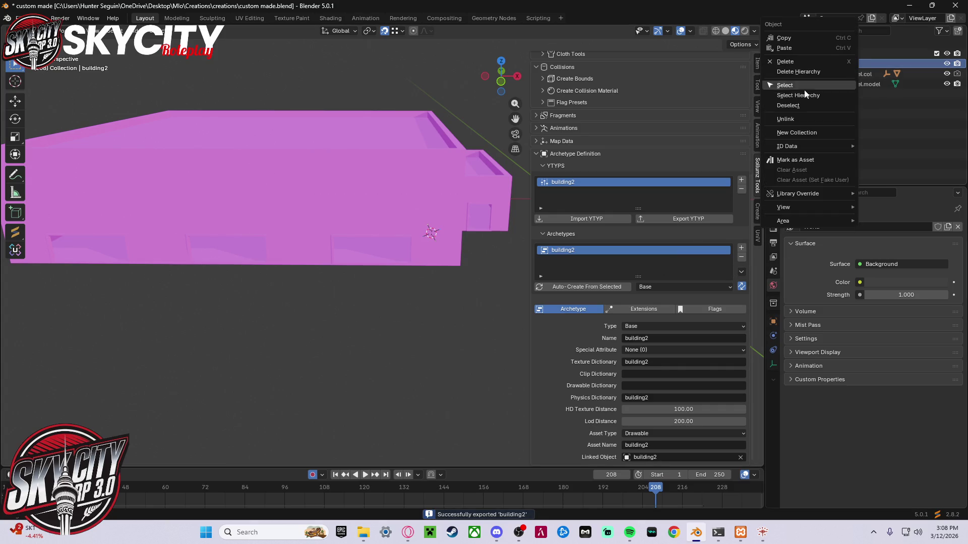
{"action": "left_click", "coordinate": [832, 104]}
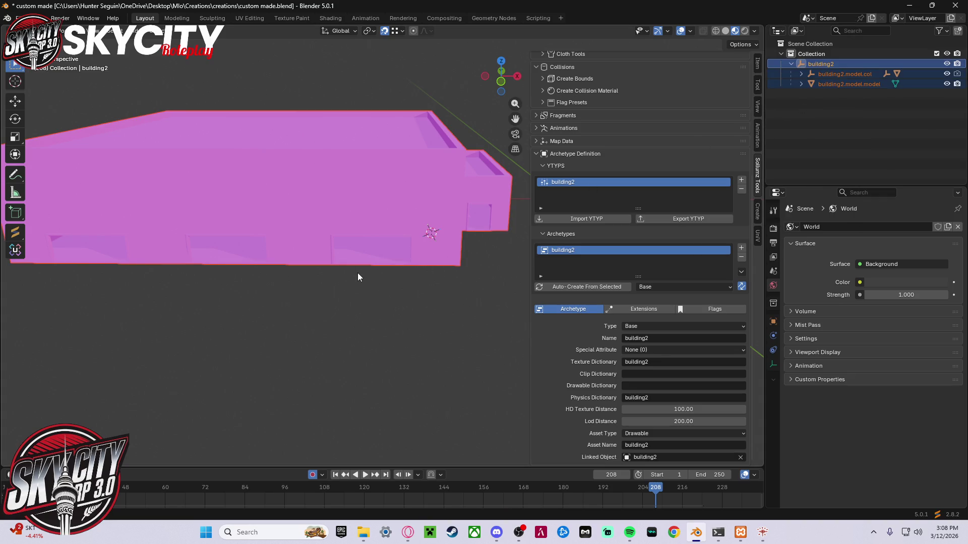
- Export the RAGE assets into the round2 folder from the Sollumz menu, then minimize Blender
{"action": "key", "text": "alt+s"}
{"action": "left_click", "coordinate": [406, 241]}
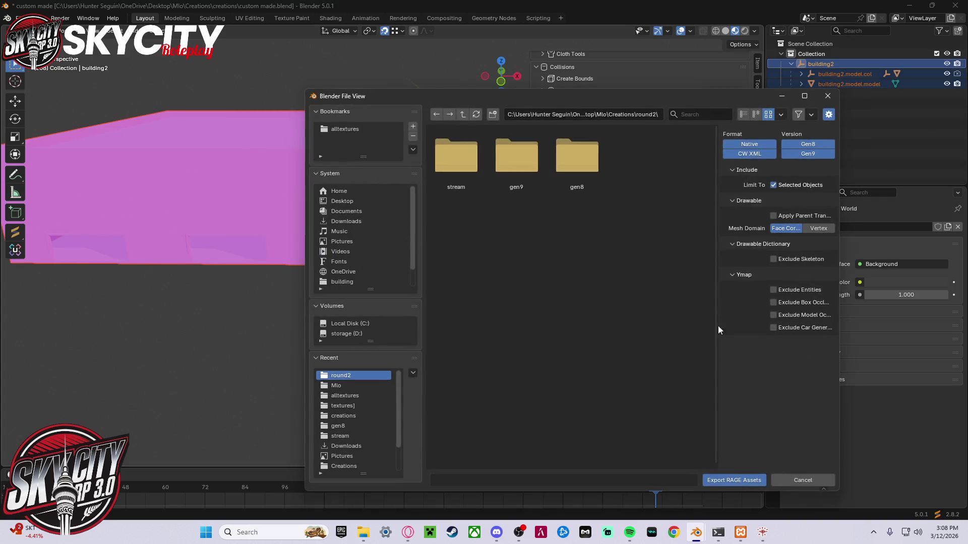
{"action": "left_click", "coordinate": [735, 480]}
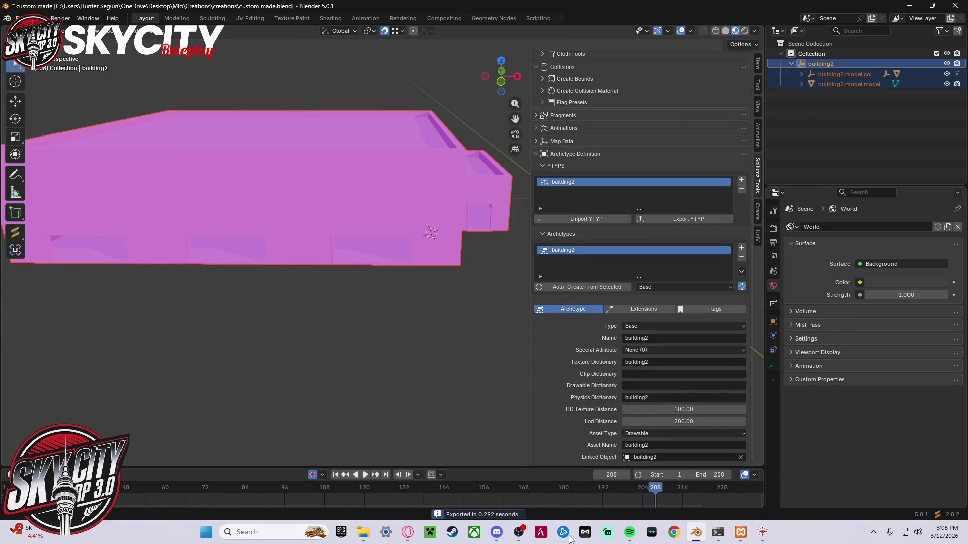
{"action": "left_click", "coordinate": [910, 6]}
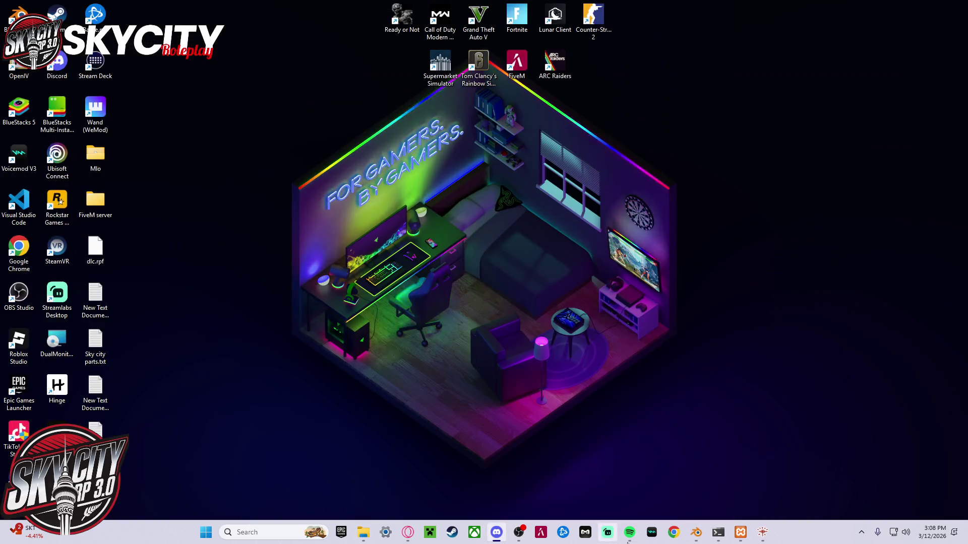
- Delete the gen9 folder from round2 and open gen8 to see the building2 files
{"action": "left_click", "coordinate": [697, 529]}
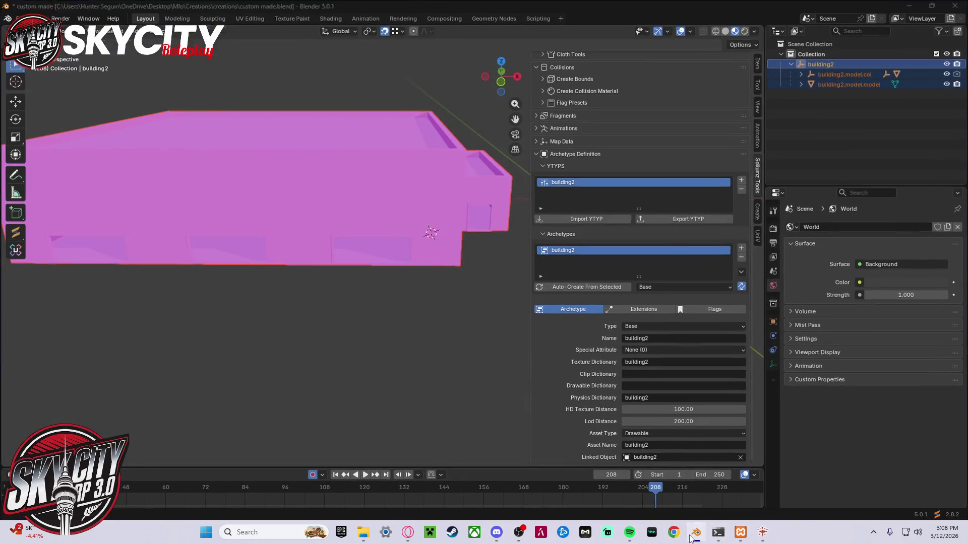
{"action": "left_click", "coordinate": [691, 538]}
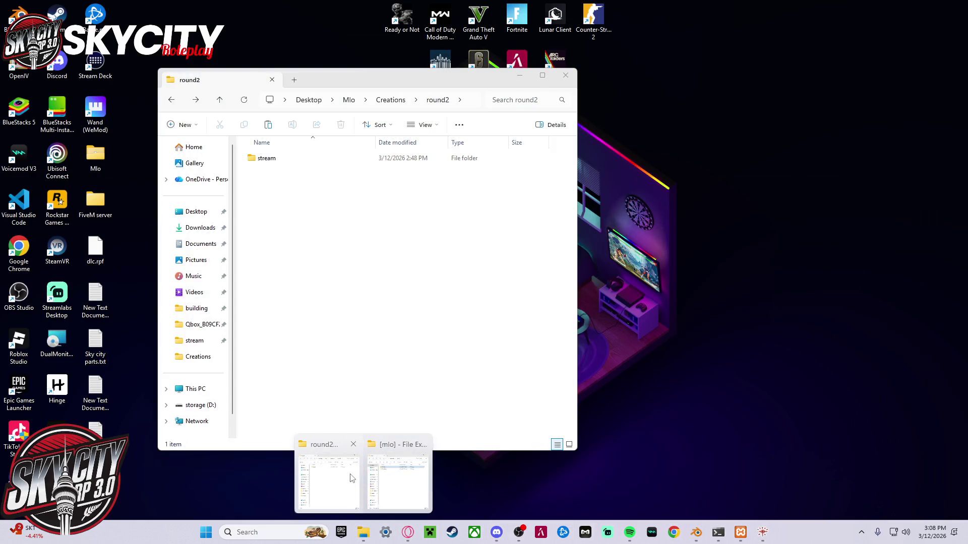
{"action": "left_click", "coordinate": [329, 477]}
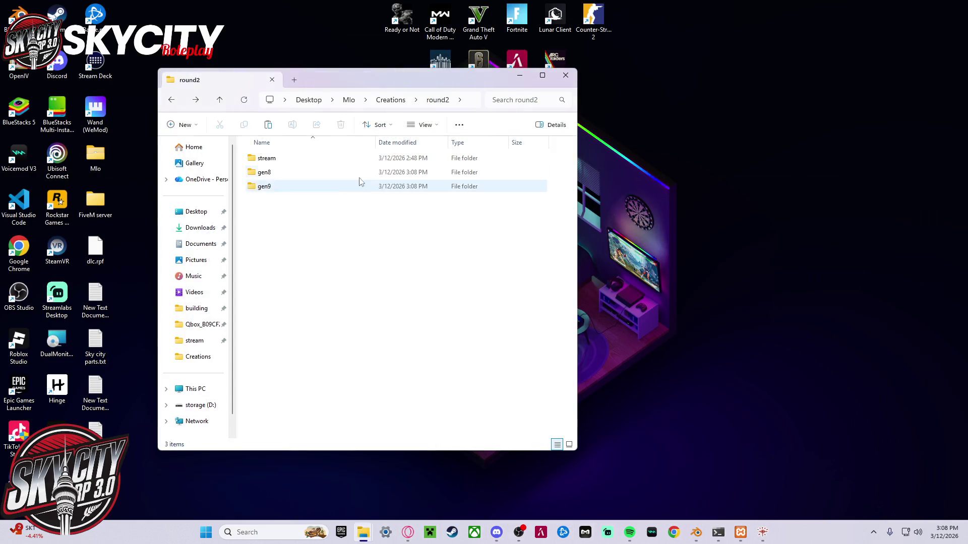
{"action": "left_click", "coordinate": [302, 187]}
{"action": "left_click", "coordinate": [340, 125]}
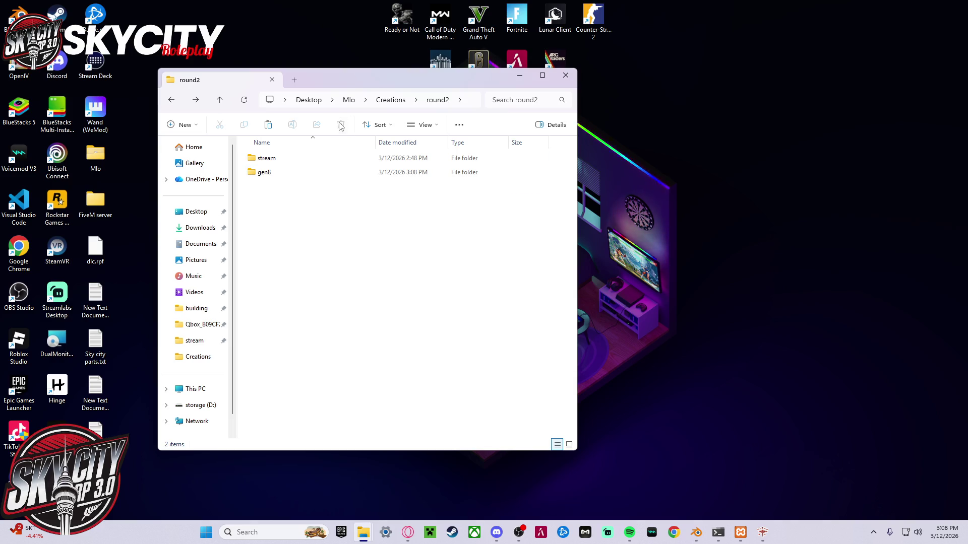
{"action": "double_click", "coordinate": [316, 174]}
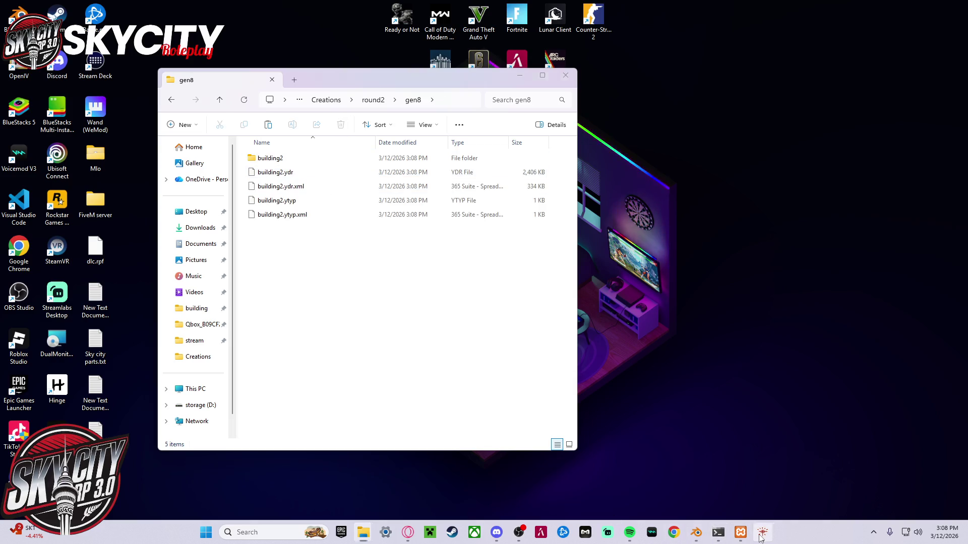
- Bring up CodeWalker, turn the camera across the airport, and expand the side settings panel
{"action": "left_click", "coordinate": [761, 534]}
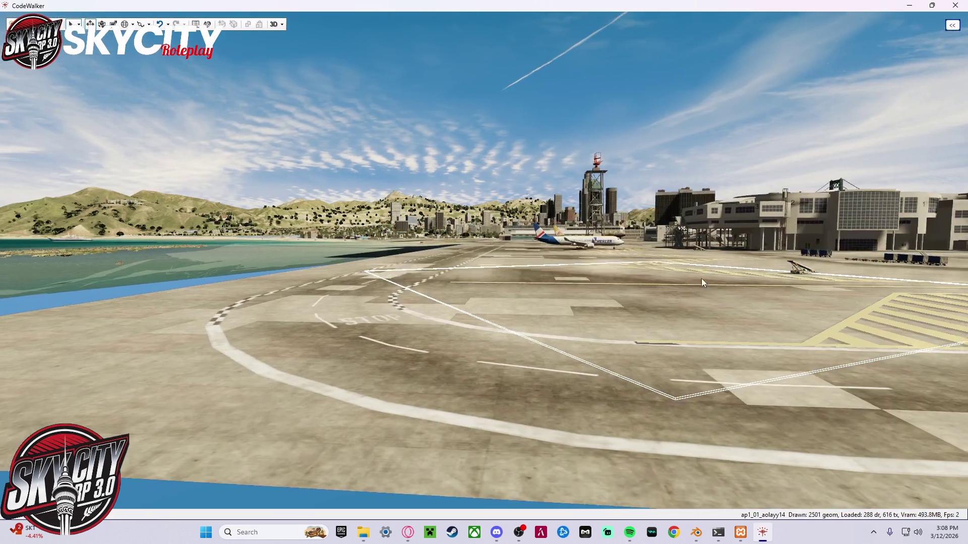
{"action": "mouse_move", "coordinate": [701, 278]}
{"action": "left_mouse_down"}
{"action": "mouse_move", "coordinate": [871, 259]}
{"action": "mouse_move", "coordinate": [907, 272]}
{"action": "left_mouse_up"}
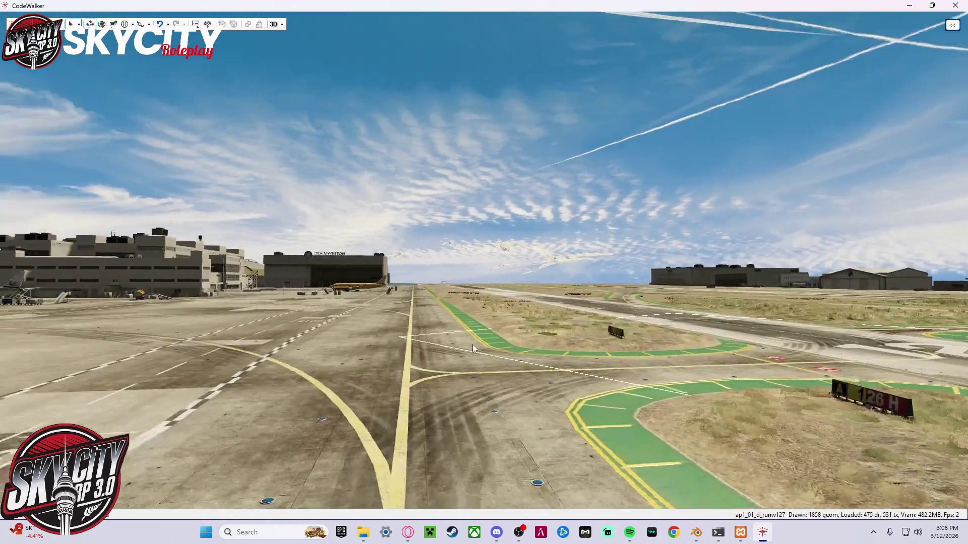
{"action": "mouse_move", "coordinate": [473, 344]}
{"action": "left_mouse_down"}
{"action": "mouse_move", "coordinate": [319, 343]}
{"action": "mouse_move", "coordinate": [359, 350]}
{"action": "mouse_move", "coordinate": [347, 353]}
{"action": "left_mouse_up"}
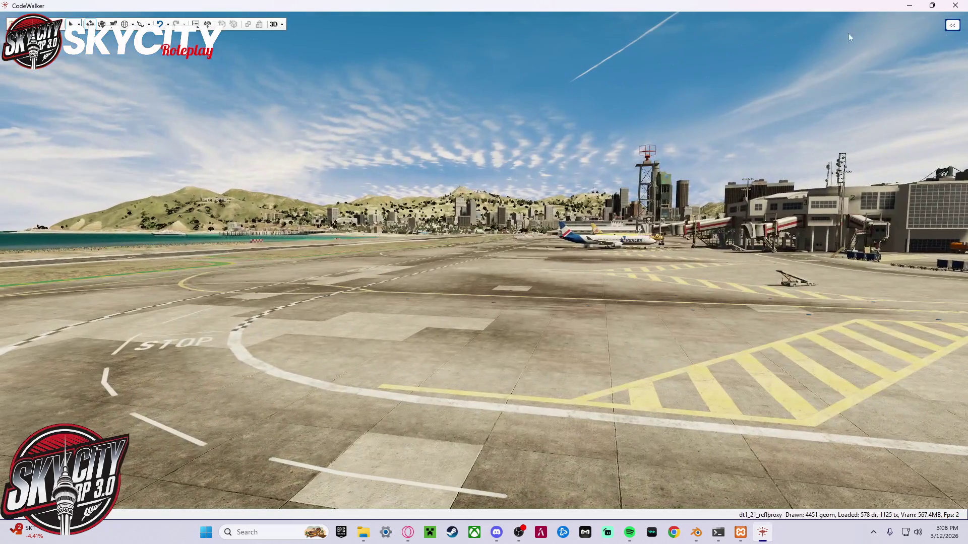
{"action": "left_click", "coordinate": [953, 26]}
- Open RPF Explorer from Tools and browse through mods to the Installers\building2 folder
{"action": "left_click", "coordinate": [866, 24]}
{"action": "left_click", "coordinate": [878, 36]}
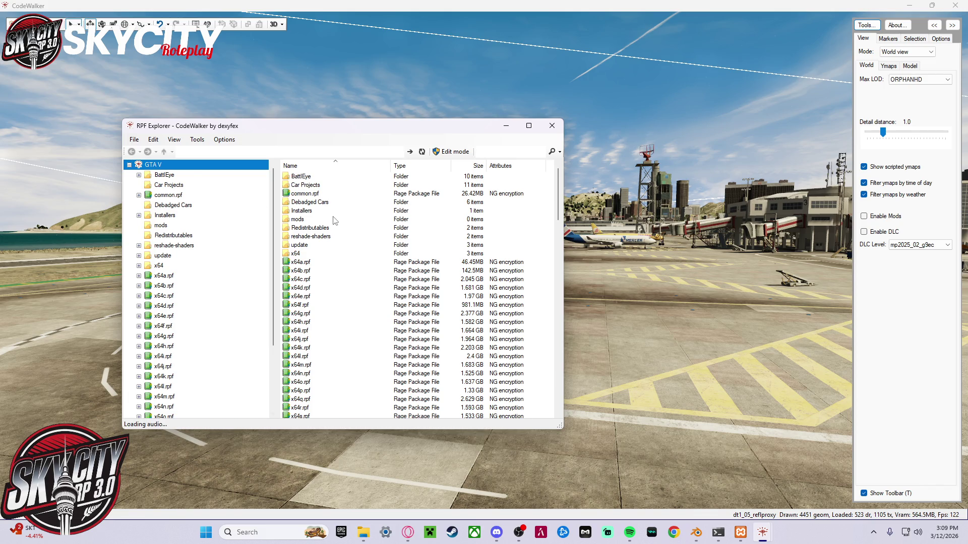
{"action": "double_click", "coordinate": [320, 221]}
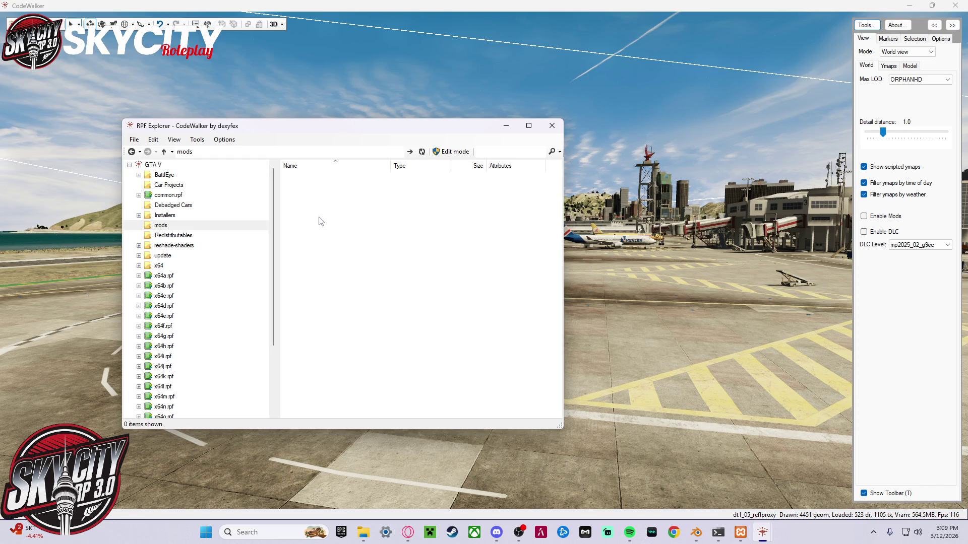
{"action": "left_click", "coordinate": [180, 226]}
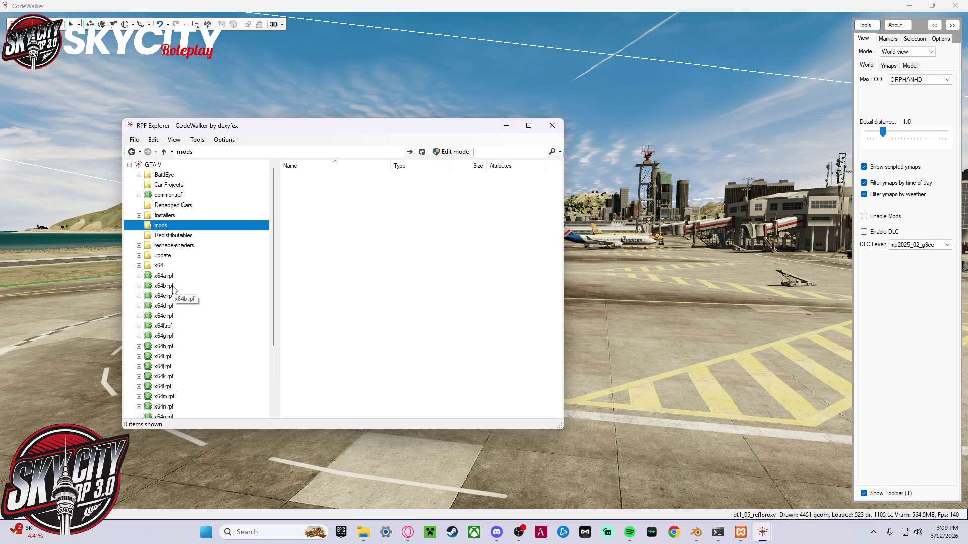
{"action": "left_click", "coordinate": [201, 246]}
{"action": "left_click", "coordinate": [199, 235]}
{"action": "left_click", "coordinate": [198, 216]}
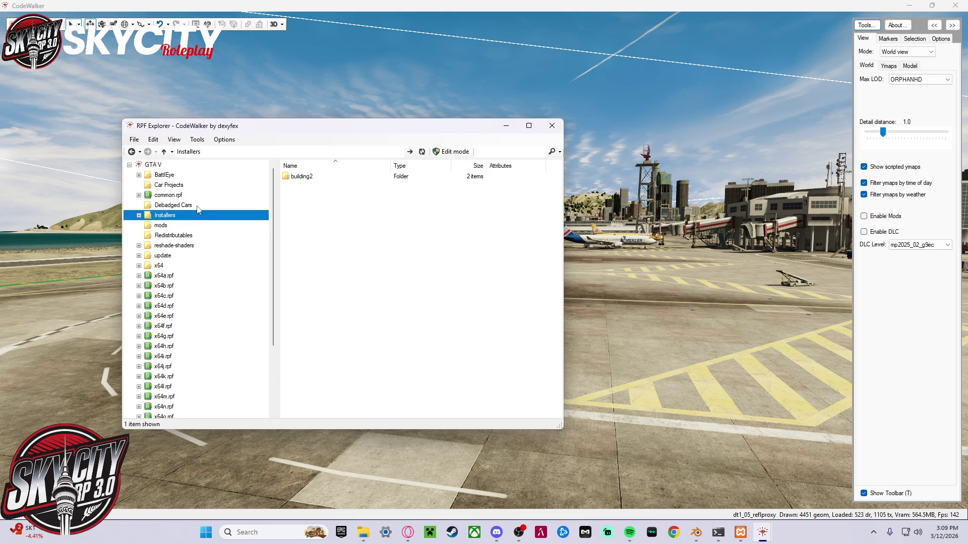
{"action": "double_click", "coordinate": [353, 177]}
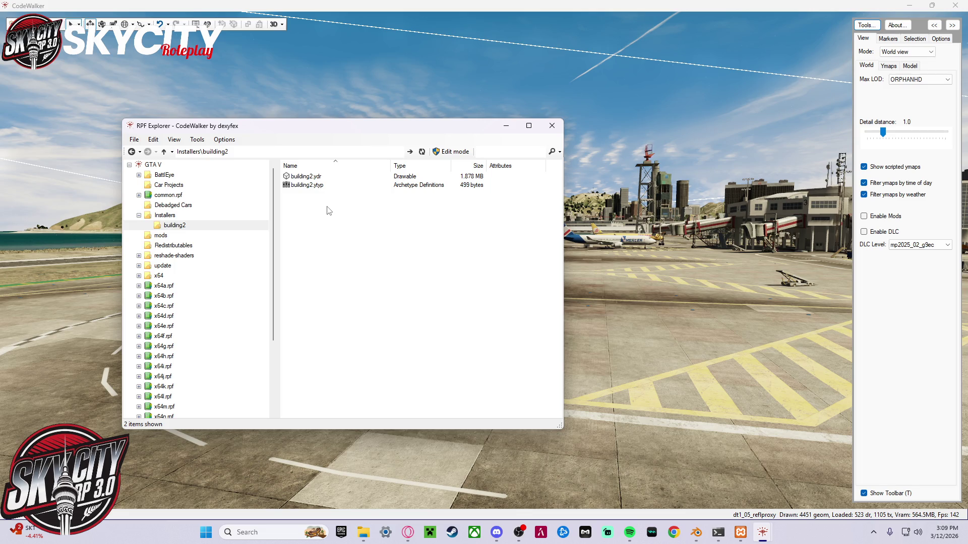
- Enable Edit mode and delete the old building2.ydr and building2.ytyp files
{"action": "left_click_drag", "start_coordinate": [329, 208], "coordinate": [328, 174]}
{"action": "right_click", "coordinate": [399, 185]}
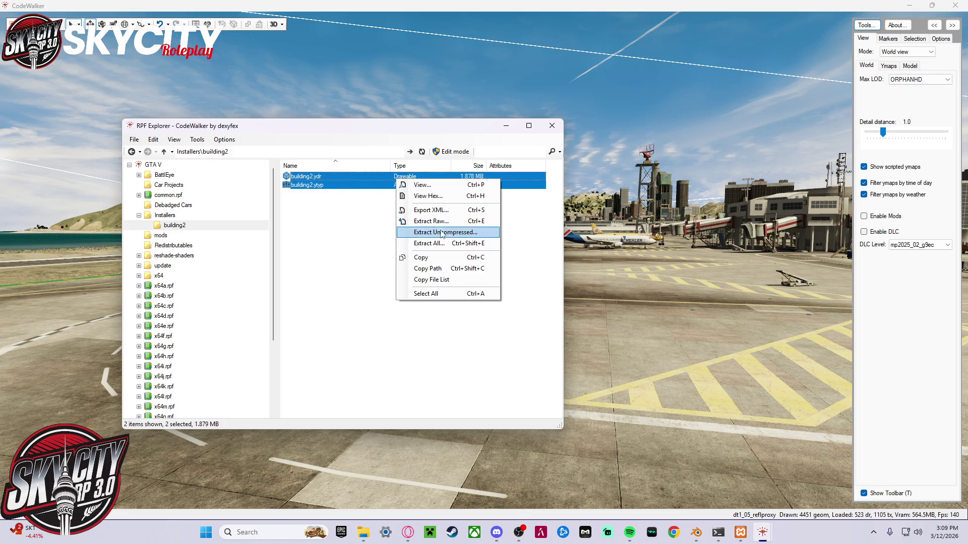
{"action": "left_click", "coordinate": [452, 152]}
{"action": "left_click", "coordinate": [506, 299]}
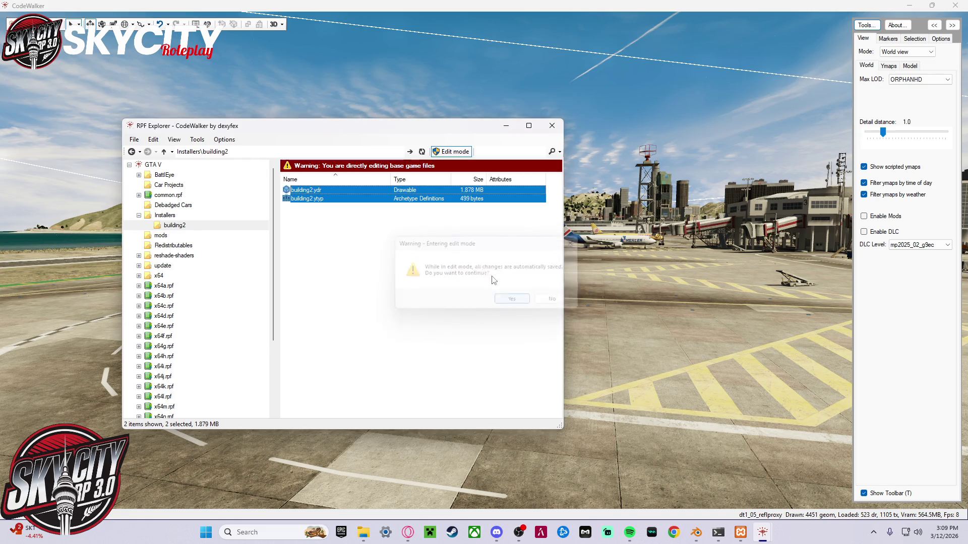
{"action": "right_click", "coordinate": [373, 194]}
{"action": "left_click", "coordinate": [404, 378]}
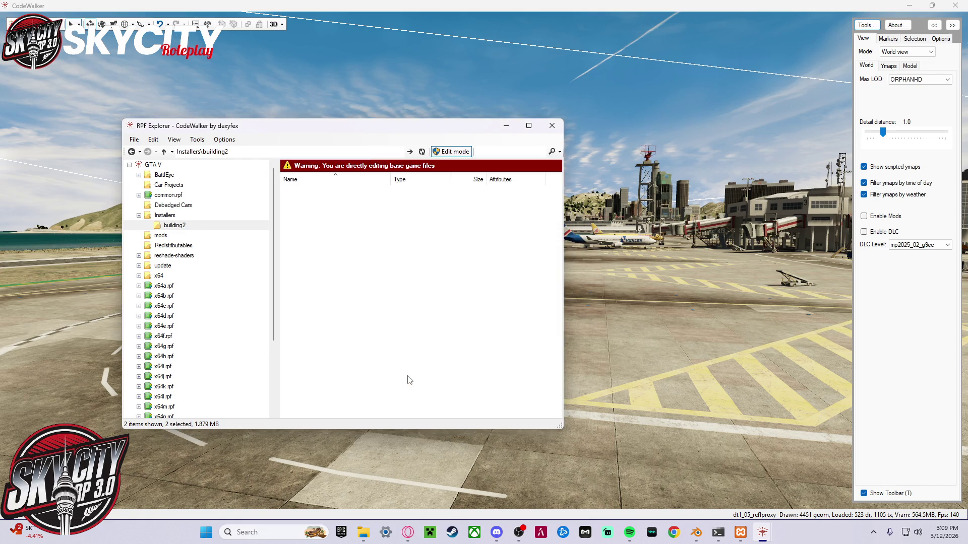
{"action": "mouse_move", "coordinate": [365, 533]}
{"action": "left_click", "coordinate": [363, 479]}
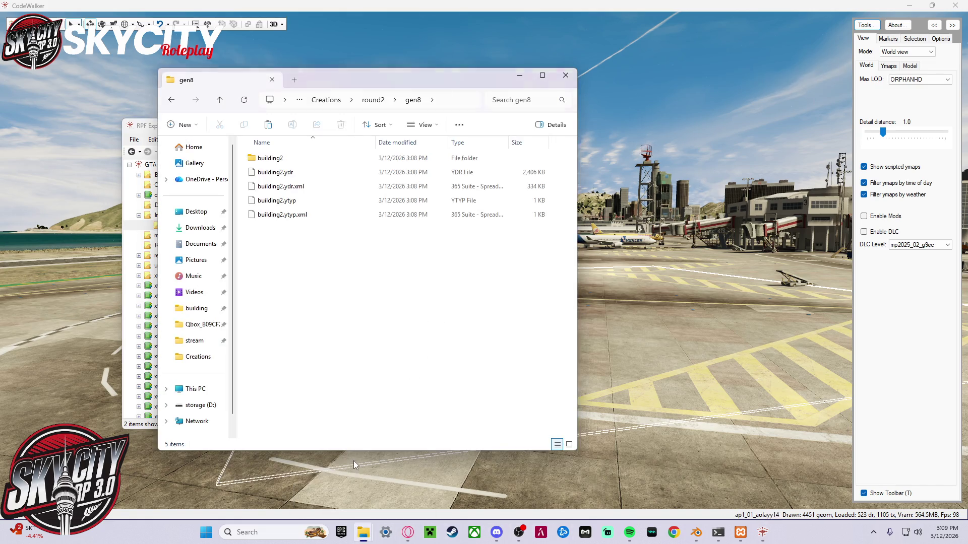
- Drag the new building2.ydr and building2.ytyp from gen8 into Installers\building2
{"action": "left_click", "coordinate": [386, 99]}
{"action": "left_click_drag", "start_coordinate": [403, 79], "coordinate": [756, 101]}
{"action": "left_click", "coordinate": [629, 222]}
{"action": "left_click", "coordinate": [628, 194], "text": "ctrl"}
{"action": "mouse_move", "coordinate": [627, 194]}
{"action": "left_mouse_down"}
{"action": "mouse_move", "coordinate": [666, 217]}
{"action": "mouse_move", "coordinate": [403, 235]}
{"action": "left_mouse_up"}
- Preview building2.ydr in the model viewer, then close it and minimize RPF Explorer
{"action": "double_click", "coordinate": [388, 190]}
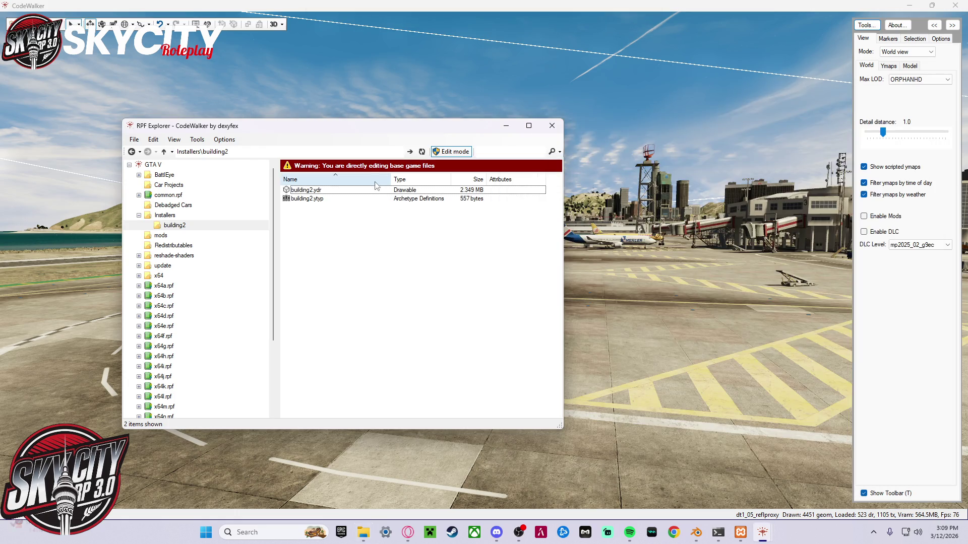
{"action": "mouse_move", "coordinate": [389, 188]}
{"action": "left_mouse_down"}
{"action": "mouse_move", "coordinate": [355, 173]}
{"action": "mouse_move", "coordinate": [274, 177]}
{"action": "mouse_move", "coordinate": [334, 222]}
{"action": "mouse_move", "coordinate": [317, 217]}
{"action": "mouse_move", "coordinate": [280, 162]}
{"action": "mouse_move", "coordinate": [123, 145]}
{"action": "mouse_move", "coordinate": [334, 153]}
{"action": "mouse_move", "coordinate": [359, 139]}
{"action": "left_mouse_up"}
{"action": "left_click", "coordinate": [446, 21]}
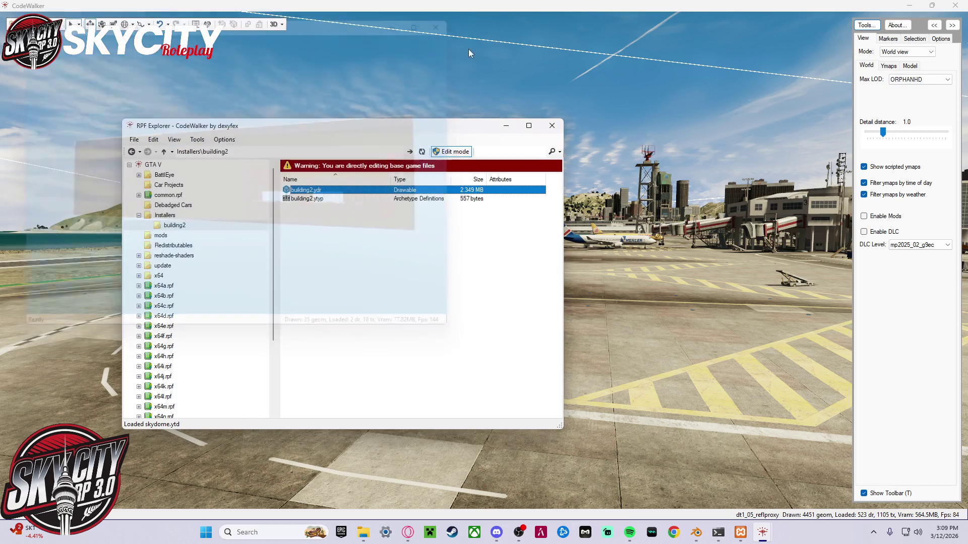
{"action": "mouse_move", "coordinate": [416, 134]}
{"action": "left_mouse_down"}
{"action": "mouse_move", "coordinate": [730, 113]}
{"action": "mouse_move", "coordinate": [708, 115]}
{"action": "left_mouse_up"}
{"action": "left_click", "coordinate": [798, 118]}
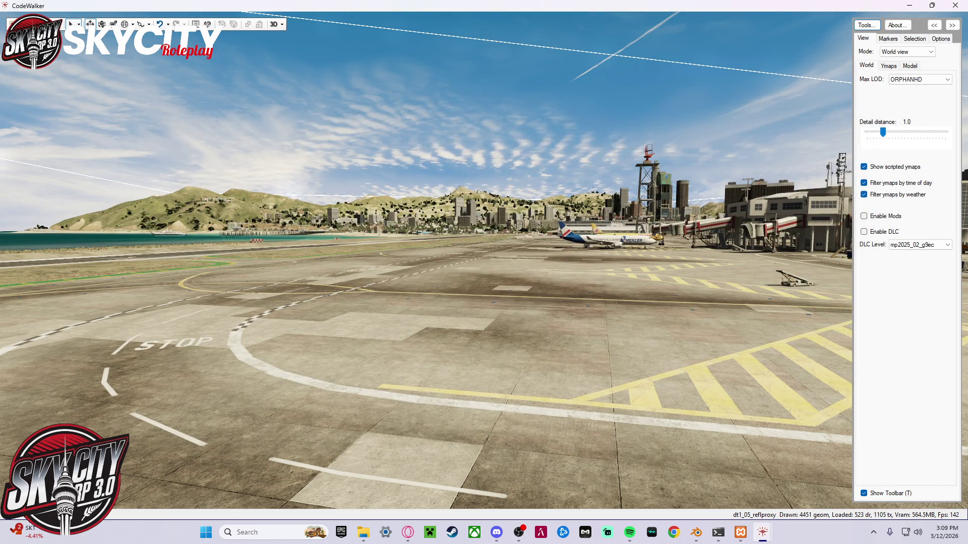
- Load the gen8 folder as a new project and add a new ymap file
{"action": "left_click", "coordinate": [53, 24]}
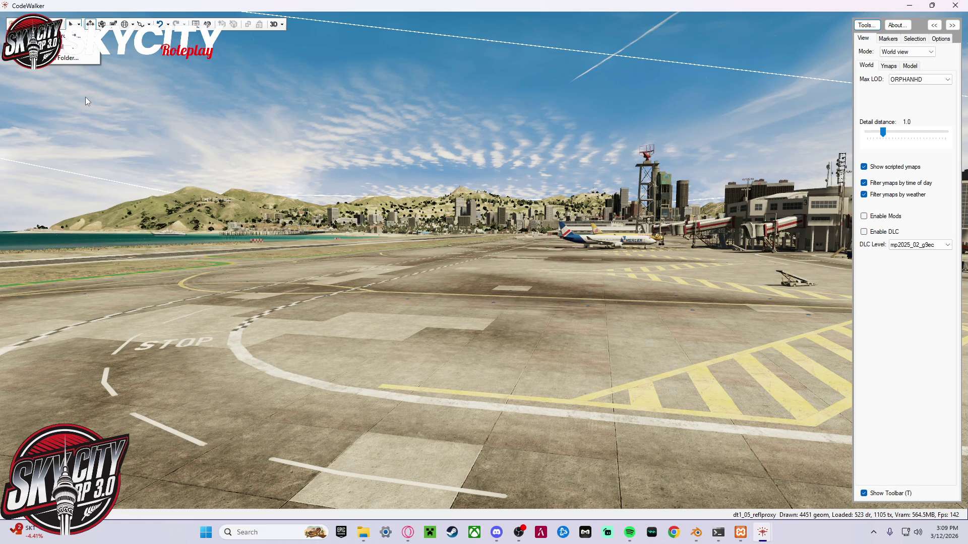
{"action": "left_click", "coordinate": [98, 55]}
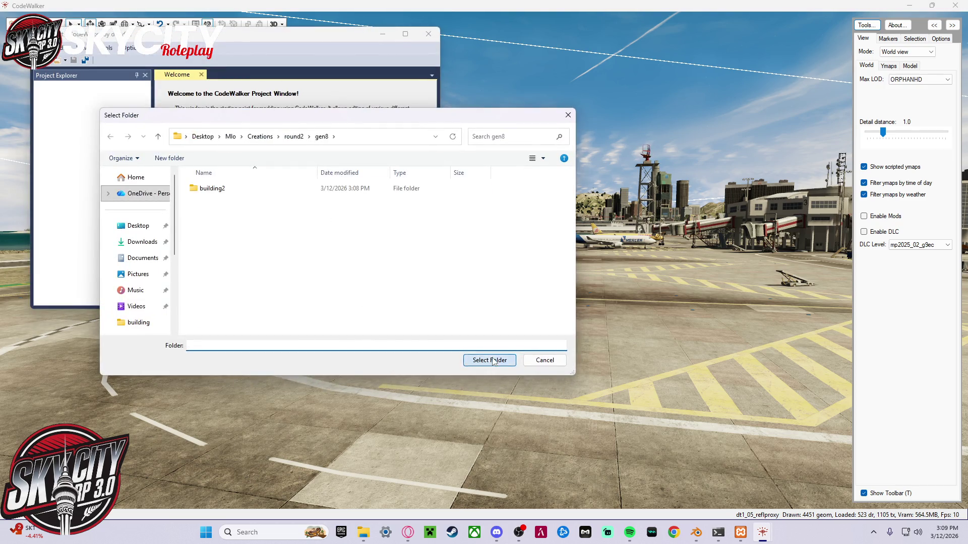
{"action": "left_click", "coordinate": [490, 360]}
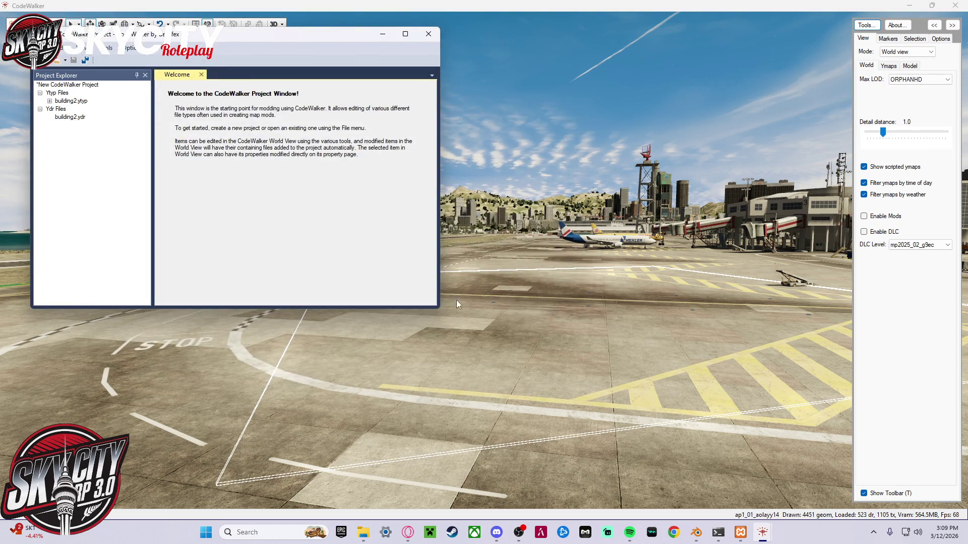
{"action": "left_click", "coordinate": [57, 61]}
{"action": "left_click", "coordinate": [74, 86]}
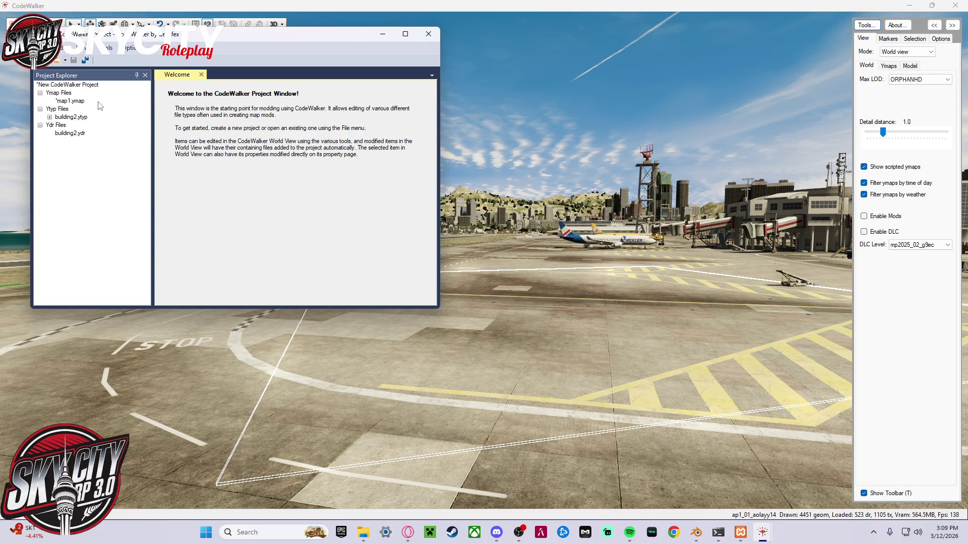
{"action": "left_click", "coordinate": [99, 102]}
- Save map1.ymap, then close the project window without saving
{"action": "left_click", "coordinate": [86, 61]}
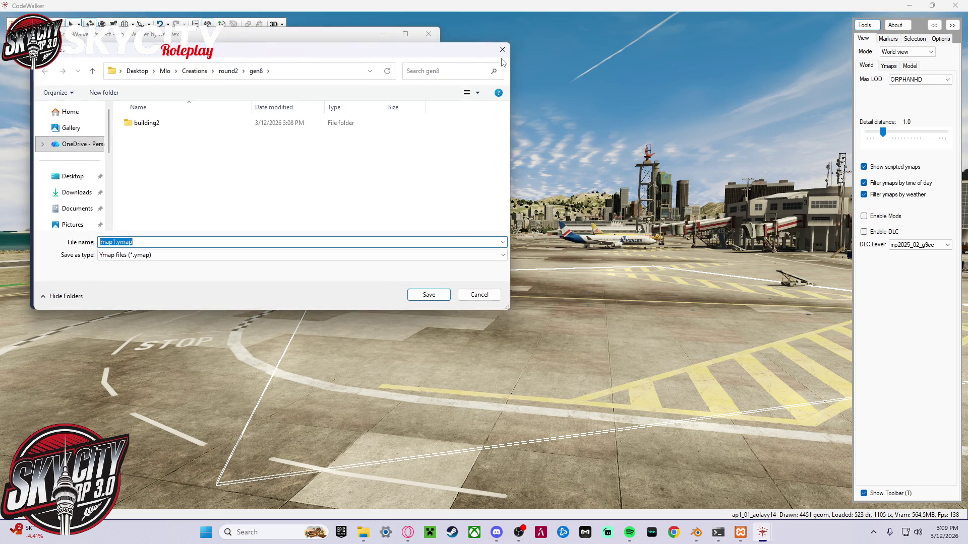
{"action": "left_click", "coordinate": [503, 49]}
{"action": "key", "text": "Escape"}
{"action": "left_click", "coordinate": [428, 34]}
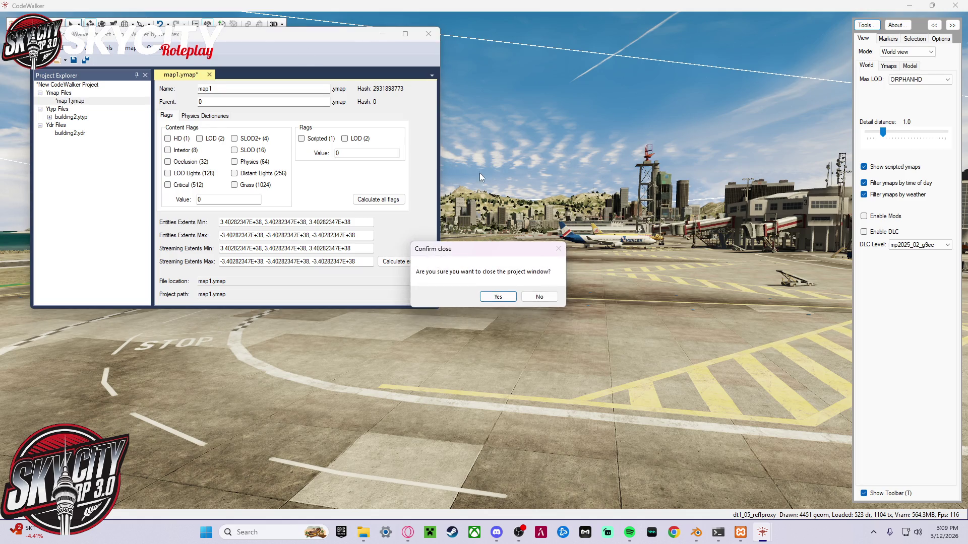
{"action": "left_click", "coordinate": [495, 297]}
{"action": "left_click", "coordinate": [535, 297]}
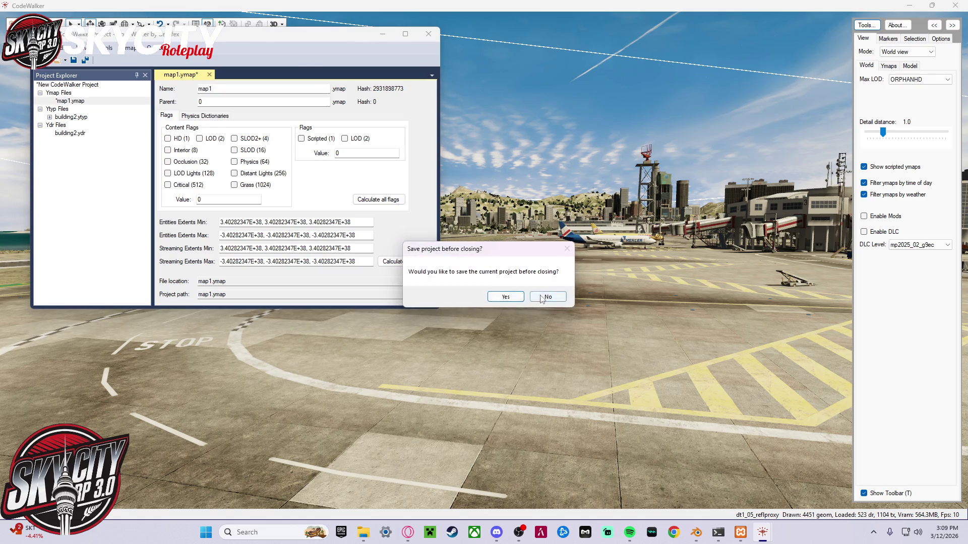
{"action": "left_click", "coordinate": [535, 297]}
- Reopen the folder, add a new ymap and save it as exteiror.ymap in gen8
{"action": "left_click", "coordinate": [69, 58]}
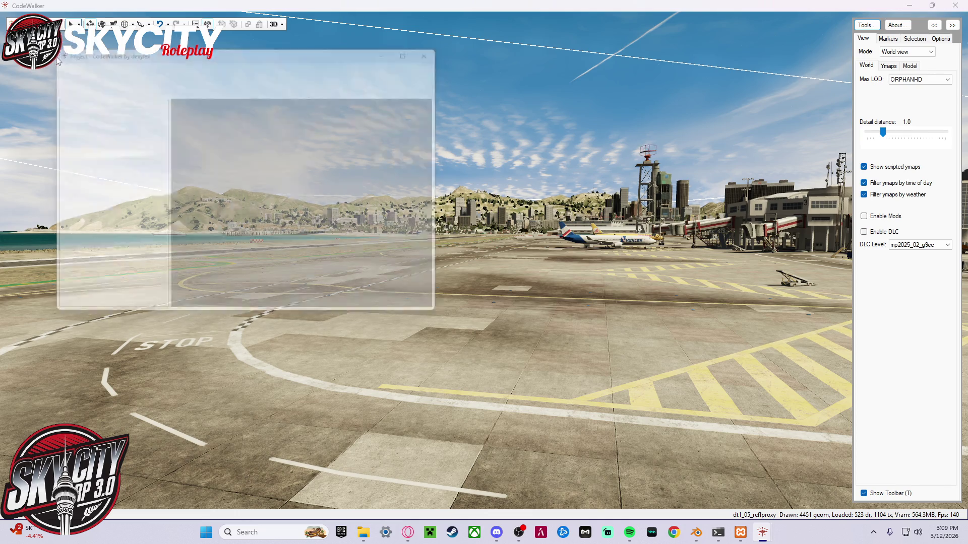
{"action": "left_click", "coordinate": [424, 295]}
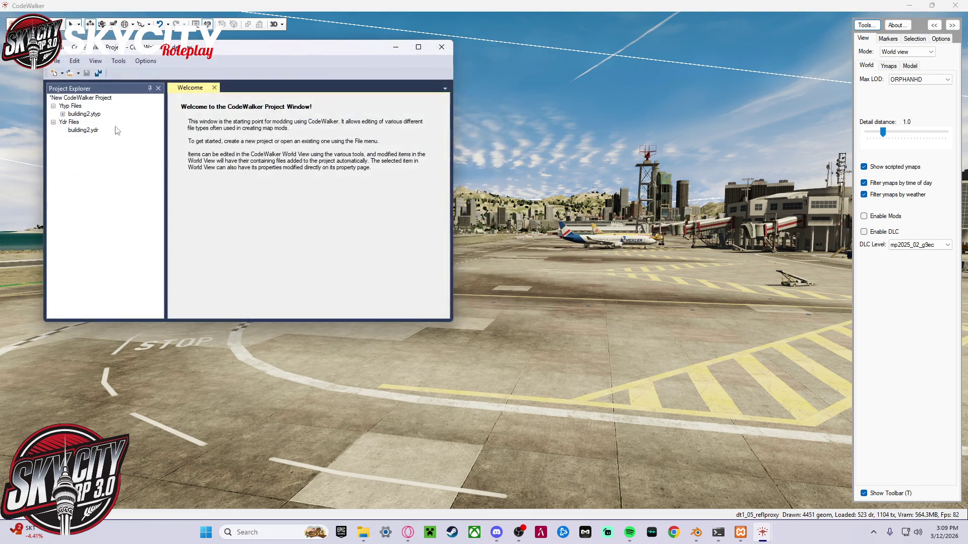
{"action": "left_click", "coordinate": [61, 73]}
{"action": "left_click", "coordinate": [61, 74]}
{"action": "left_click", "coordinate": [62, 74]}
{"action": "left_click", "coordinate": [108, 98]}
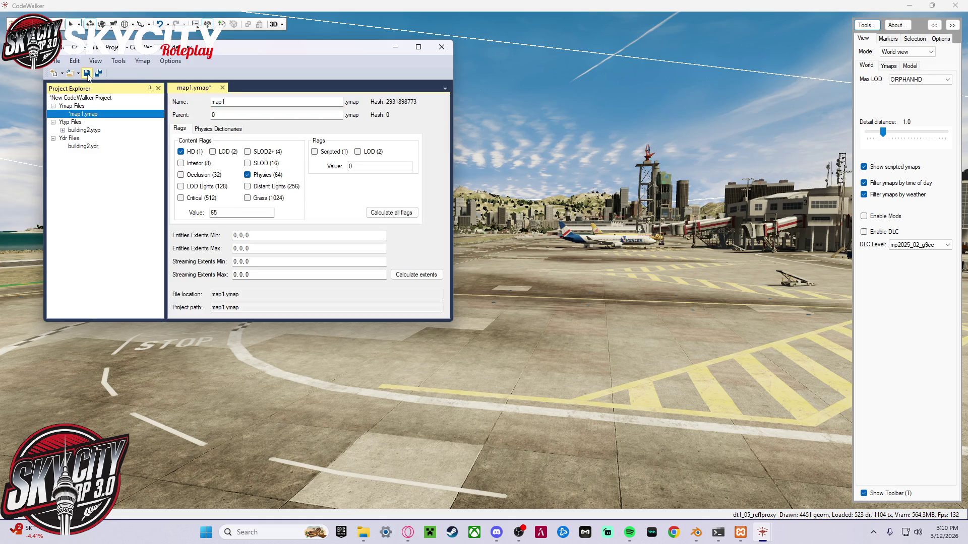
{"action": "key", "text": "ctrl+s"}
{"action": "type", "text": "exteiror"}
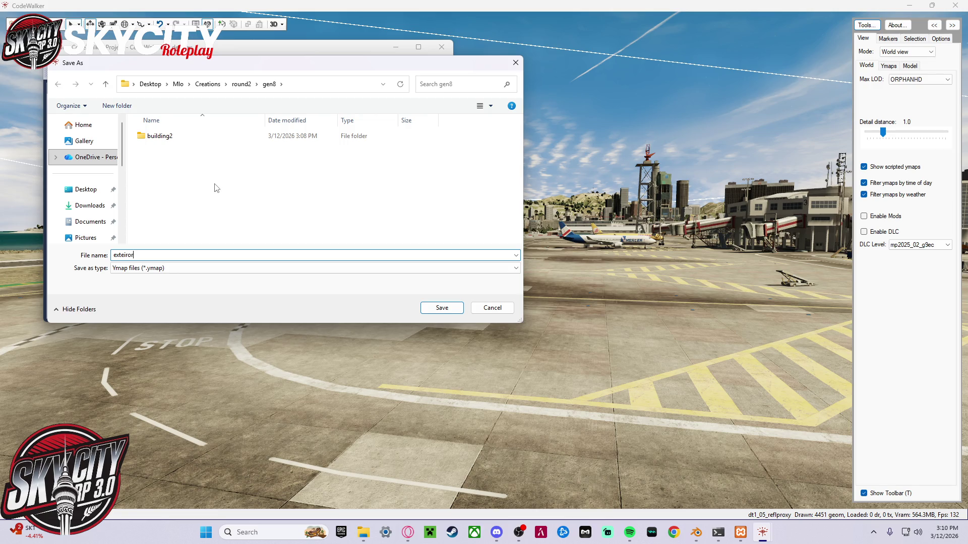
{"action": "left_click", "coordinate": [431, 309]}
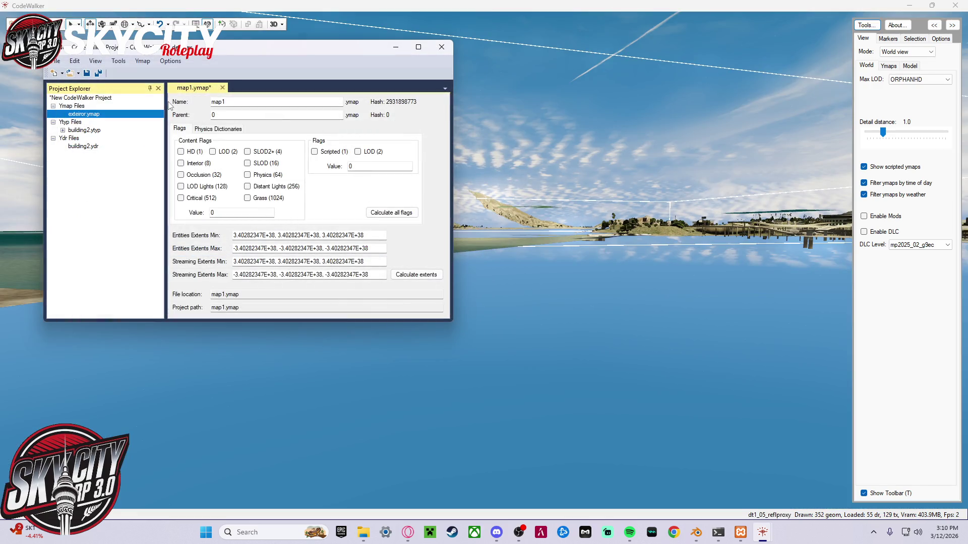
{"action": "left_click", "coordinate": [142, 61]}
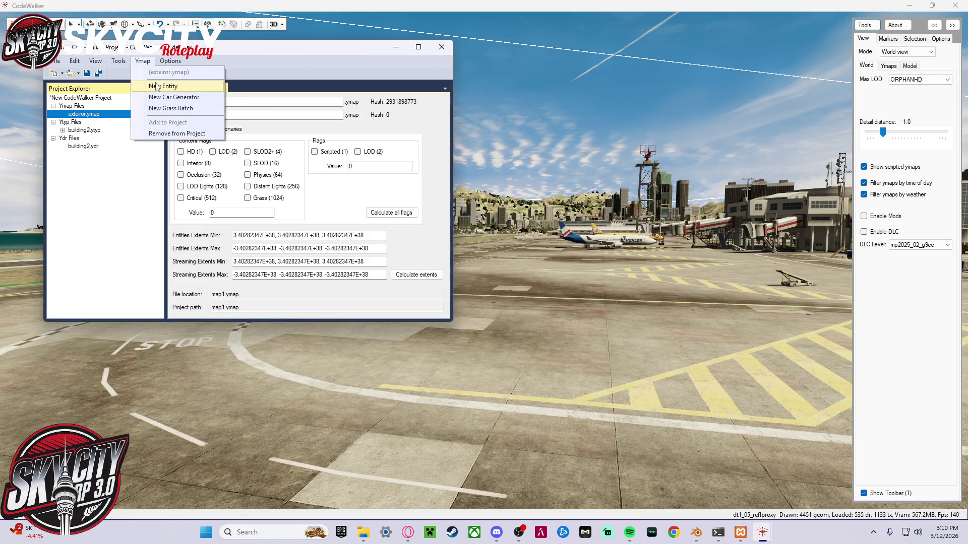
- Add a new entity with archetype building2 and move it beside the airport runway
{"action": "left_click", "coordinate": [162, 81]}
{"action": "left_click_drag", "start_coordinate": [268, 140], "coordinate": [188, 143]}
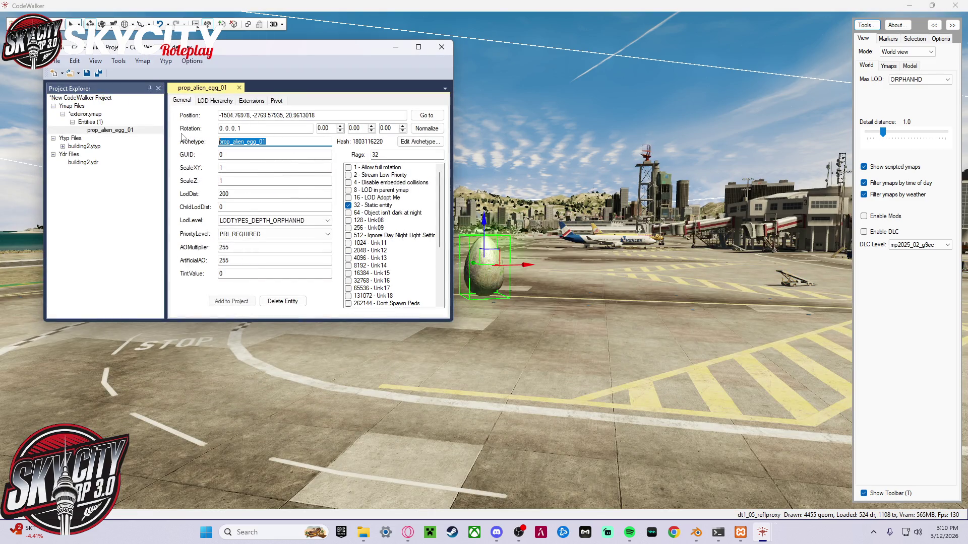
{"action": "type", "text": "building2"}
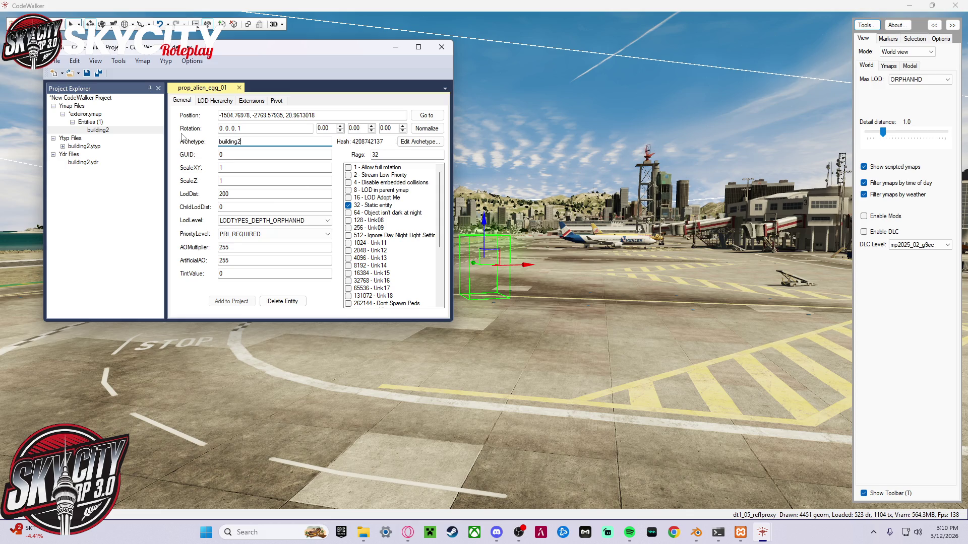
{"action": "mouse_move", "coordinate": [540, 149]}
{"action": "left_mouse_down"}
{"action": "mouse_move", "coordinate": [479, 125]}
{"action": "mouse_move", "coordinate": [620, 254]}
{"action": "left_mouse_up"}
{"action": "mouse_move", "coordinate": [715, 280]}
{"action": "left_mouse_down"}
{"action": "mouse_move", "coordinate": [649, 311]}
{"action": "mouse_move", "coordinate": [601, 319]}
{"action": "left_mouse_up"}
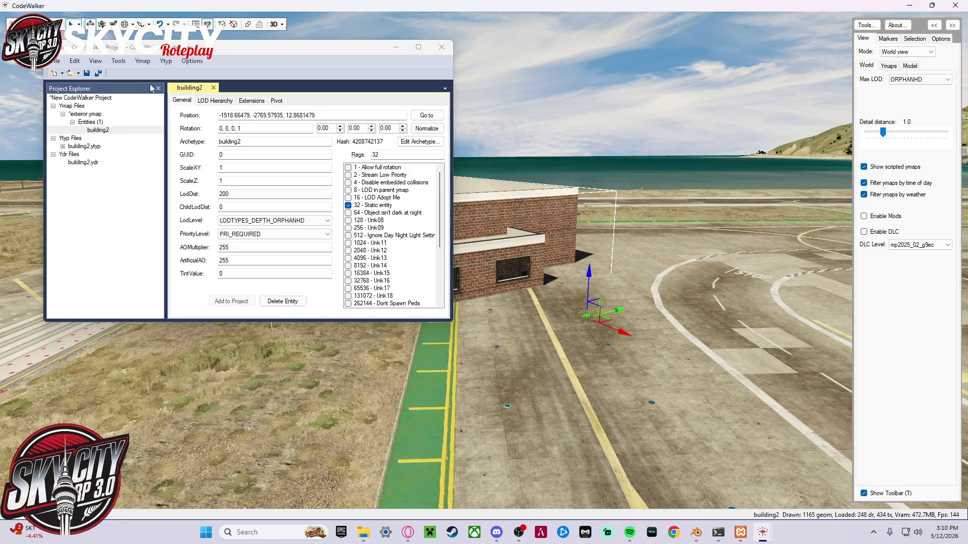
{"action": "left_click", "coordinate": [91, 79]}
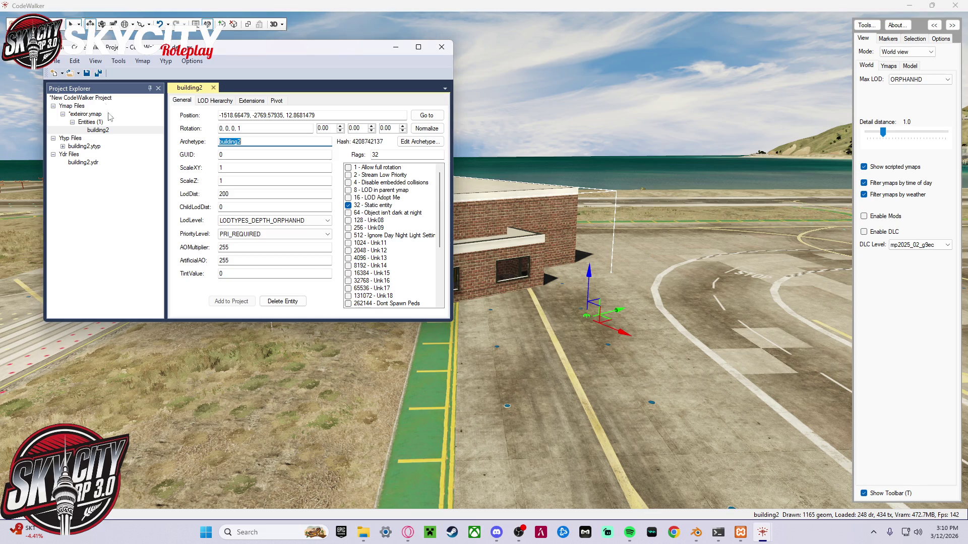
{"action": "left_click", "coordinate": [103, 130]}
{"action": "left_click", "coordinate": [63, 114]}
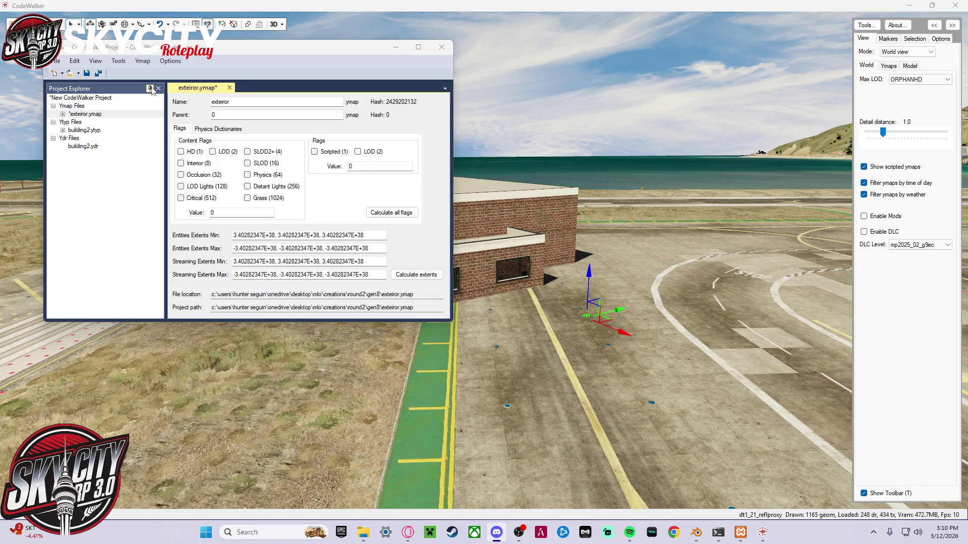
- Generate the project manifest with Manifest Generator and save it as a _manifest.ymf file
{"action": "left_click", "coordinate": [118, 61]}
{"action": "left_click", "coordinate": [118, 61]}
{"action": "left_click", "coordinate": [118, 61]}
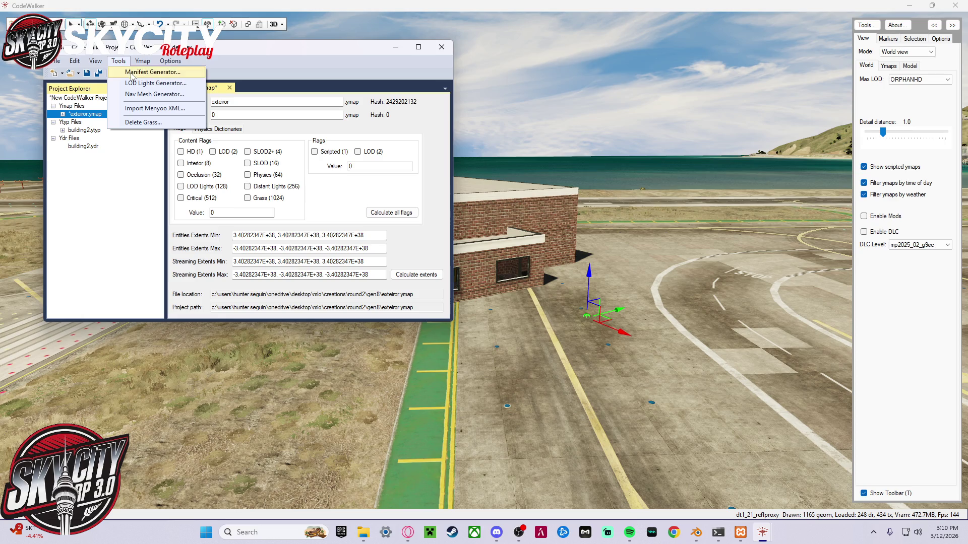
{"action": "left_click", "coordinate": [130, 73]}
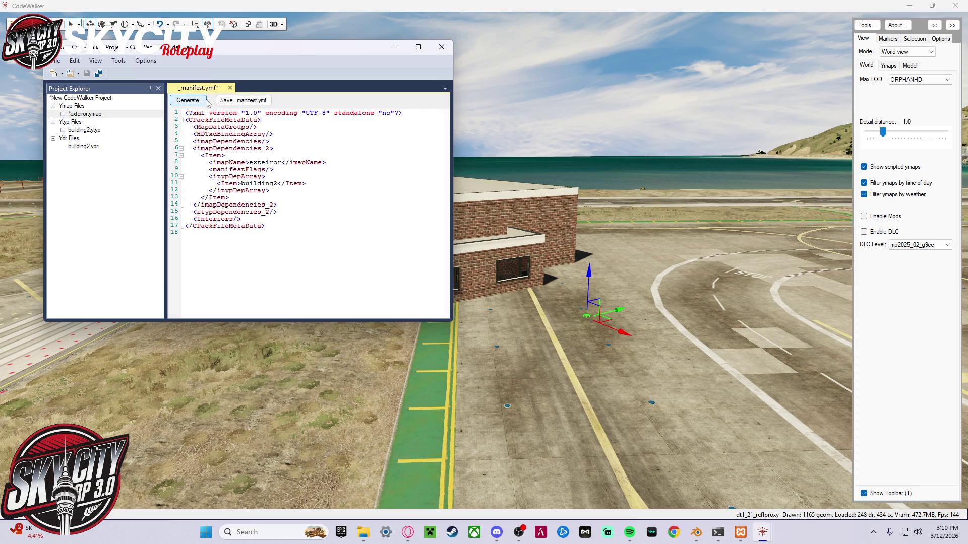
{"action": "left_click", "coordinate": [238, 100]}
{"action": "left_click", "coordinate": [141, 255]}
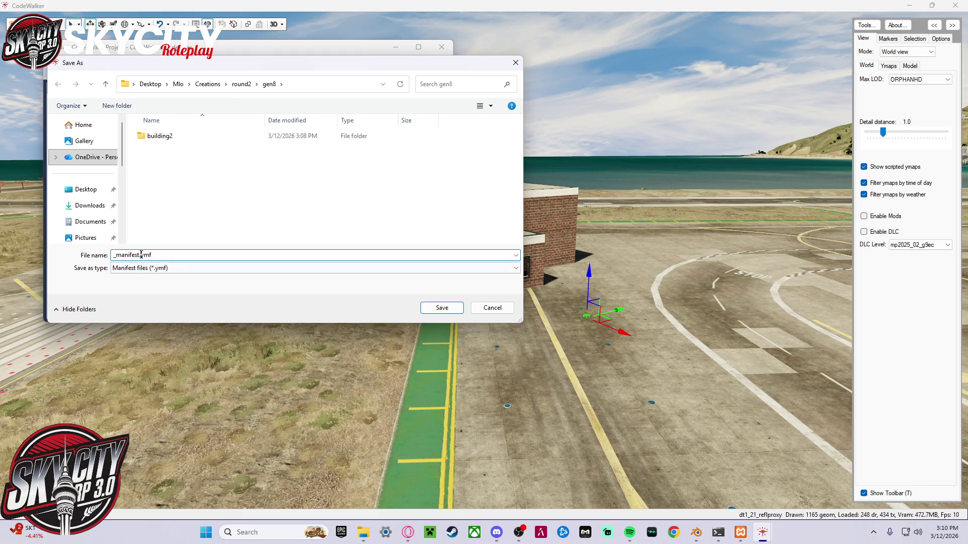
{"action": "type", "text": "building2"}
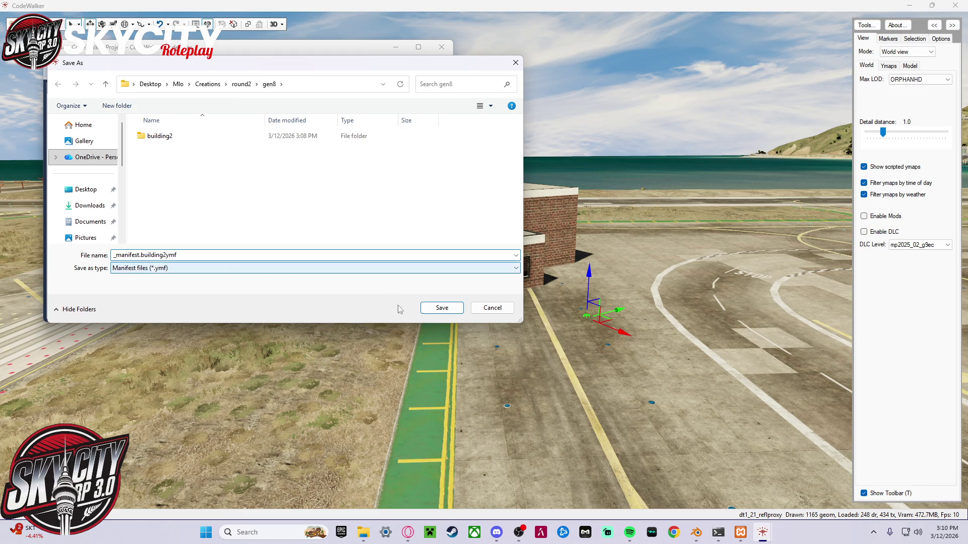
{"action": "left_click", "coordinate": [427, 312]}
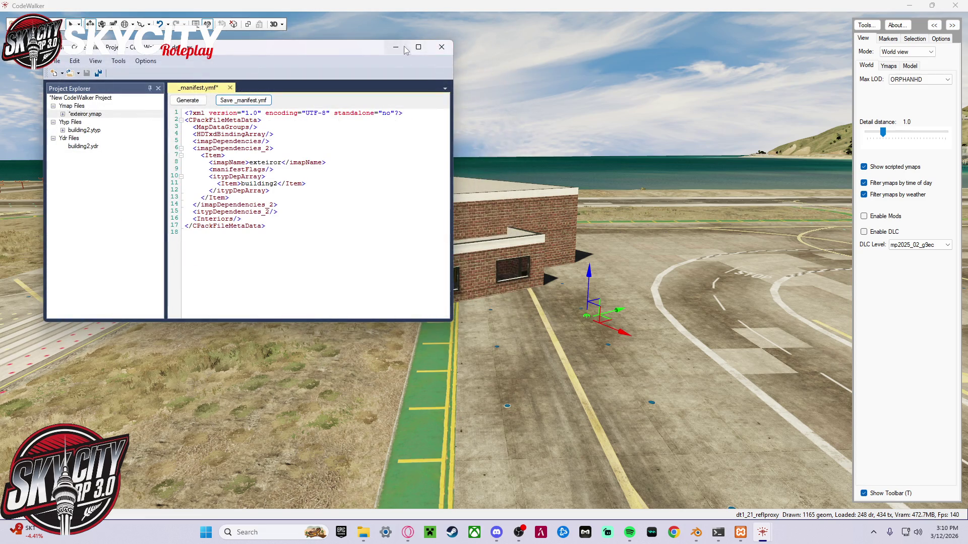
- Close the project window without saving the project, then minimize CodeWalker
{"action": "left_click", "coordinate": [441, 47]}
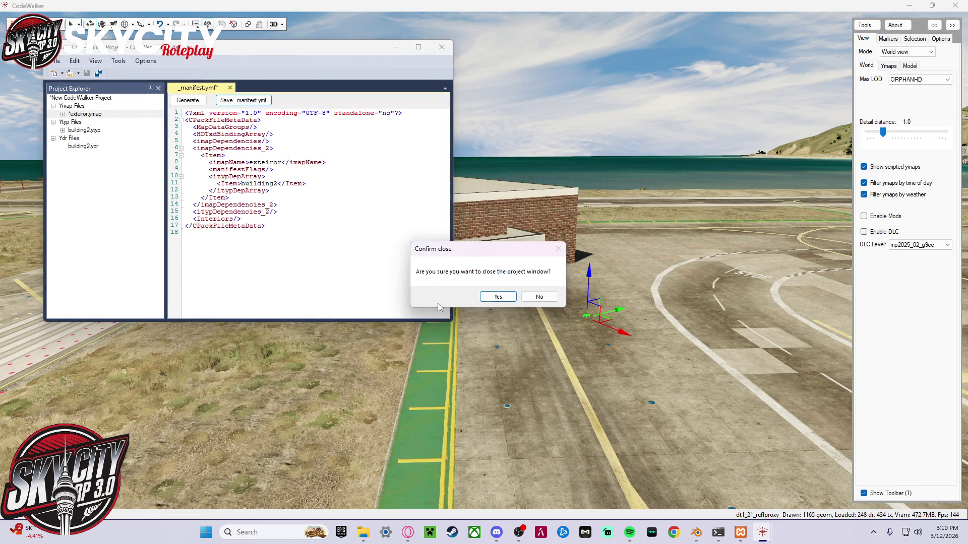
{"action": "left_click", "coordinate": [497, 298]}
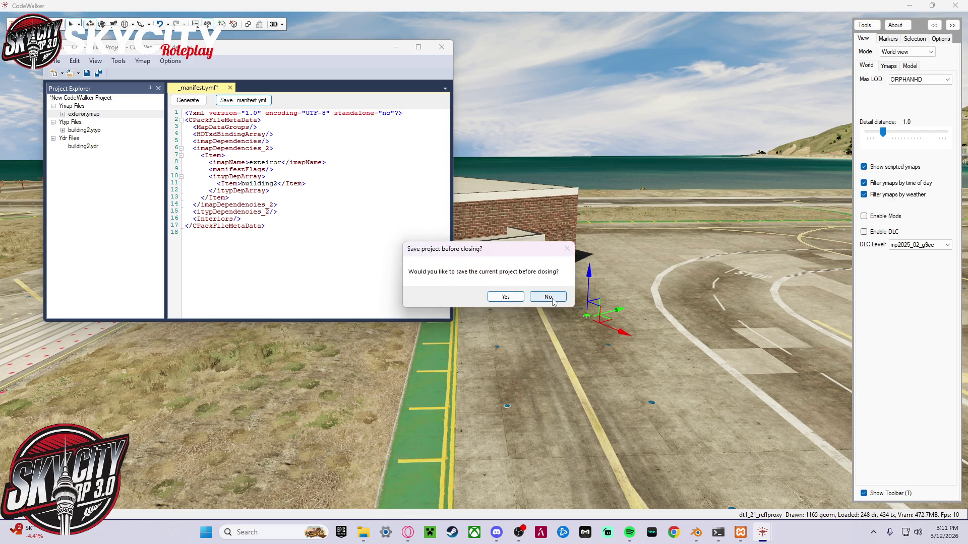
{"action": "left_click", "coordinate": [553, 301]}
{"action": "left_click", "coordinate": [906, 6]}
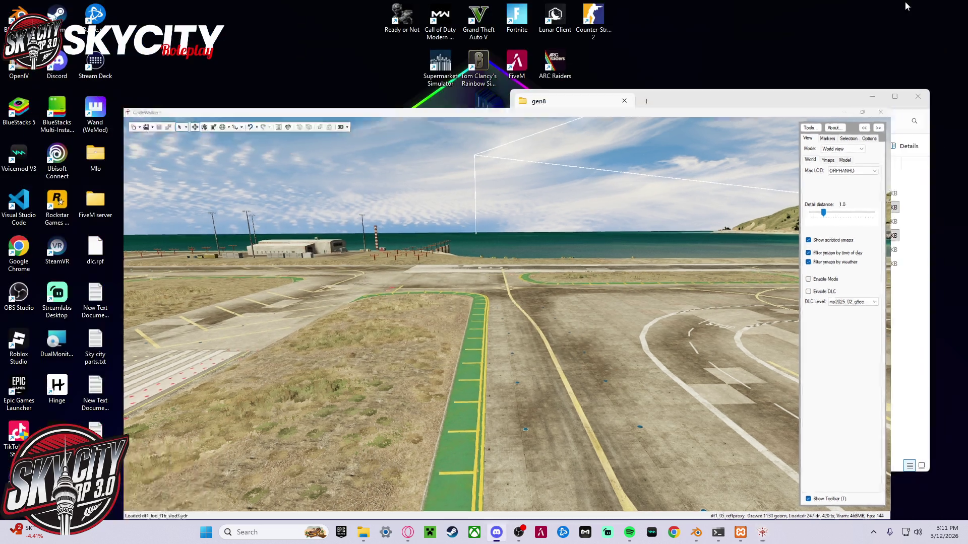
- Hide Settings and open the building resource's stream folder in the [mlo] window
{"action": "left_click", "coordinate": [383, 533]}
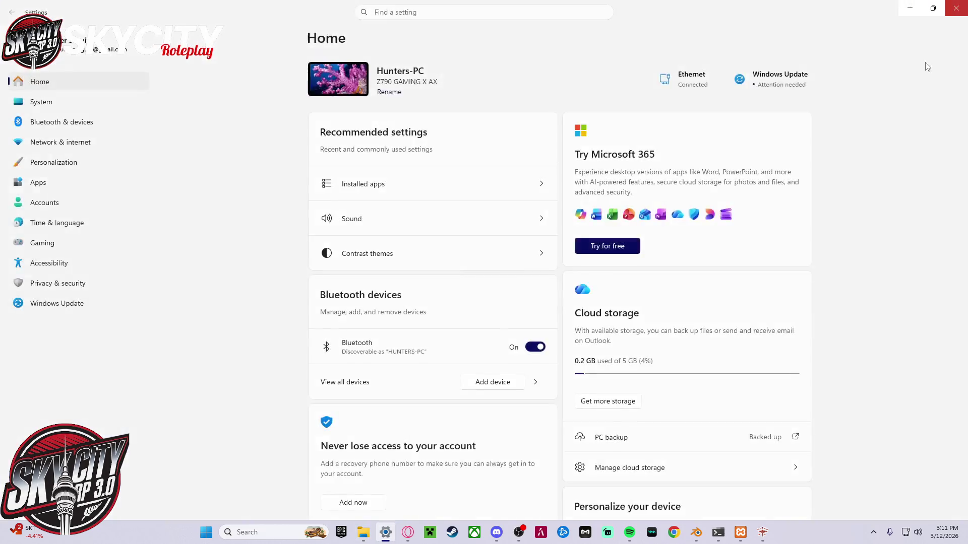
{"action": "left_click", "coordinate": [386, 532]}
{"action": "mouse_move", "coordinate": [364, 532]}
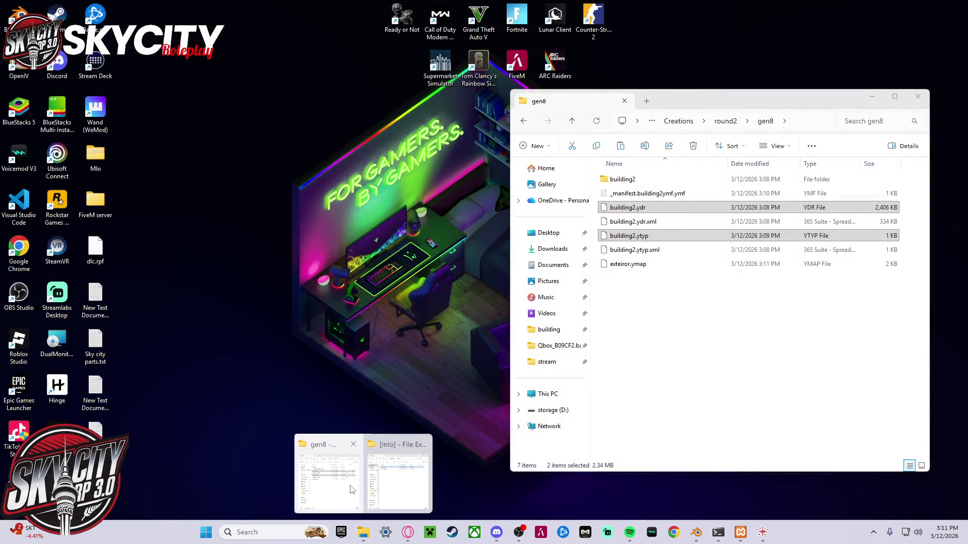
{"action": "left_click", "coordinate": [380, 475]}
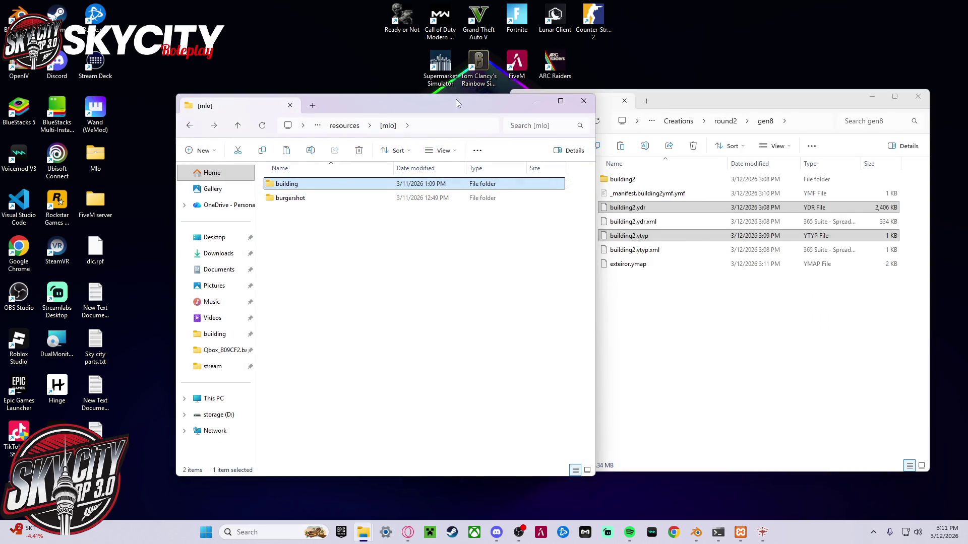
{"action": "left_click_drag", "start_coordinate": [353, 105], "coordinate": [243, 91]}
{"action": "double_click", "coordinate": [225, 170]}
{"action": "double_click", "coordinate": [226, 170]}
- Copy the six gen8 files into the stream folder, undoing an accidental move
{"action": "left_click_drag", "start_coordinate": [659, 325], "coordinate": [640, 196]}
{"action": "mouse_move", "coordinate": [640, 195]}
{"action": "left_mouse_down"}
{"action": "mouse_move", "coordinate": [593, 216]}
{"action": "mouse_move", "coordinate": [260, 211]}
{"action": "left_mouse_up"}
{"action": "left_click", "coordinate": [225, 193]}
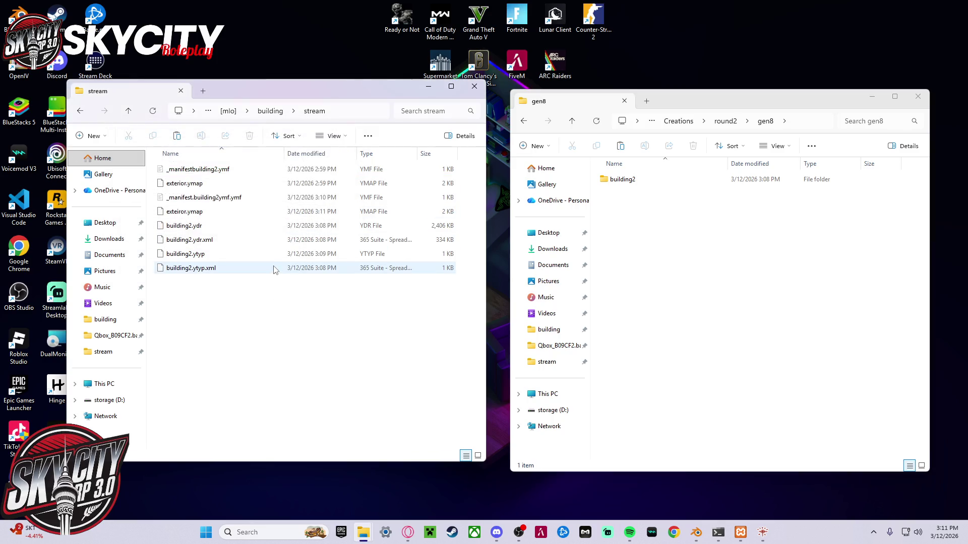
{"action": "key", "text": "ctrl+z"}
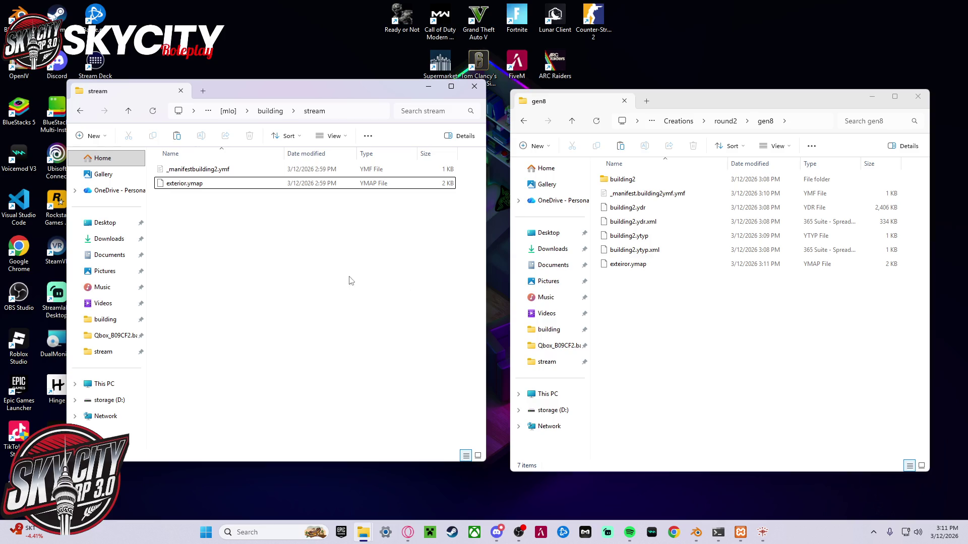
{"action": "mouse_move", "coordinate": [674, 295]}
{"action": "left_mouse_down"}
{"action": "mouse_move", "coordinate": [655, 206]}
{"action": "mouse_move", "coordinate": [643, 197]}
{"action": "left_mouse_up"}
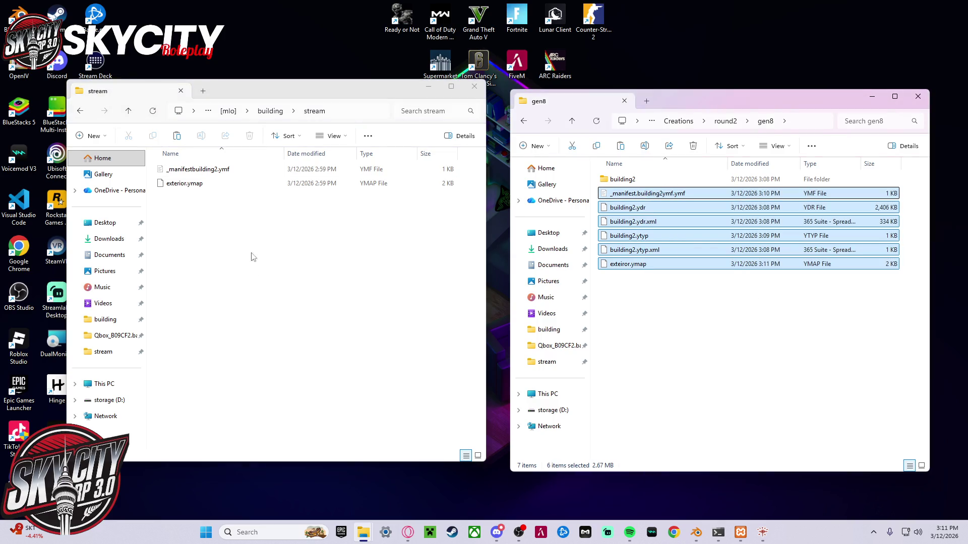
{"action": "left_click", "coordinate": [255, 234]}
{"action": "key", "text": "ctrl+v"}
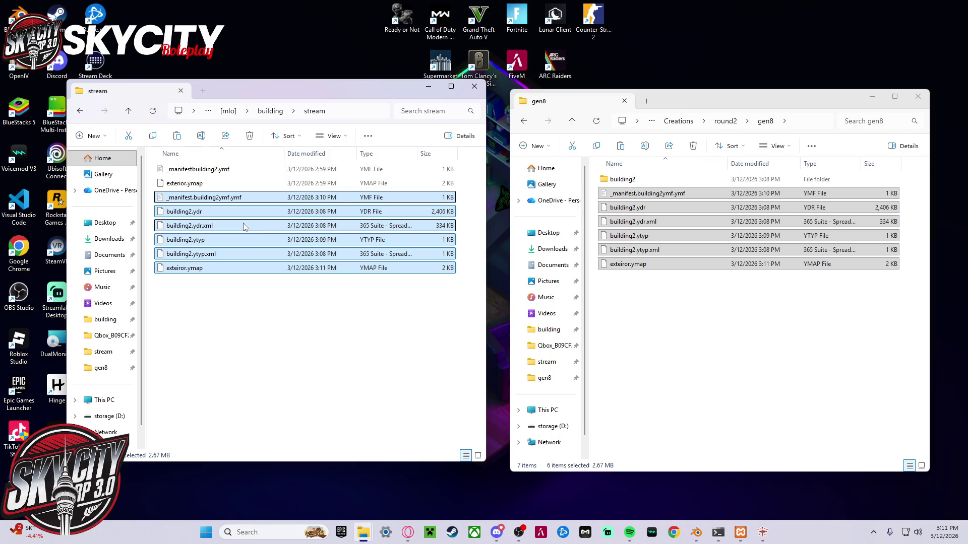
- Delete the outdated exterior.ymap and manifest from stream, then paste the gen8 files replacing duplicates
{"action": "left_click", "coordinate": [227, 184]}
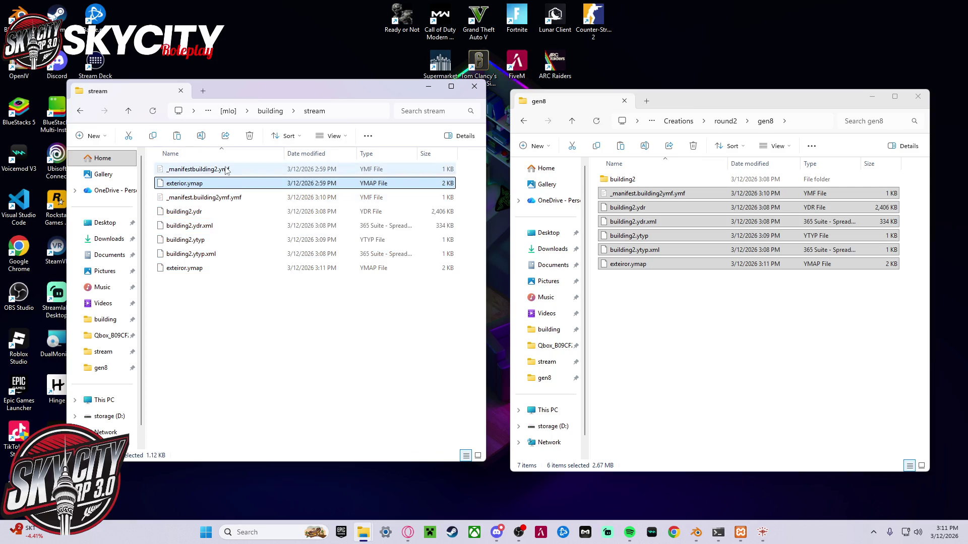
{"action": "left_click", "coordinate": [226, 170], "text": "ctrl"}
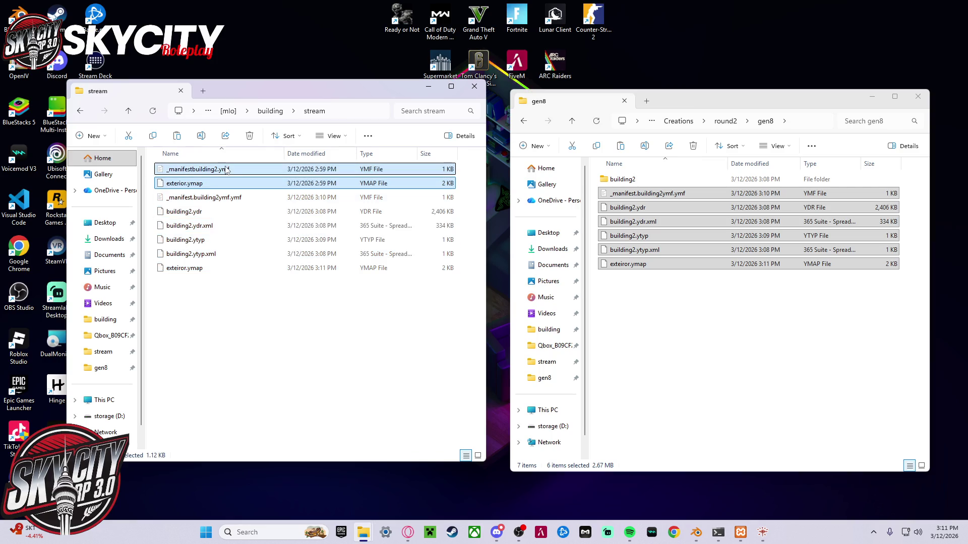
{"action": "left_click", "coordinate": [253, 136]}
{"action": "left_click_drag", "start_coordinate": [250, 292], "coordinate": [211, 164]}
{"action": "mouse_move", "coordinate": [730, 318]}
{"action": "left_mouse_down"}
{"action": "mouse_move", "coordinate": [663, 213]}
{"action": "mouse_move", "coordinate": [636, 197]}
{"action": "left_mouse_up"}
{"action": "mouse_move", "coordinate": [630, 235]}
{"action": "left_mouse_down"}
{"action": "mouse_move", "coordinate": [423, 222]}
{"action": "mouse_move", "coordinate": [641, 237]}
{"action": "left_mouse_up"}
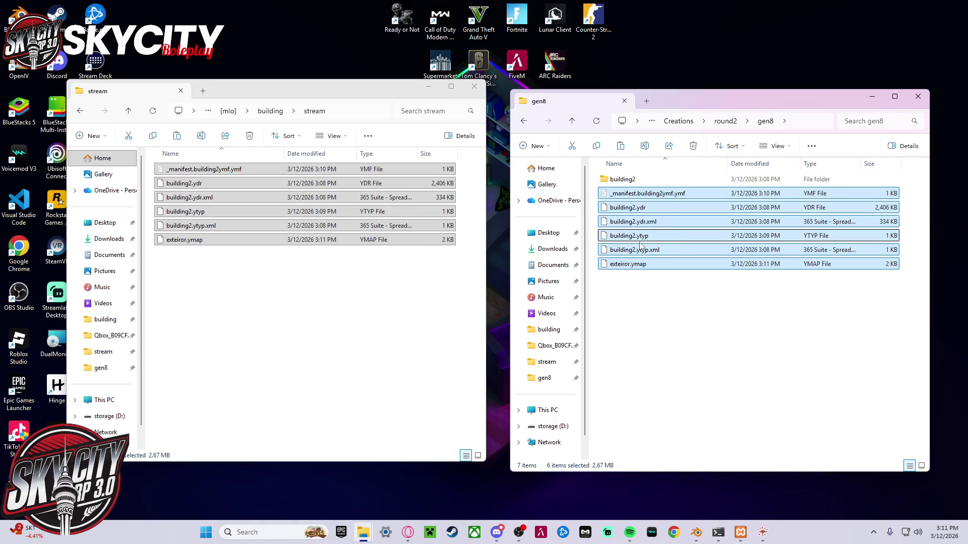
{"action": "left_click", "coordinate": [272, 268]}
{"action": "key", "text": "ctrl+v"}
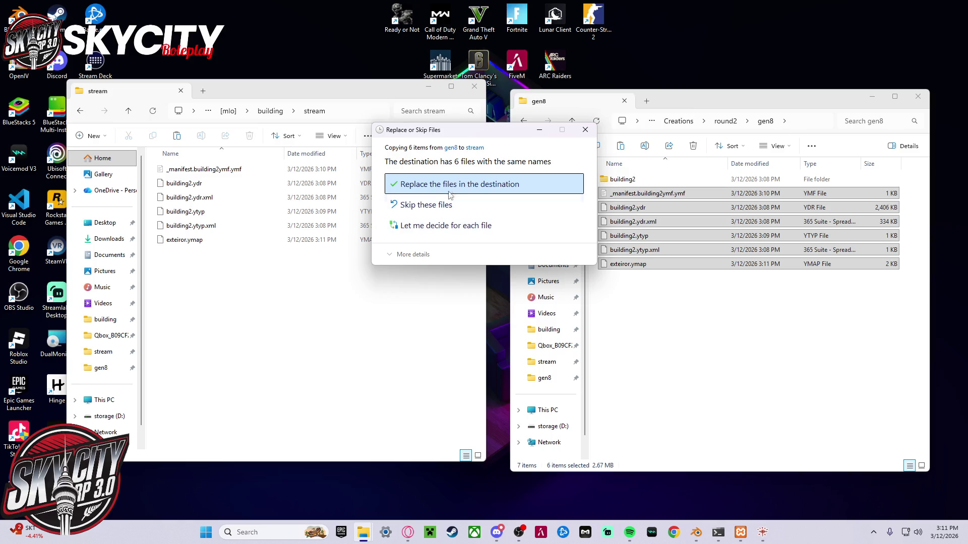
{"action": "left_click", "coordinate": [451, 186]}
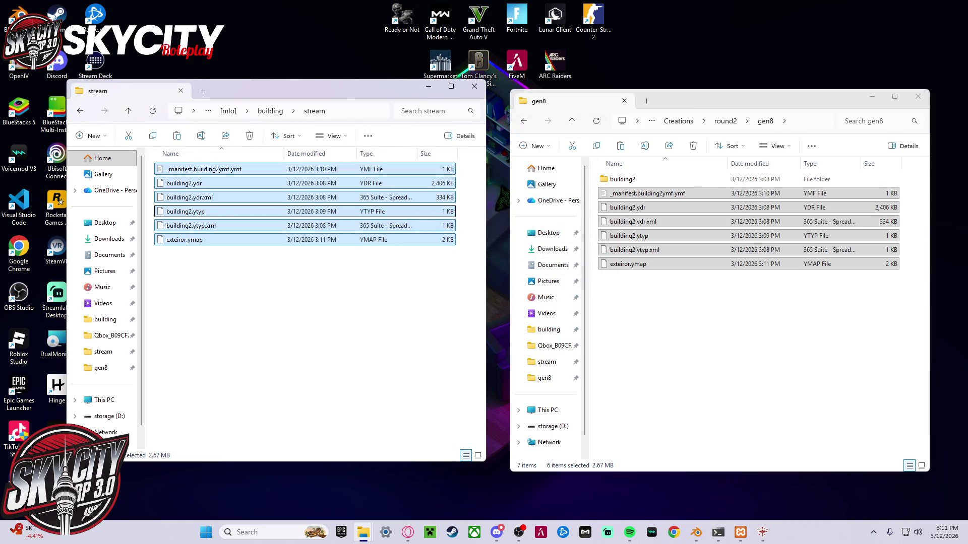
- Clear the selection and go back up to the building resource folder
{"action": "key", "text": "alt+Tab"}
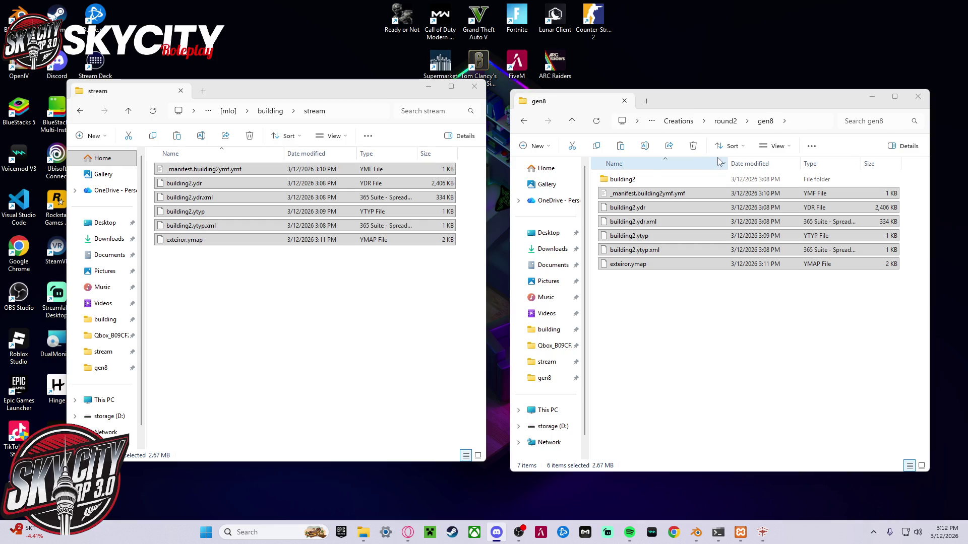
{"action": "left_click", "coordinate": [315, 277]}
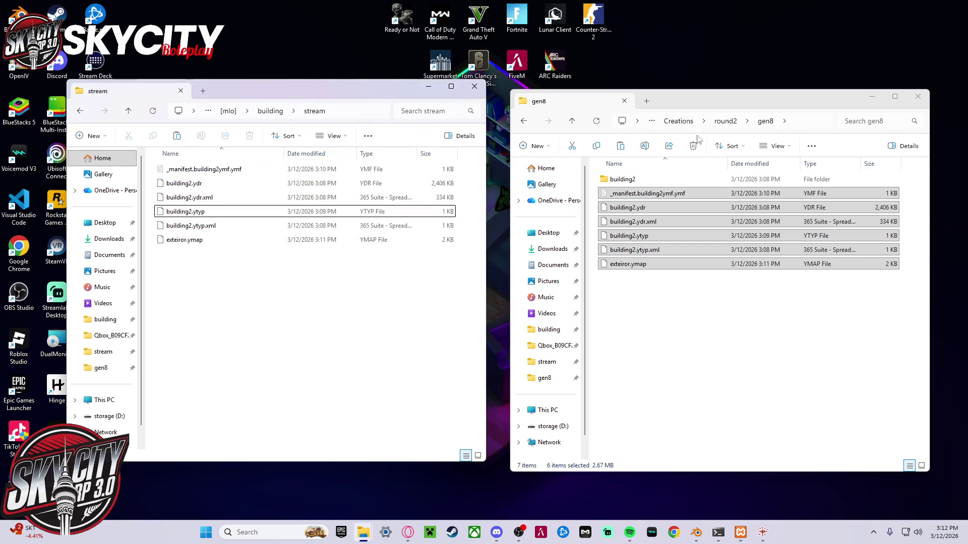
{"action": "key", "text": "alt+Left"}
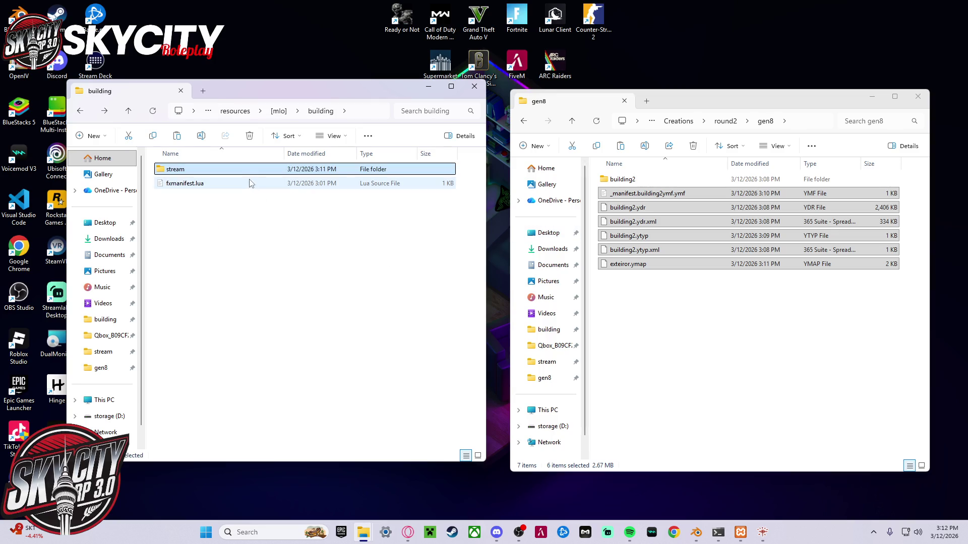
{"action": "double_click", "coordinate": [250, 184]}
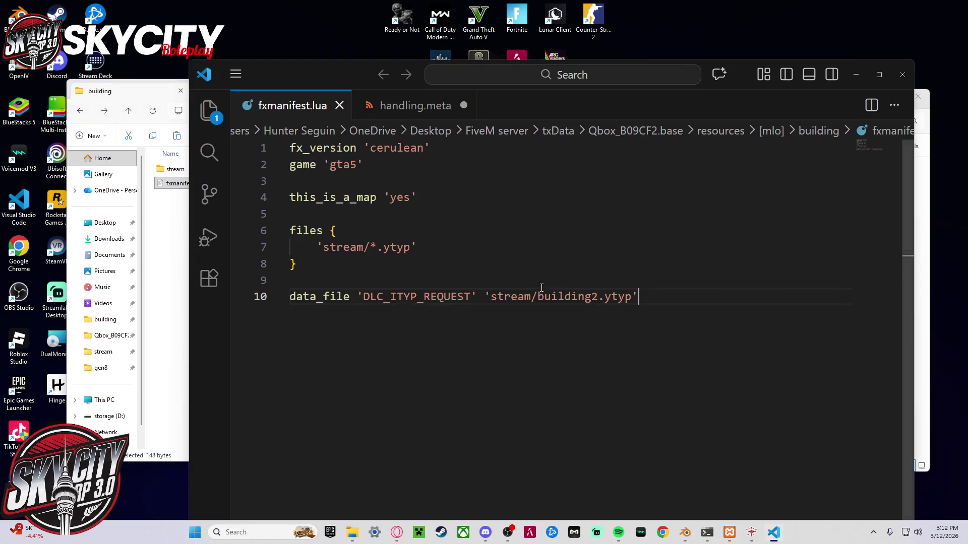
{"action": "left_click_drag", "start_coordinate": [666, 334], "coordinate": [344, 285]}
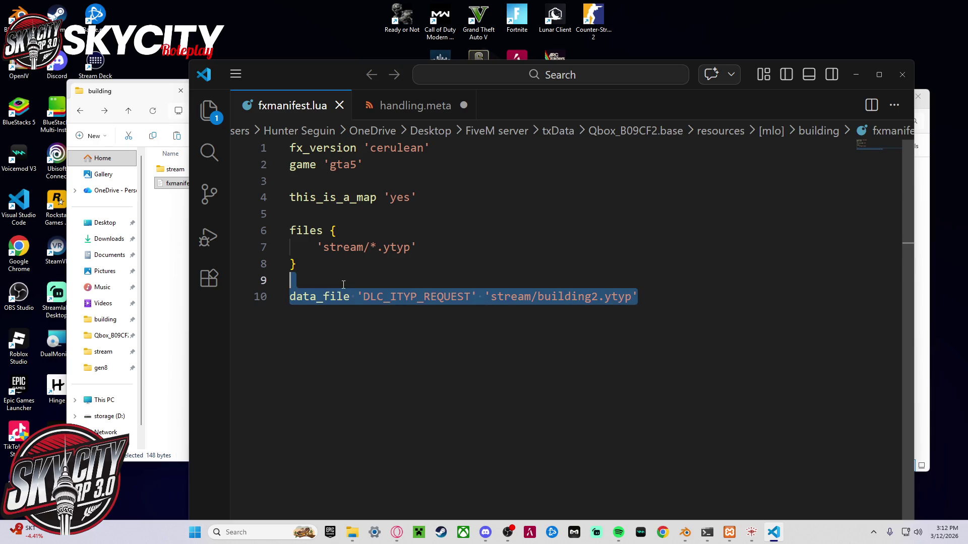
{"action": "left_click", "coordinate": [344, 285]}
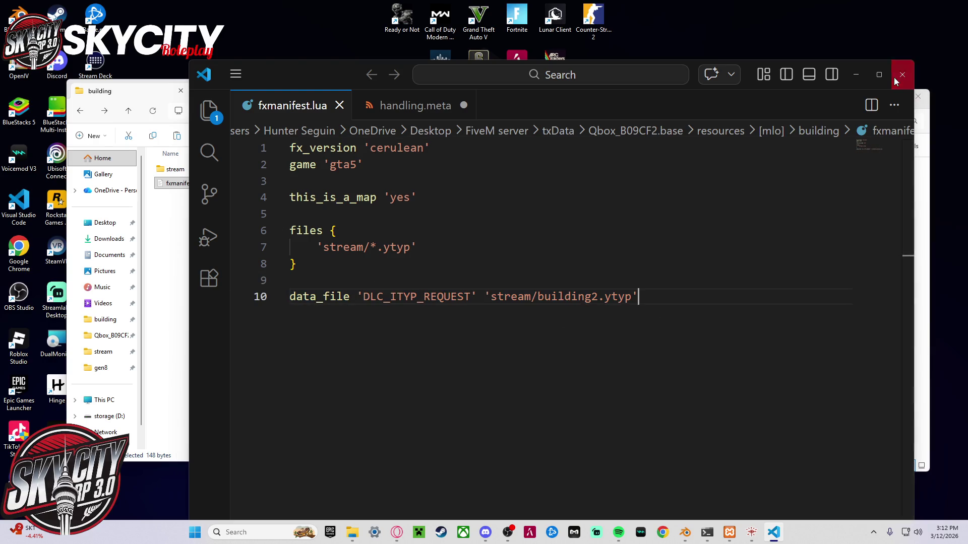
{"action": "left_click", "coordinate": [902, 74]}
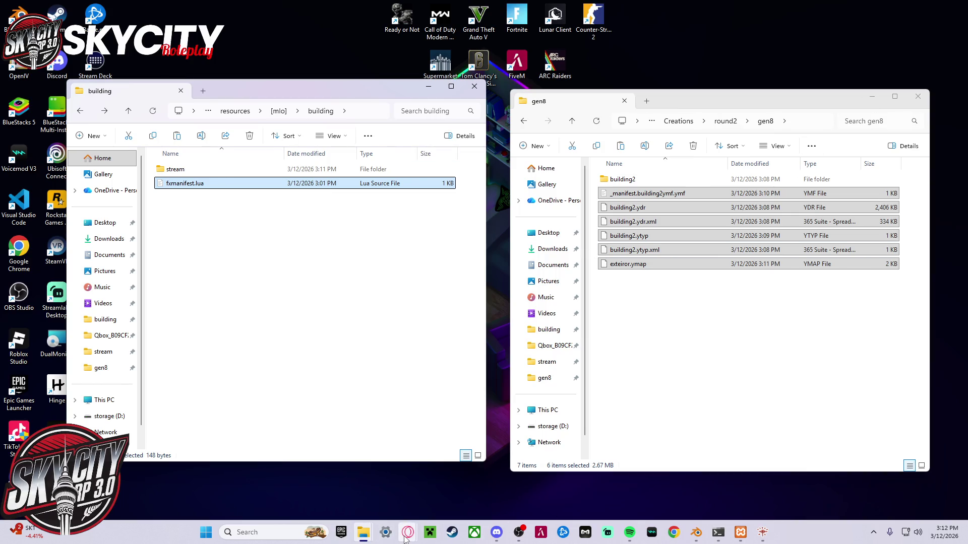
{"action": "mouse_move", "coordinate": [407, 533]}
{"action": "left_click", "coordinate": [318, 479]}
- Restart the Snowys Dev Server from txAdmin and mute the Kick stream tab
{"action": "left_click", "coordinate": [77, 260]}
{"action": "left_click", "coordinate": [563, 308]}
{"action": "left_click", "coordinate": [383, 9]}
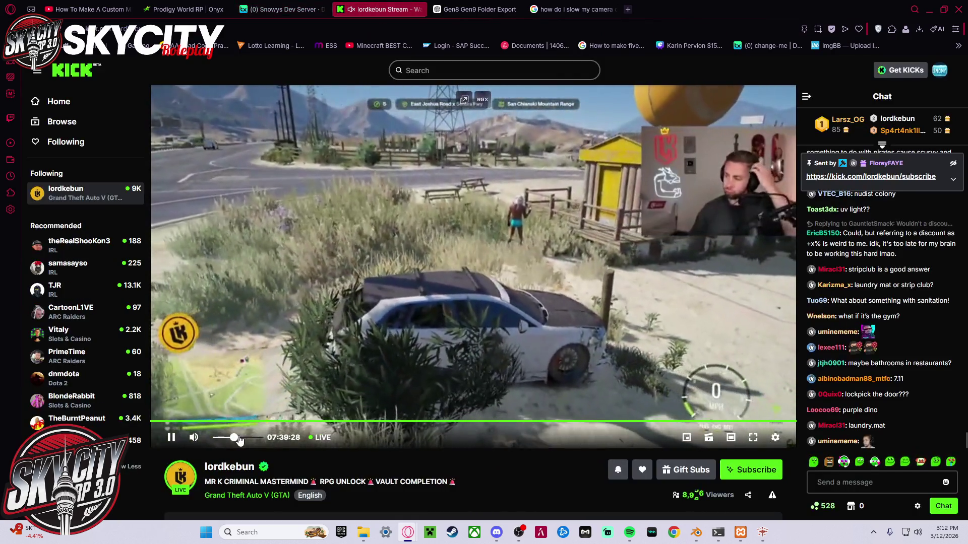
{"action": "left_click", "coordinate": [351, 10]}
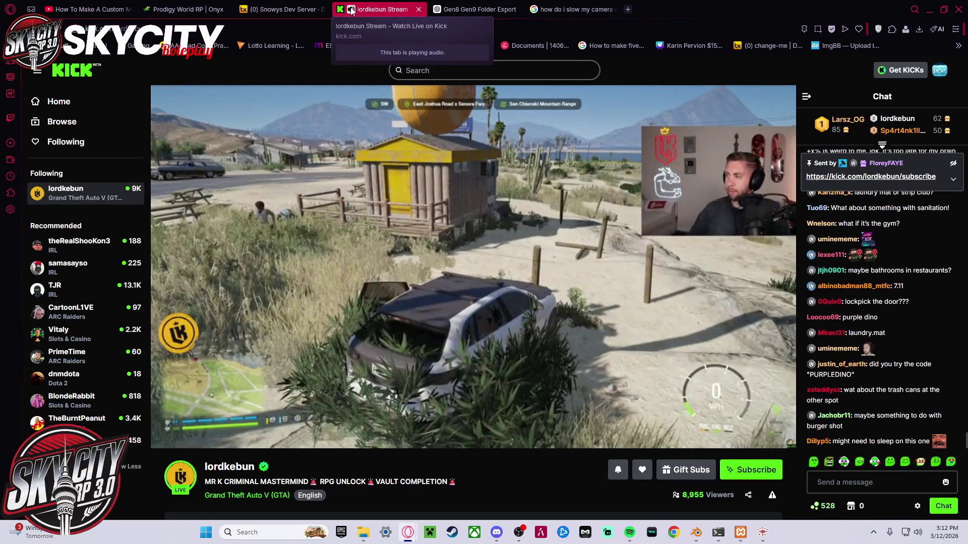
{"action": "left_click", "coordinate": [352, 9]}
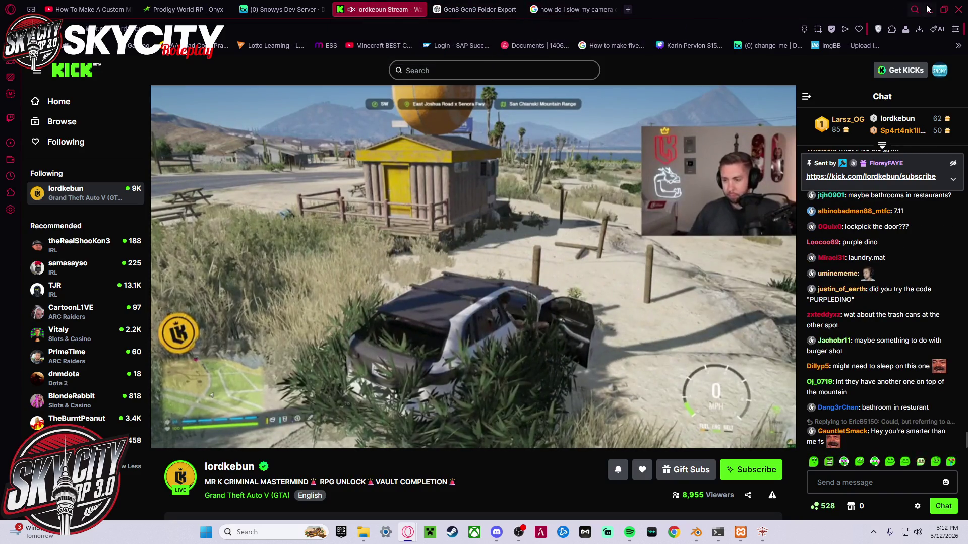
- Minimize Opera GX and launch FiveM from the desktop icon
{"action": "left_click", "coordinate": [186, 9]}
{"action": "left_click", "coordinate": [63, 6]}
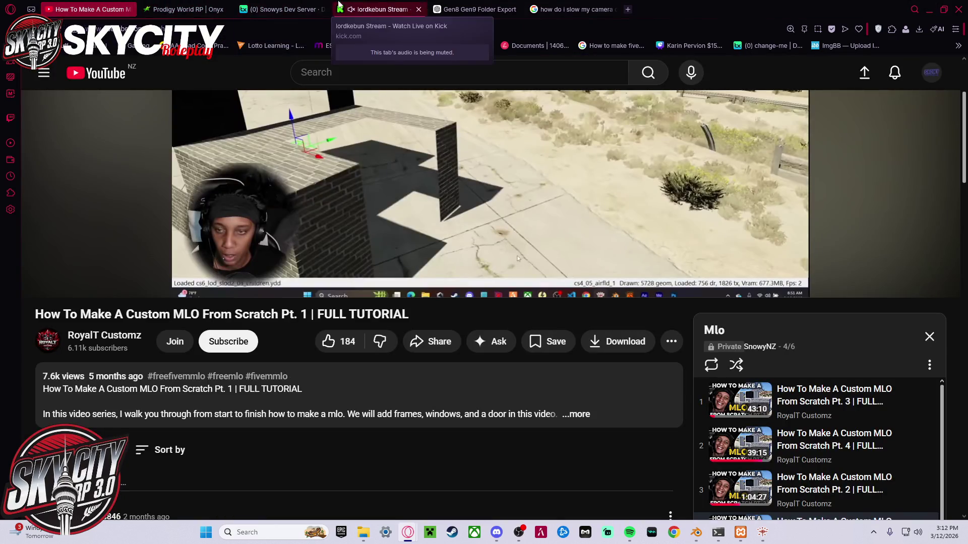
{"action": "left_click", "coordinate": [282, 9]}
{"action": "left_click", "coordinate": [944, 9]}
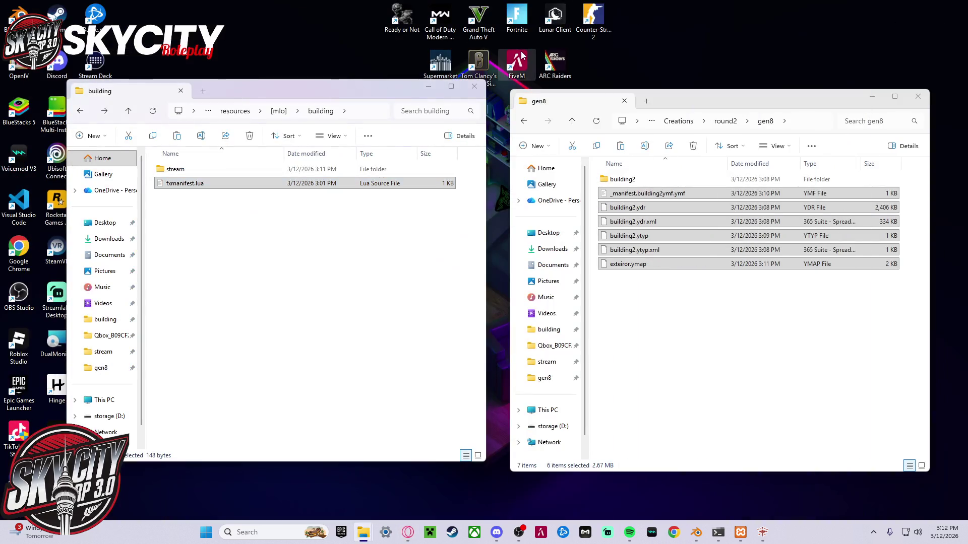
{"action": "double_click", "coordinate": [517, 62]}
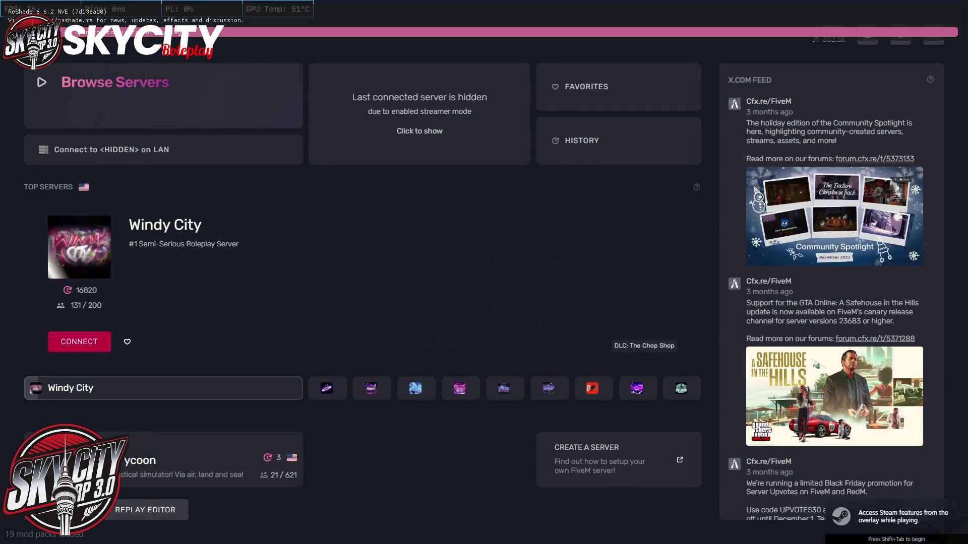
- Connect to the Snowys Dev Server and spawn as the first saved character
{"action": "left_click", "coordinate": [492, 150]}
{"action": "left_click", "coordinate": [496, 149]}
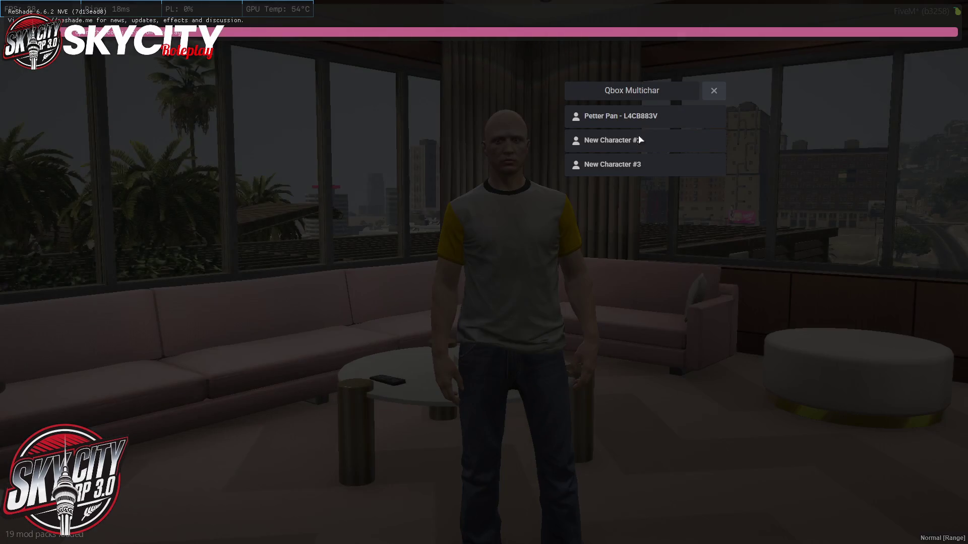
{"action": "left_click", "coordinate": [618, 117]}
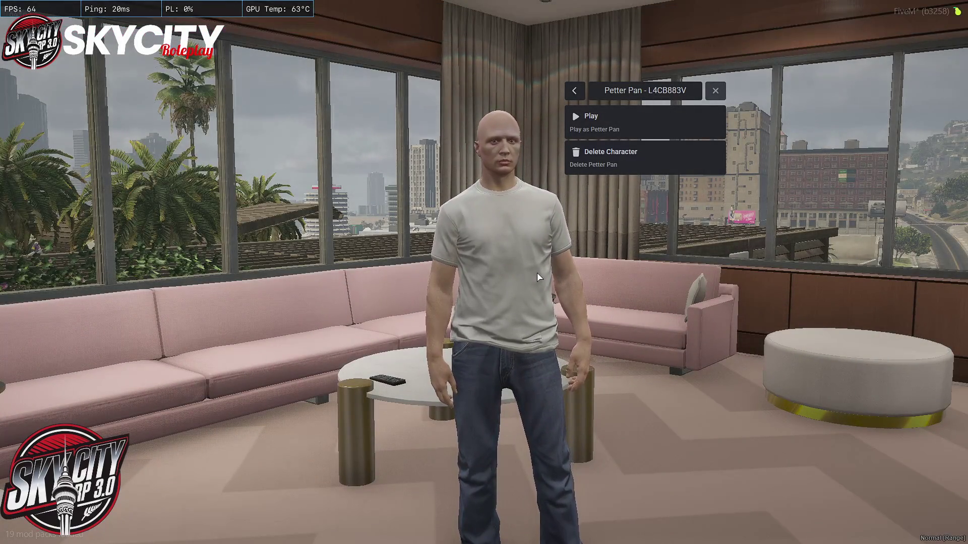
{"action": "left_click", "coordinate": [661, 124]}
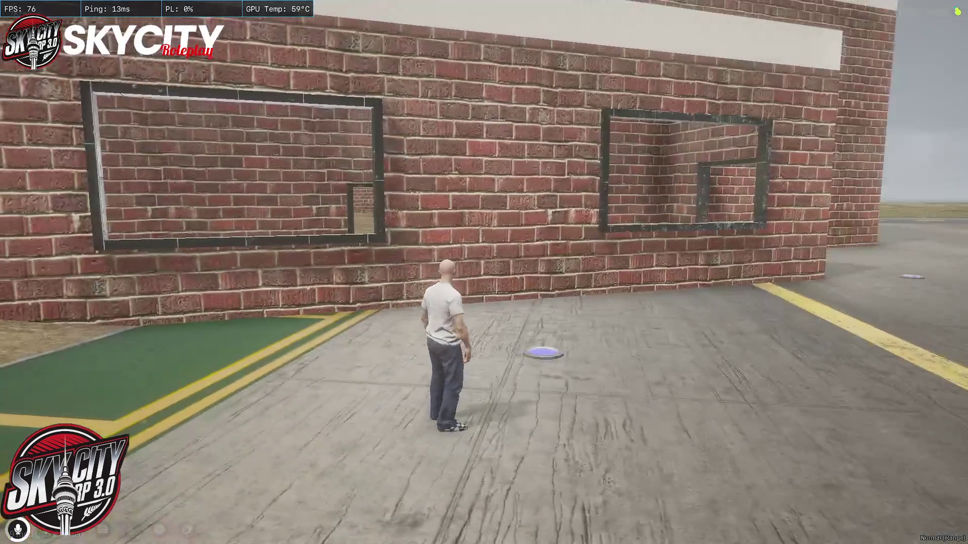
- Enable NoClip through the /tx admin menu and fly toward the brick building
{"action": "key", "text": "w"}
{"action": "type", "text": "t"}
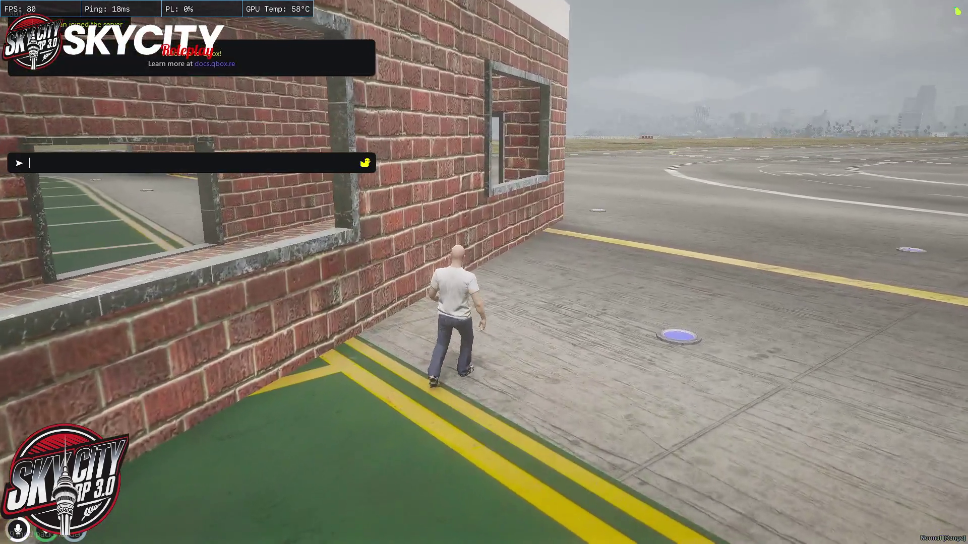
{"action": "type", "text": "/tx"}
{"action": "key", "text": "Return"}
{"action": "key", "text": "Return"}
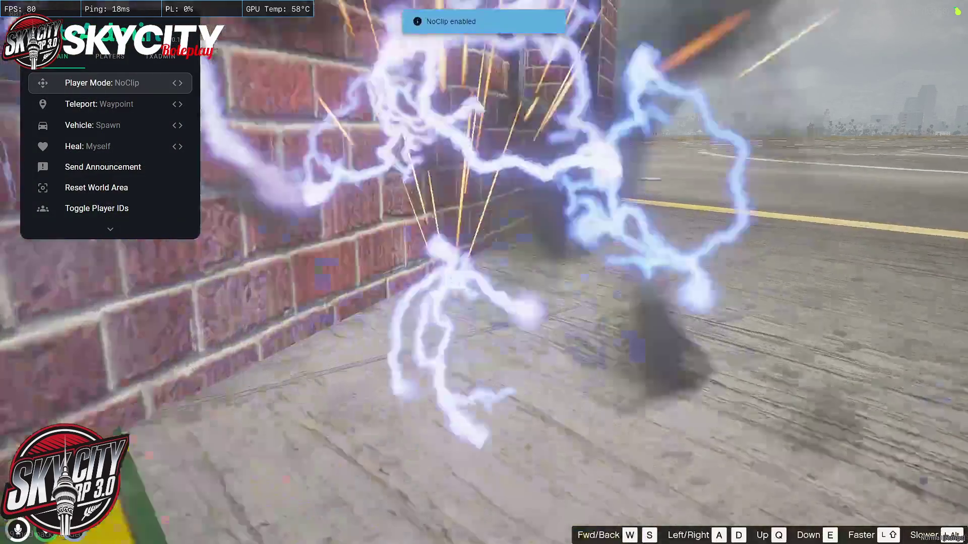
{"action": "key", "text": "w"}
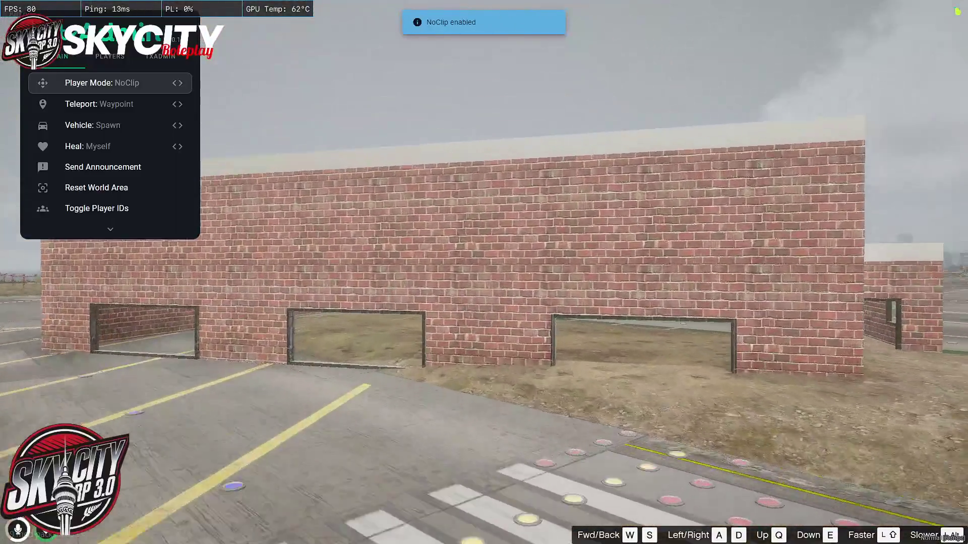
- Fly in NoClip around the annex roof, brick parapet and walls to inspect the building
{"action": "key", "text": "w"}
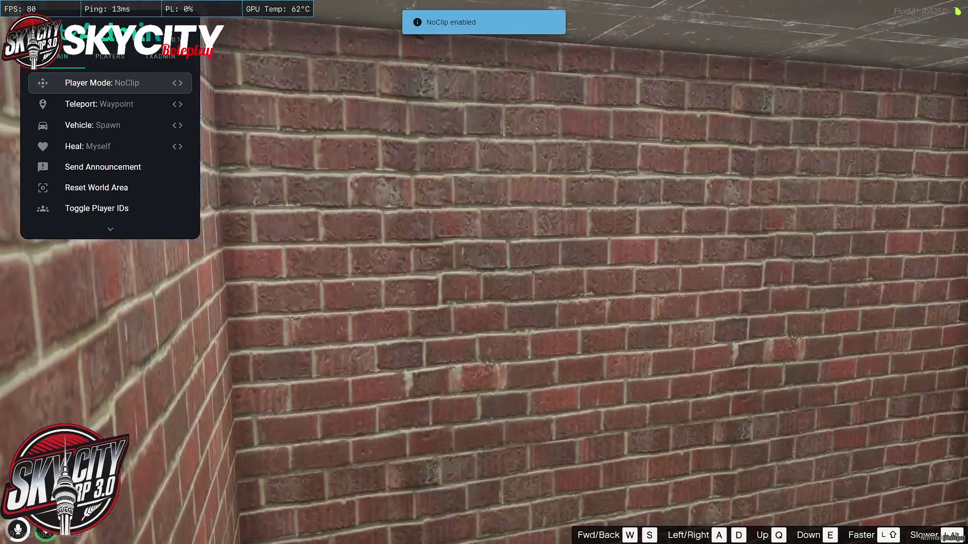
{"action": "key", "text": "w"}
{"action": "key", "text": "s"}
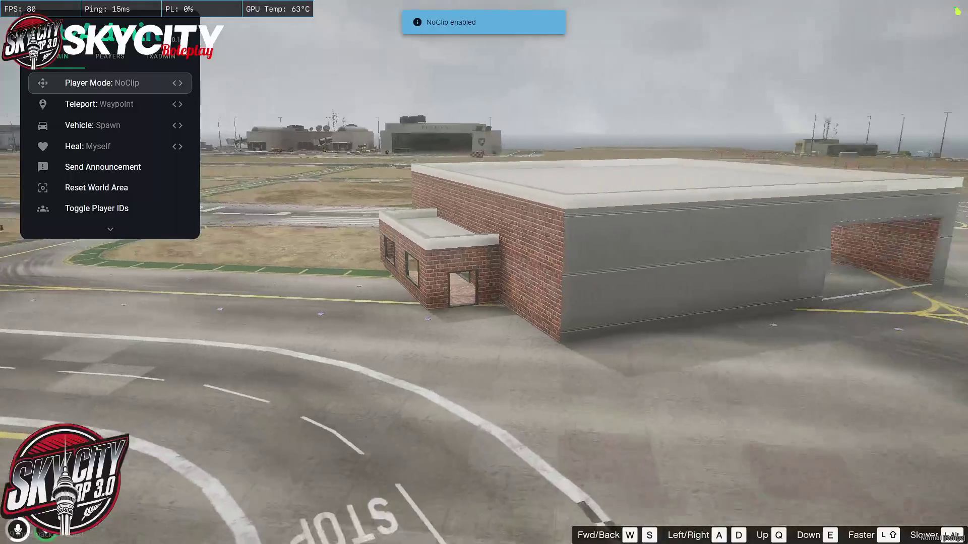
{"action": "key", "text": "w"}
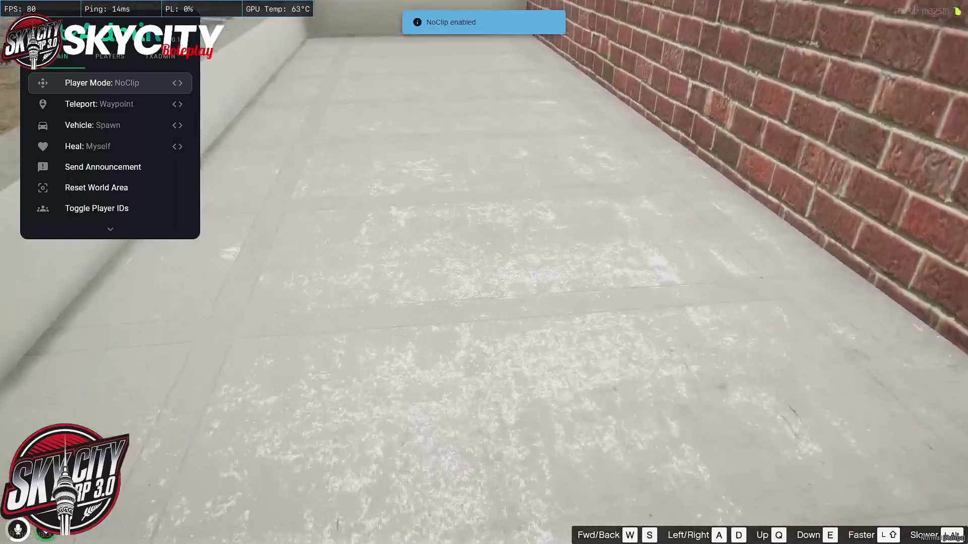
{"action": "key", "text": "s"}
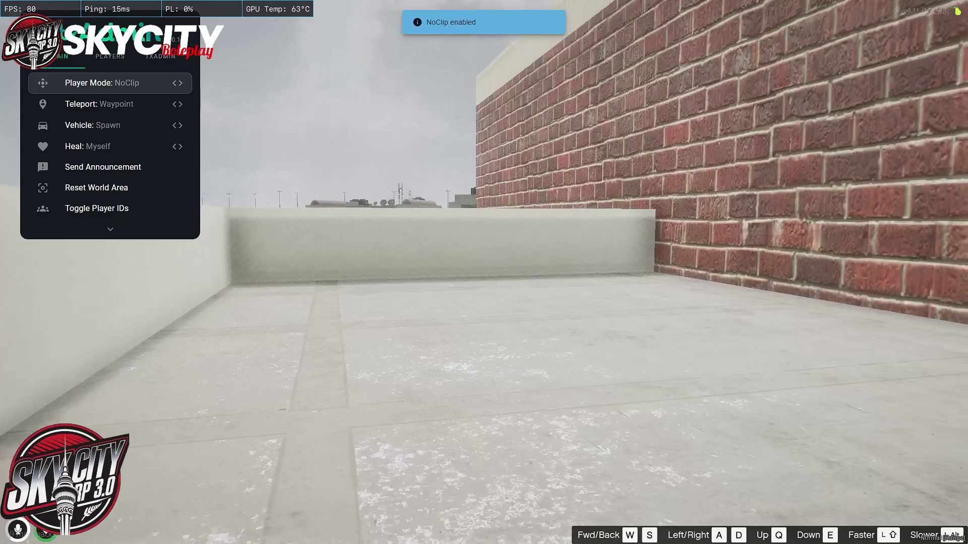
{"action": "key", "text": "w"}
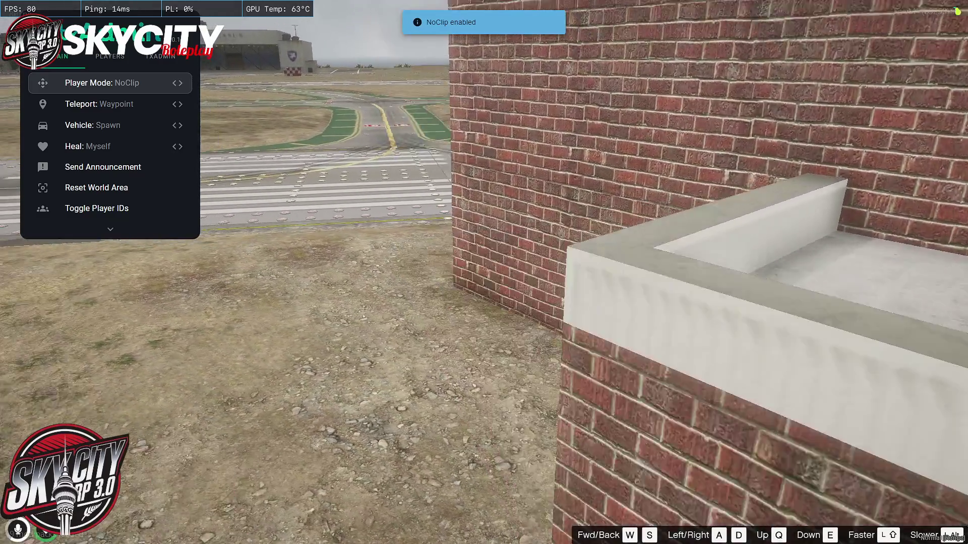
{"action": "key", "text": "w"}
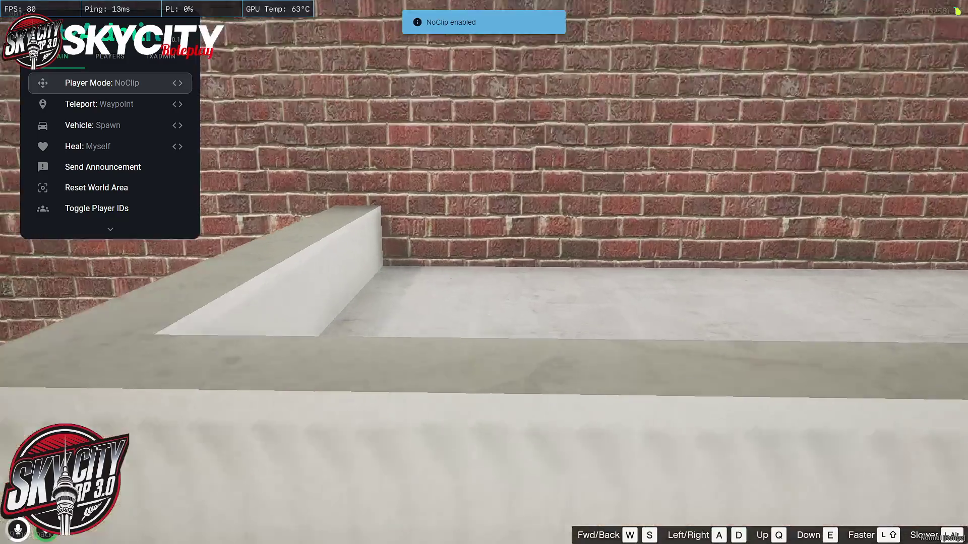
{"action": "key", "text": "w"}
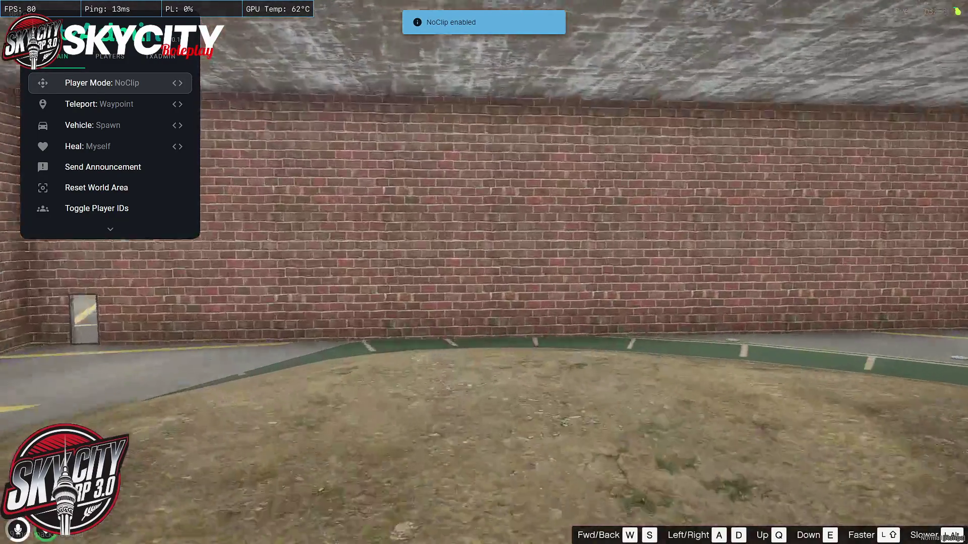
{"action": "key", "text": "alt+Tab"}
{"action": "key", "text": "alt+Tab"}
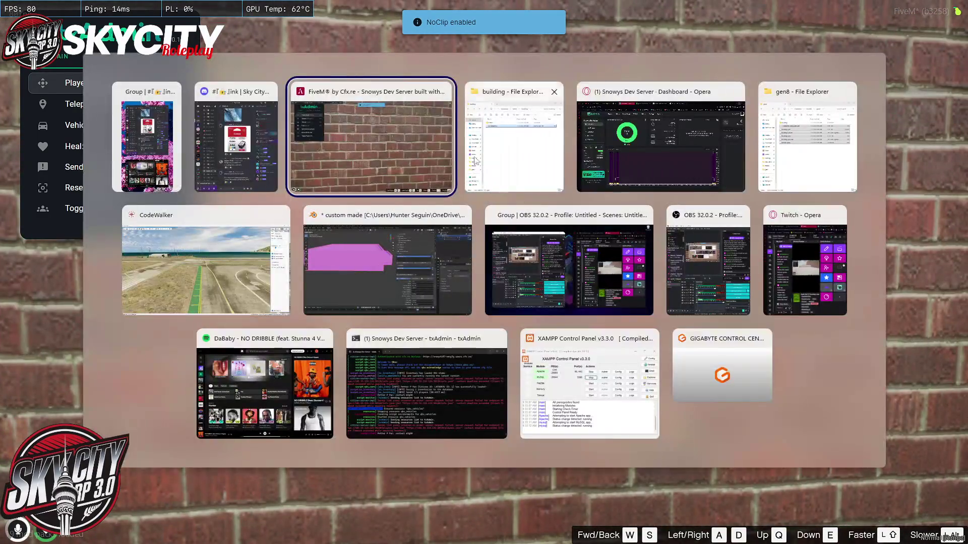
{"action": "left_click", "coordinate": [620, 141]}
- Search Google for 'warehouse metals' in a new tab and show the image results
{"action": "left_click", "coordinate": [632, 11]}
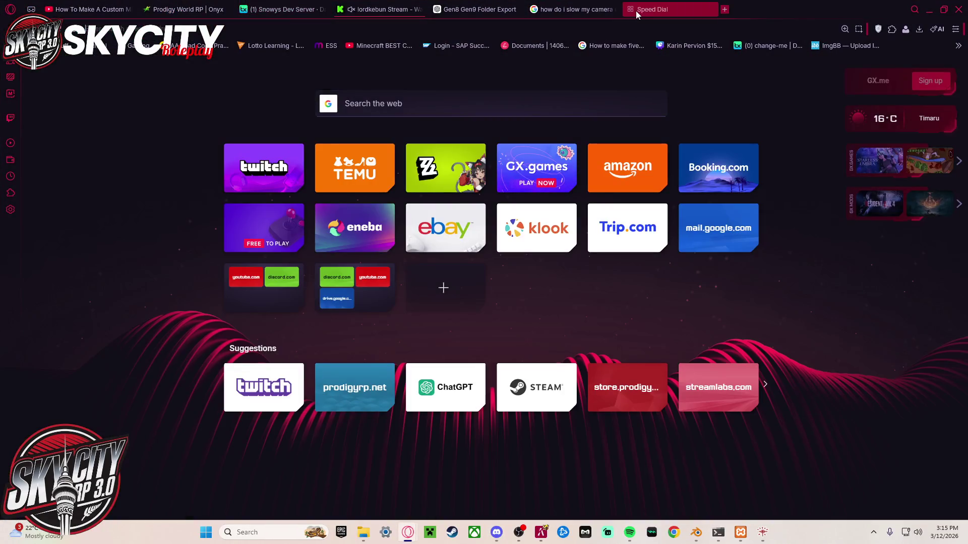
{"action": "type", "text": "warejpise"}
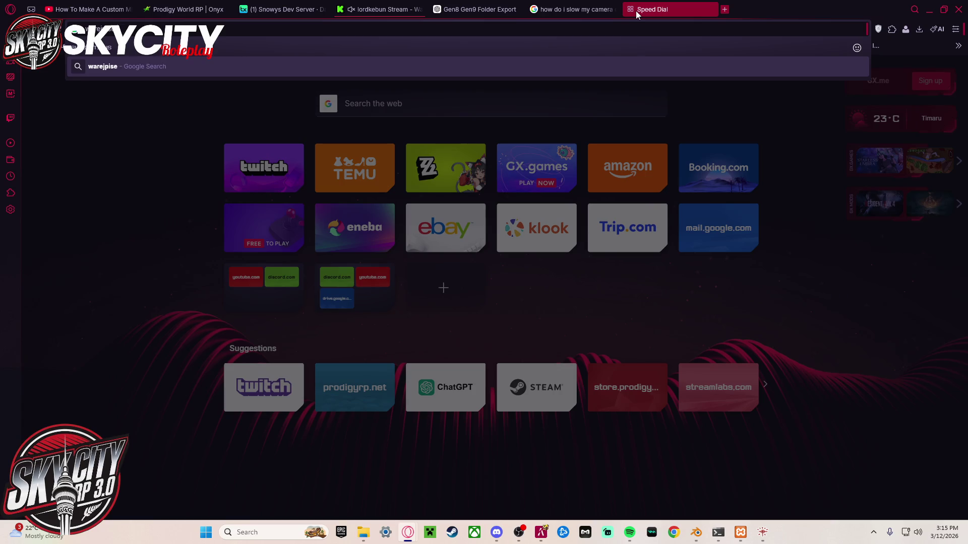
{"action": "key", "text": "BackSpace"}
{"action": "key", "text": "BackSpace"}
{"action": "key", "text": "BackSpace"}
{"action": "type", "text": "ware"}
{"action": "type", "text": "als"}
{"action": "key", "text": "Return"}
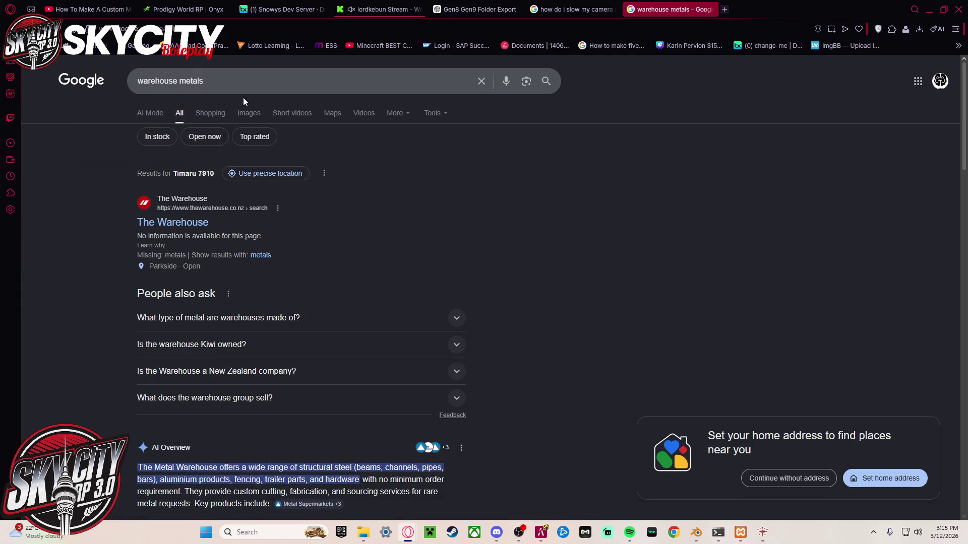
{"action": "left_click", "coordinate": [247, 114]}
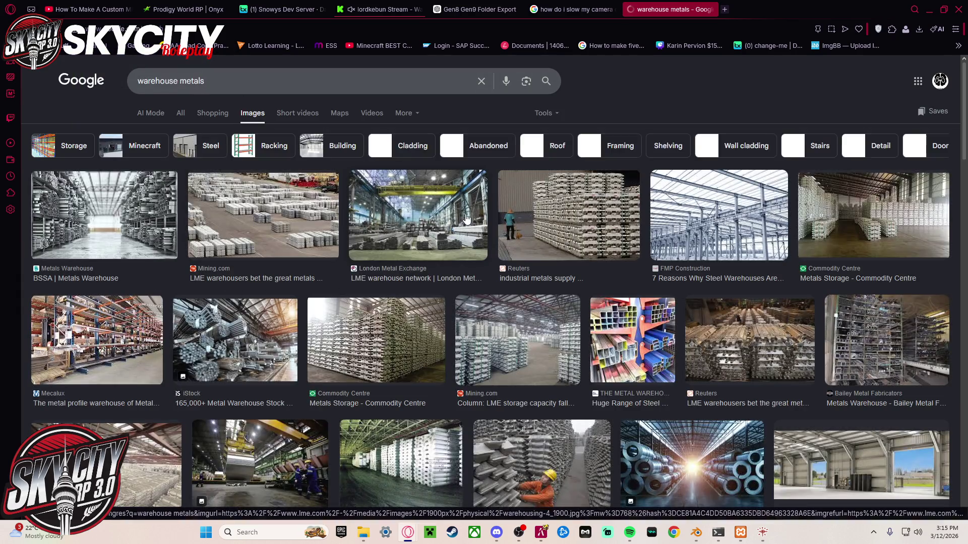
{"action": "scroll", "coordinate": [466, 219], "scroll_direction": "down", "scroll_amount": 15}
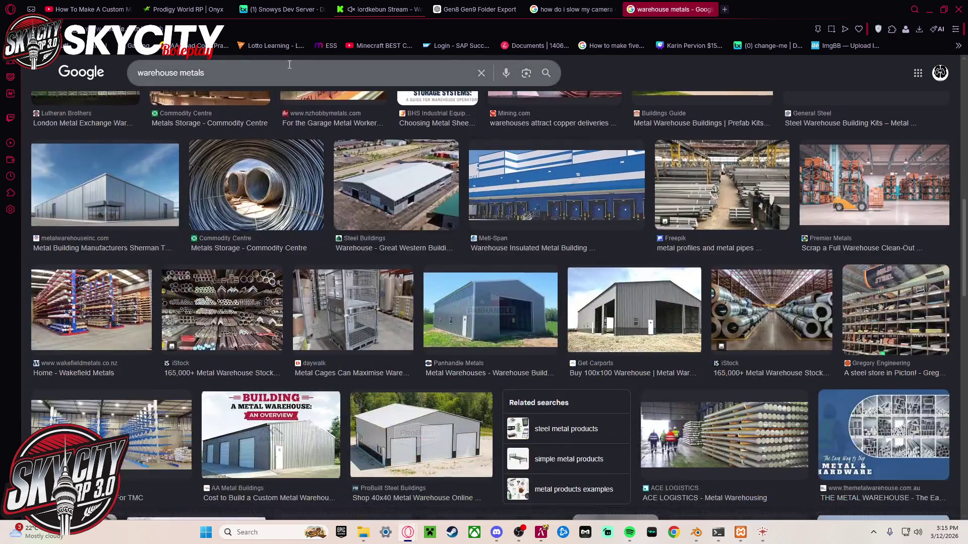
- Refine the query to 'warehouse metals colours' and preview the gray sheet-metal warehouse photo
{"action": "left_click", "coordinate": [290, 65]}
{"action": "type", "text": "colours"}
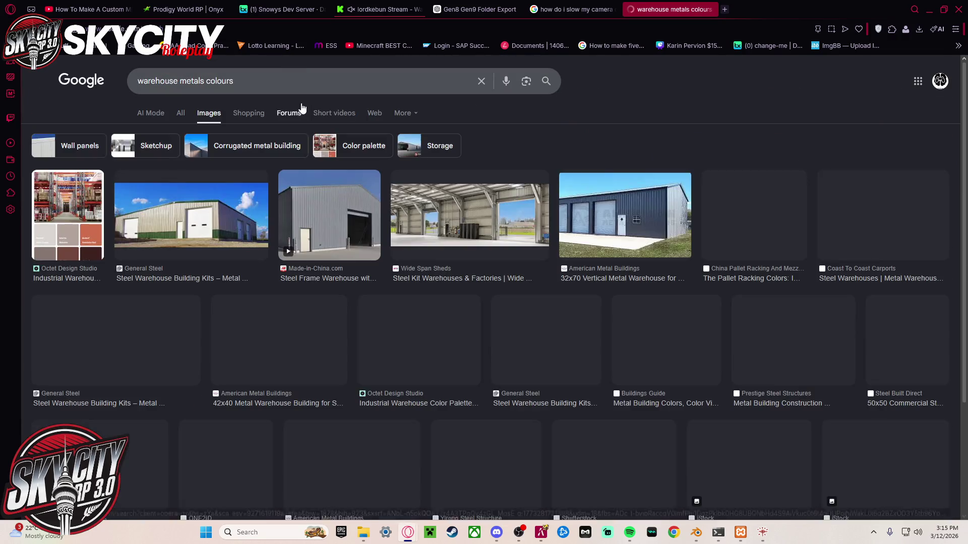
{"action": "scroll", "coordinate": [232, 246], "scroll_direction": "down", "scroll_amount": 5}
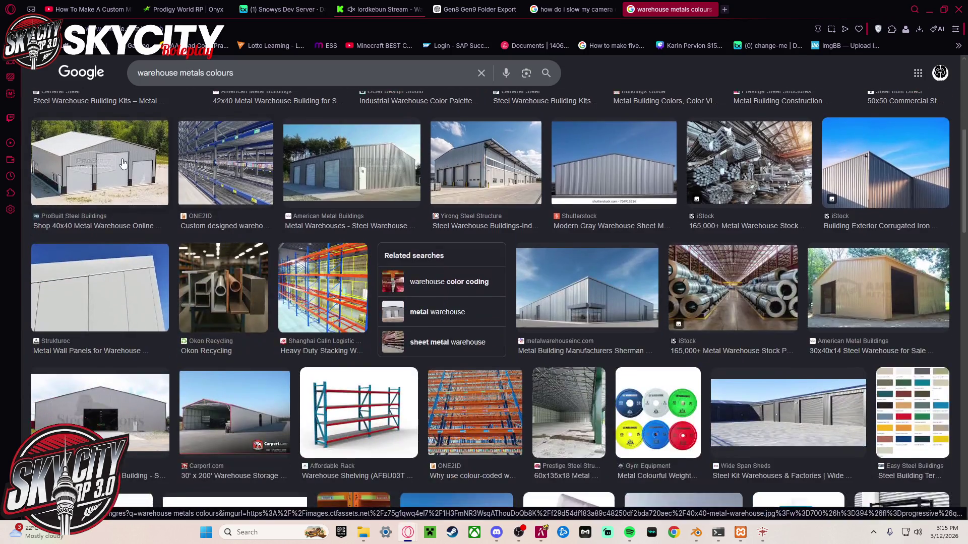
{"action": "left_click", "coordinate": [101, 201]}
{"action": "scroll", "coordinate": [367, 296], "scroll_direction": "down", "scroll_amount": 5}
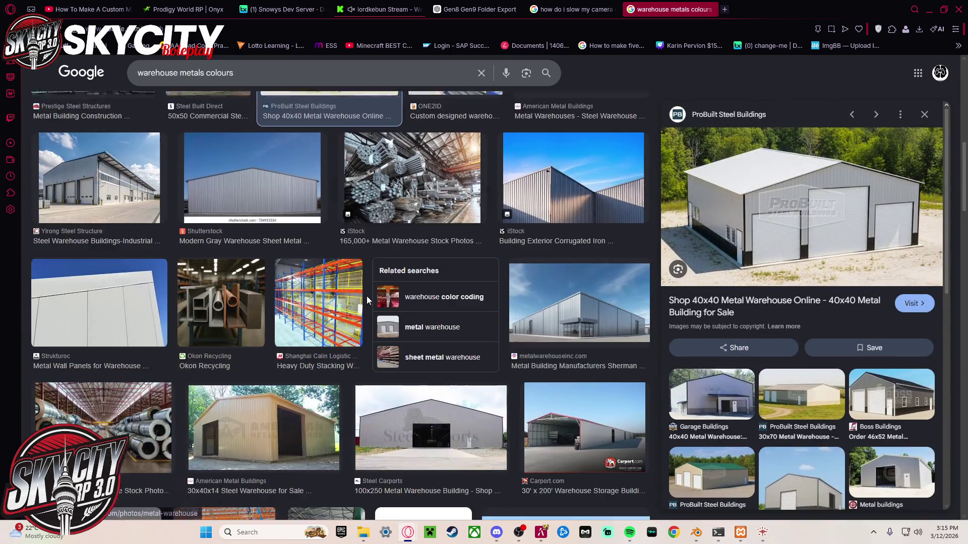
{"action": "left_click", "coordinate": [233, 153]}
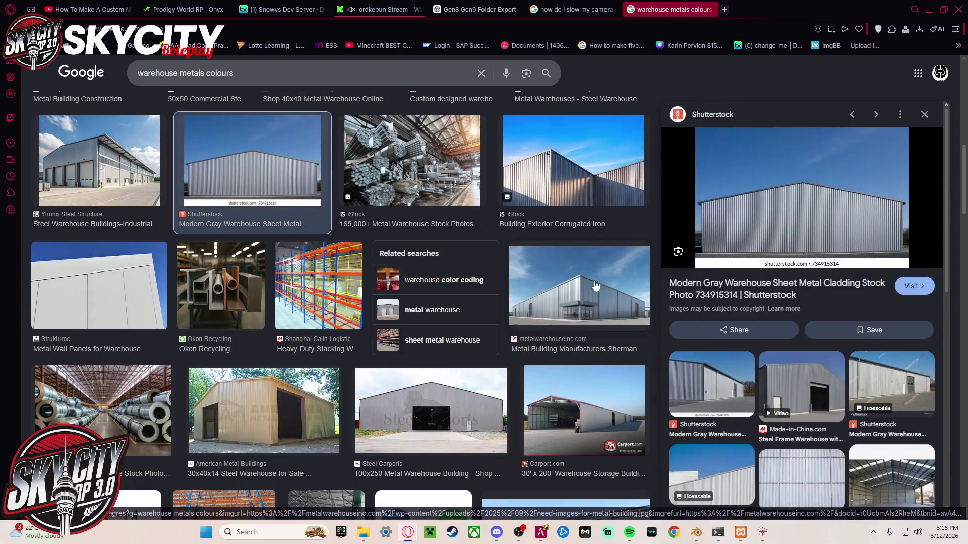
{"action": "left_click", "coordinate": [812, 203]}
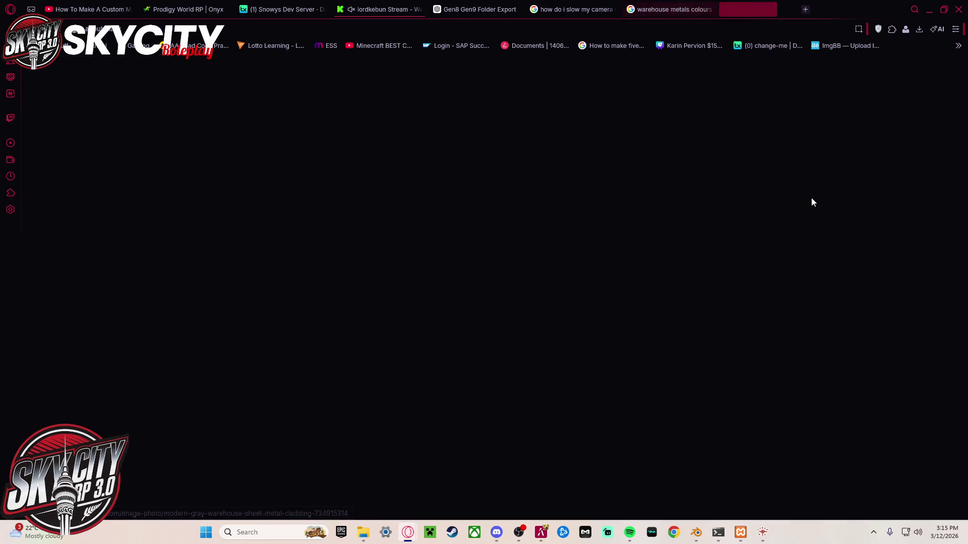
{"action": "left_click", "coordinate": [806, 10]}
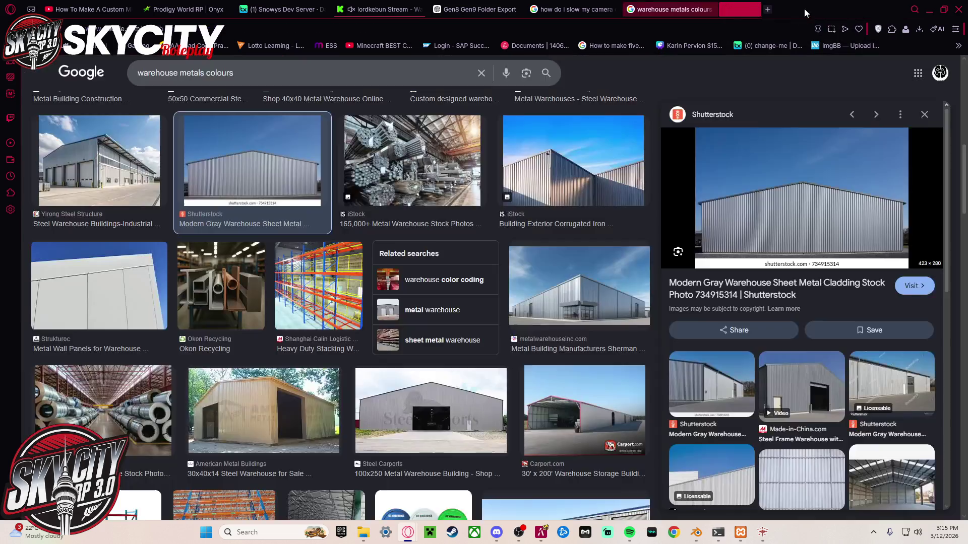
- Scroll further through the warehouse image results, then return to CodeWalker
{"action": "scroll", "coordinate": [437, 230], "scroll_direction": "down", "scroll_amount": 5}
{"action": "scroll", "coordinate": [437, 230], "scroll_direction": "up", "scroll_amount": 2}
{"action": "scroll", "coordinate": [436, 229], "scroll_direction": "down", "scroll_amount": 5}
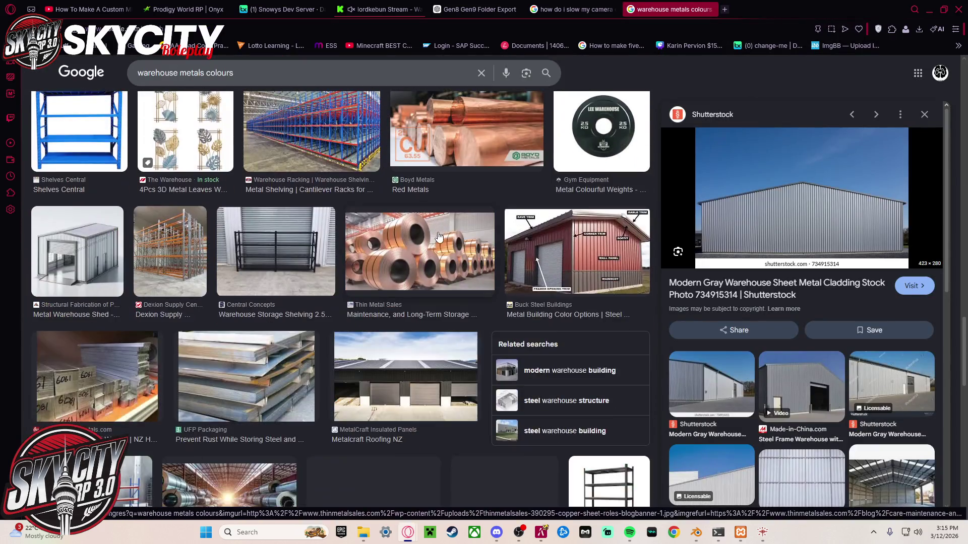
{"action": "scroll", "coordinate": [271, 235], "scroll_direction": "down", "scroll_amount": 3}
{"action": "scroll", "coordinate": [271, 234], "scroll_direction": "down", "scroll_amount": 3}
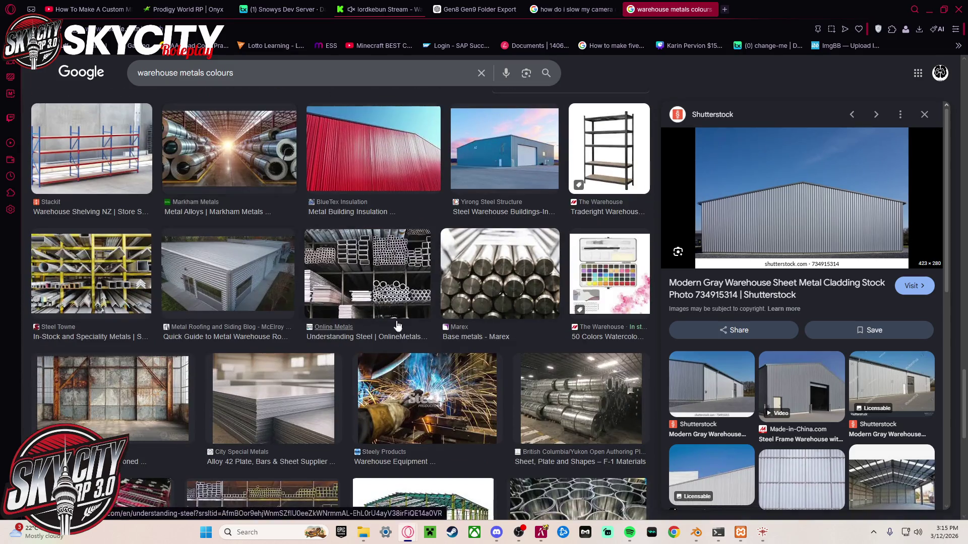
{"action": "scroll", "coordinate": [434, 243], "scroll_direction": "down", "scroll_amount": 5}
{"action": "scroll", "coordinate": [440, 249], "scroll_direction": "down", "scroll_amount": 5}
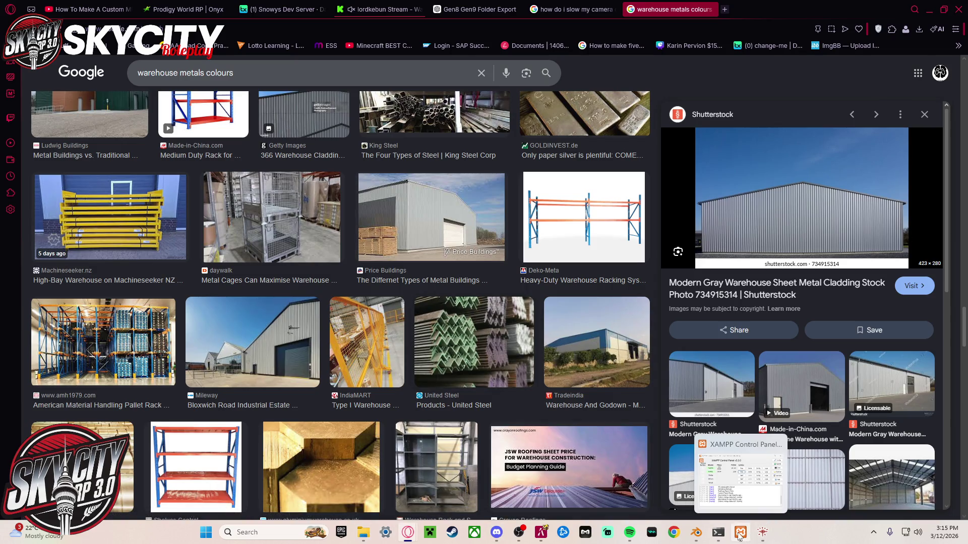
{"action": "left_click", "coordinate": [765, 536]}
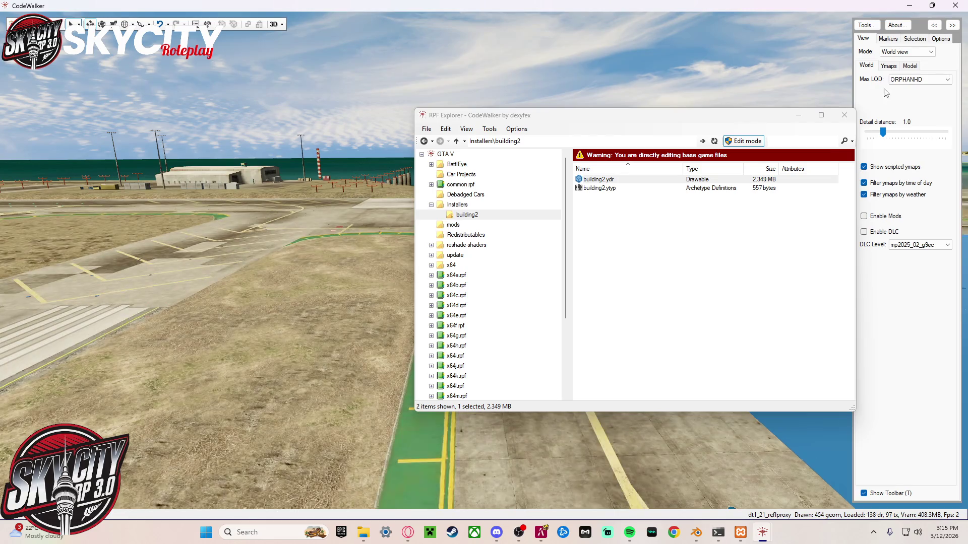
- Close RPF Explorer, return to world view settings, and fly the camera to the dockside warehouse
{"action": "left_click", "coordinate": [844, 116]}
{"action": "left_click", "coordinate": [888, 39]}
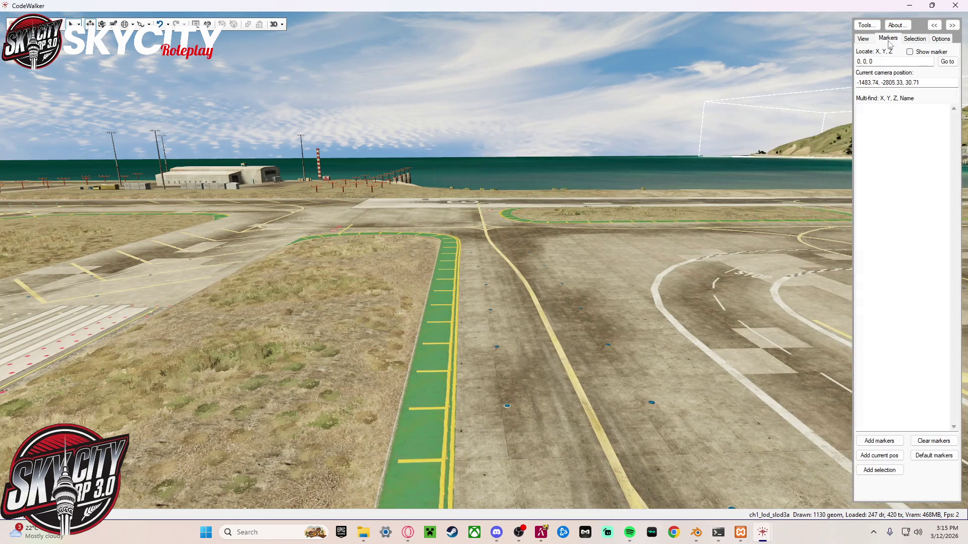
{"action": "left_click", "coordinate": [863, 39]}
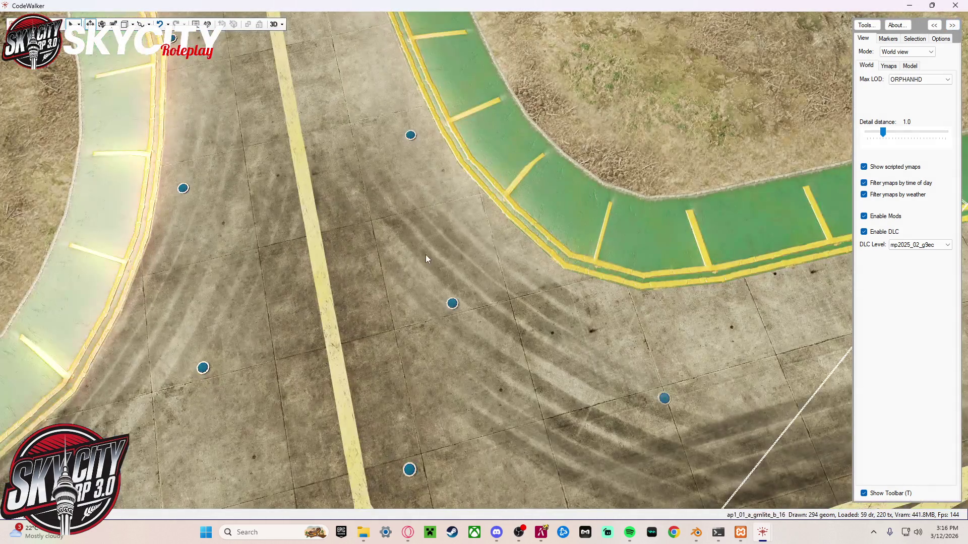
{"action": "mouse_move", "coordinate": [425, 255]}
{"action": "left_mouse_down"}
{"action": "mouse_move", "coordinate": [423, 129]}
{"action": "mouse_move", "coordinate": [543, 111]}
{"action": "mouse_move", "coordinate": [534, 177]}
{"action": "mouse_move", "coordinate": [475, 141]}
{"action": "mouse_move", "coordinate": [557, 165]}
{"action": "mouse_move", "coordinate": [643, 213]}
{"action": "mouse_move", "coordinate": [746, 195]}
{"action": "mouse_move", "coordinate": [836, 196]}
{"action": "mouse_move", "coordinate": [897, 160]}
{"action": "mouse_move", "coordinate": [664, 211]}
{"action": "mouse_move", "coordinate": [680, 202]}
{"action": "mouse_move", "coordinate": [619, 202]}
{"action": "mouse_move", "coordinate": [623, 213]}
{"action": "mouse_move", "coordinate": [625, 202]}
{"action": "mouse_move", "coordinate": [614, 205]}
{"action": "mouse_move", "coordinate": [728, 184]}
{"action": "mouse_move", "coordinate": [649, 189]}
{"action": "mouse_move", "coordinate": [599, 258]}
{"action": "mouse_move", "coordinate": [727, 243]}
{"action": "mouse_move", "coordinate": [659, 160]}
{"action": "mouse_move", "coordinate": [646, 166]}
{"action": "mouse_move", "coordinate": [748, 162]}
{"action": "mouse_move", "coordinate": [642, 140]}
{"action": "mouse_move", "coordinate": [625, 161]}
{"action": "mouse_move", "coordinate": [550, 197]}
{"action": "left_mouse_up"}
{"action": "key", "text": "w"}
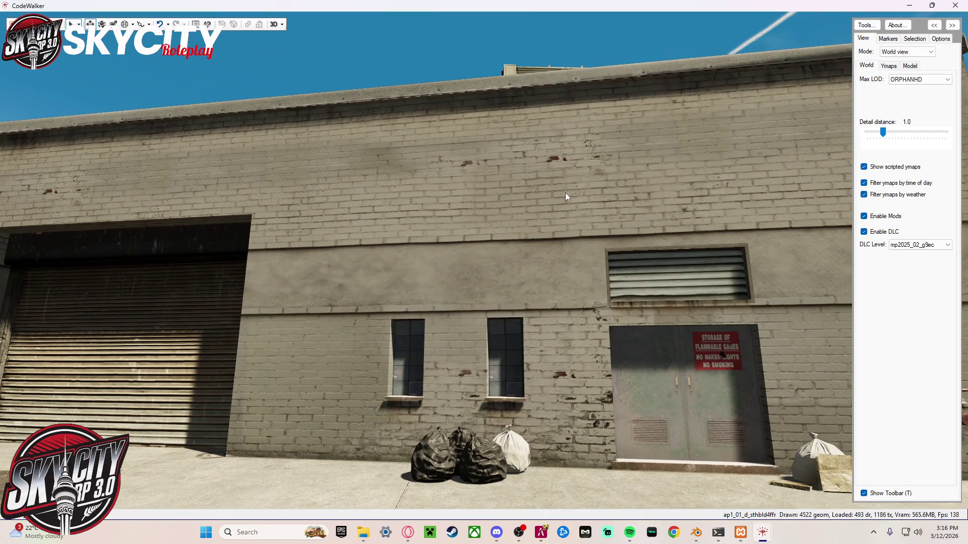
{"action": "mouse_move", "coordinate": [520, 229]}
{"action": "left_mouse_down"}
{"action": "mouse_move", "coordinate": [568, 215]}
{"action": "mouse_move", "coordinate": [623, 223]}
{"action": "mouse_move", "coordinate": [583, 260]}
{"action": "mouse_move", "coordinate": [708, 224]}
{"action": "mouse_move", "coordinate": [603, 293]}
{"action": "mouse_move", "coordinate": [571, 295]}
{"action": "mouse_move", "coordinate": [606, 202]}
{"action": "mouse_move", "coordinate": [625, 274]}
{"action": "mouse_move", "coordinate": [580, 274]}
{"action": "mouse_move", "coordinate": [643, 215]}
{"action": "mouse_move", "coordinate": [580, 272]}
{"action": "mouse_move", "coordinate": [590, 254]}
{"action": "mouse_move", "coordinate": [607, 274]}
{"action": "mouse_move", "coordinate": [589, 270]}
{"action": "mouse_move", "coordinate": [648, 261]}
{"action": "mouse_move", "coordinate": [510, 288]}
{"action": "mouse_move", "coordinate": [638, 270]}
{"action": "mouse_move", "coordinate": [504, 263]}
{"action": "mouse_move", "coordinate": [806, 265]}
{"action": "mouse_move", "coordinate": [745, 273]}
{"action": "mouse_move", "coordinate": [580, 244]}
{"action": "mouse_move", "coordinate": [708, 271]}
{"action": "mouse_move", "coordinate": [610, 274]}
{"action": "mouse_move", "coordinate": [619, 273]}
{"action": "mouse_move", "coordinate": [554, 304]}
{"action": "mouse_move", "coordinate": [378, 291]}
{"action": "mouse_move", "coordinate": [694, 273]}
{"action": "mouse_move", "coordinate": [648, 279]}
{"action": "mouse_move", "coordinate": [651, 263]}
{"action": "mouse_move", "coordinate": [704, 262]}
{"action": "mouse_move", "coordinate": [764, 270]}
{"action": "mouse_move", "coordinate": [778, 292]}
{"action": "mouse_move", "coordinate": [805, 284]}
{"action": "mouse_move", "coordinate": [432, 326]}
{"action": "mouse_move", "coordinate": [492, 324]}
{"action": "mouse_move", "coordinate": [494, 346]}
{"action": "mouse_move", "coordinate": [428, 337]}
{"action": "mouse_move", "coordinate": [535, 333]}
{"action": "mouse_move", "coordinate": [648, 364]}
{"action": "mouse_move", "coordinate": [664, 355]}
{"action": "mouse_move", "coordinate": [802, 366]}
{"action": "mouse_move", "coordinate": [892, 348]}
{"action": "mouse_move", "coordinate": [864, 345]}
{"action": "left_mouse_up"}
{"action": "mouse_move", "coordinate": [804, 333]}
{"action": "left_mouse_down"}
{"action": "mouse_move", "coordinate": [579, 271]}
{"action": "mouse_move", "coordinate": [489, 283]}
{"action": "mouse_move", "coordinate": [550, 83]}
{"action": "mouse_move", "coordinate": [573, 371]}
{"action": "left_mouse_up"}
{"action": "mouse_move", "coordinate": [566, 270]}
{"action": "left_mouse_down"}
{"action": "mouse_move", "coordinate": [504, 267]}
{"action": "mouse_move", "coordinate": [499, 161]}
{"action": "mouse_move", "coordinate": [549, 457]}
{"action": "mouse_move", "coordinate": [547, 446]}
{"action": "left_mouse_up"}
{"action": "mouse_move", "coordinate": [493, 277]}
{"action": "left_mouse_down"}
{"action": "mouse_move", "coordinate": [509, 239]}
{"action": "mouse_move", "coordinate": [509, 161]}
{"action": "mouse_move", "coordinate": [518, 427]}
{"action": "mouse_move", "coordinate": [510, 506]}
{"action": "left_mouse_up"}
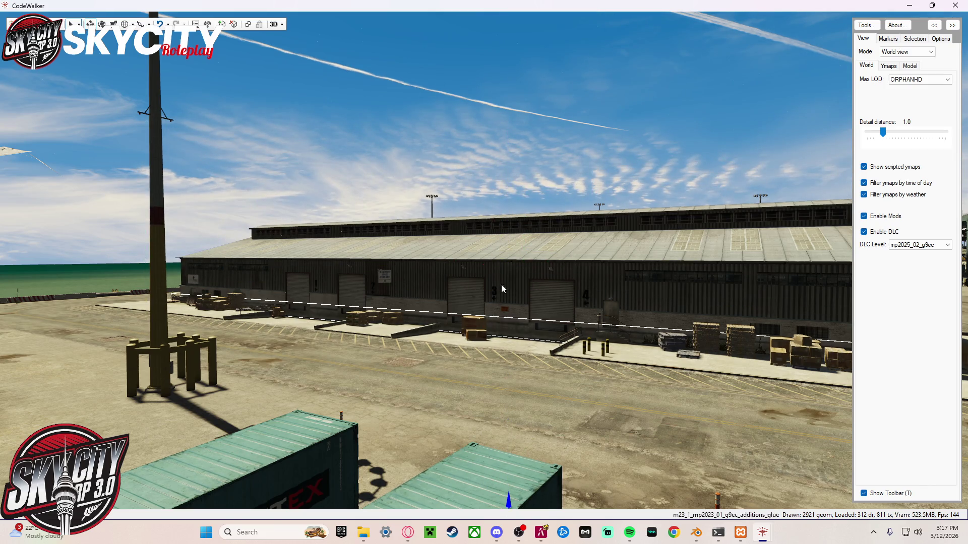
- Select warehouses po1_06_build140 and po1_06_build141, the seawall and light pole to inspect them
{"action": "left_click", "coordinate": [504, 270]}
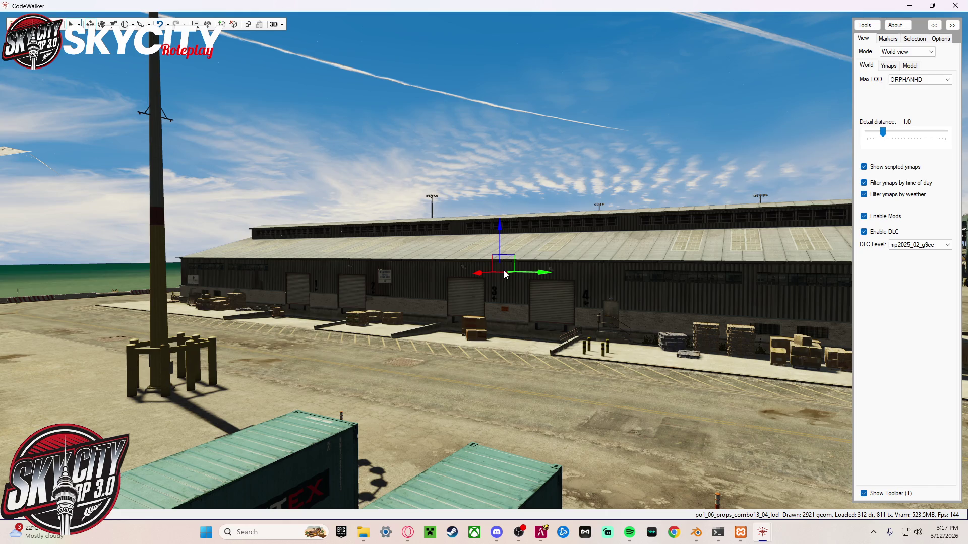
{"action": "mouse_move", "coordinate": [503, 271]}
{"action": "left_mouse_down"}
{"action": "mouse_move", "coordinate": [495, 226]}
{"action": "mouse_move", "coordinate": [500, 232]}
{"action": "mouse_move", "coordinate": [525, 151]}
{"action": "mouse_move", "coordinate": [545, 419]}
{"action": "mouse_move", "coordinate": [534, 184]}
{"action": "mouse_move", "coordinate": [622, 367]}
{"action": "mouse_move", "coordinate": [497, 434]}
{"action": "mouse_move", "coordinate": [514, 389]}
{"action": "mouse_move", "coordinate": [551, 71]}
{"action": "mouse_move", "coordinate": [552, 409]}
{"action": "left_mouse_up"}
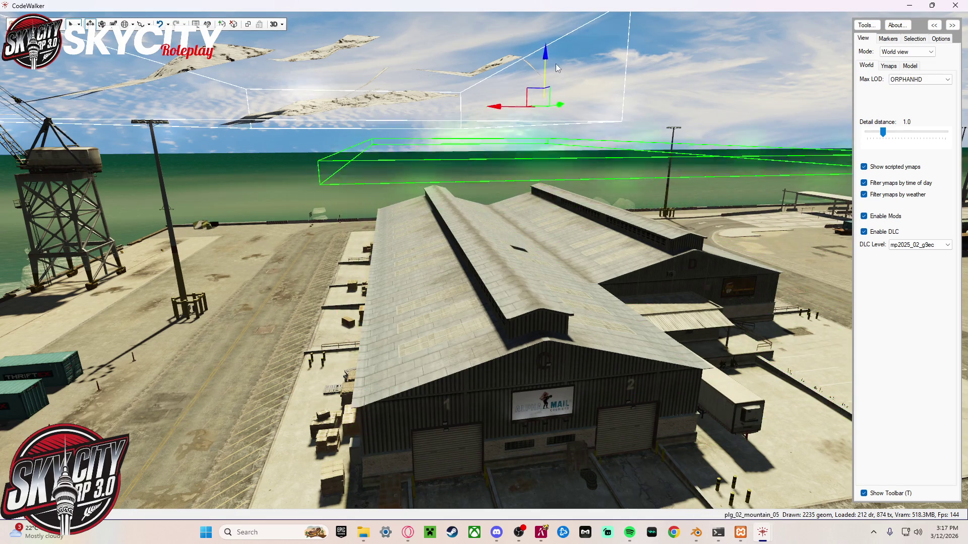
{"action": "left_click", "coordinate": [482, 274]}
{"action": "left_click", "coordinate": [479, 326]}
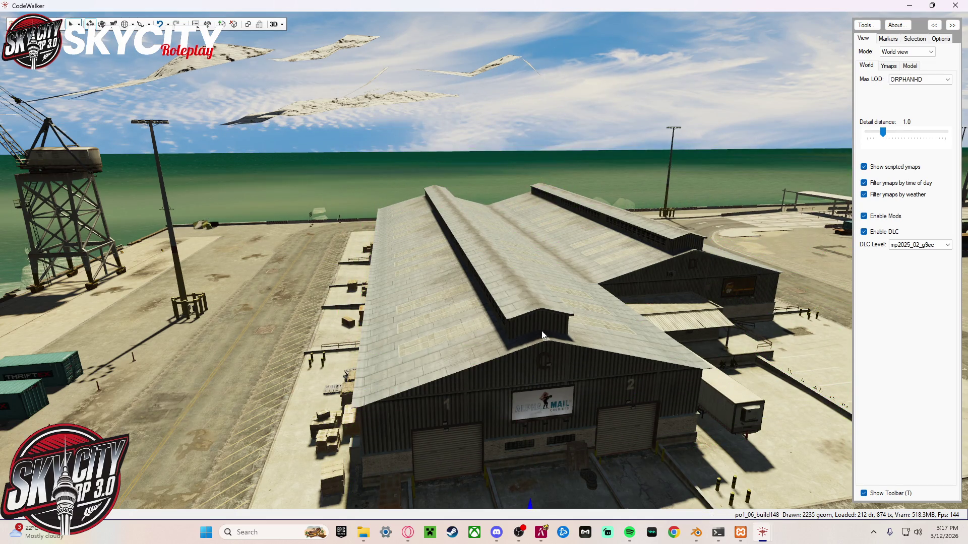
{"action": "left_click", "coordinate": [618, 356]}
{"action": "mouse_move", "coordinate": [550, 356]}
{"action": "left_mouse_down"}
{"action": "mouse_move", "coordinate": [631, 351]}
{"action": "mouse_move", "coordinate": [583, 390]}
{"action": "left_mouse_up"}
{"action": "left_click", "coordinate": [415, 259]}
{"action": "mouse_move", "coordinate": [415, 259]}
{"action": "left_mouse_down"}
{"action": "mouse_move", "coordinate": [365, 228]}
{"action": "mouse_move", "coordinate": [323, 113]}
{"action": "mouse_move", "coordinate": [536, 183]}
{"action": "mouse_move", "coordinate": [553, 225]}
{"action": "mouse_move", "coordinate": [657, 242]}
{"action": "mouse_move", "coordinate": [639, 252]}
{"action": "mouse_move", "coordinate": [697, 200]}
{"action": "mouse_move", "coordinate": [657, 207]}
{"action": "mouse_move", "coordinate": [604, 241]}
{"action": "left_mouse_up"}
{"action": "left_click", "coordinate": [321, 111]}
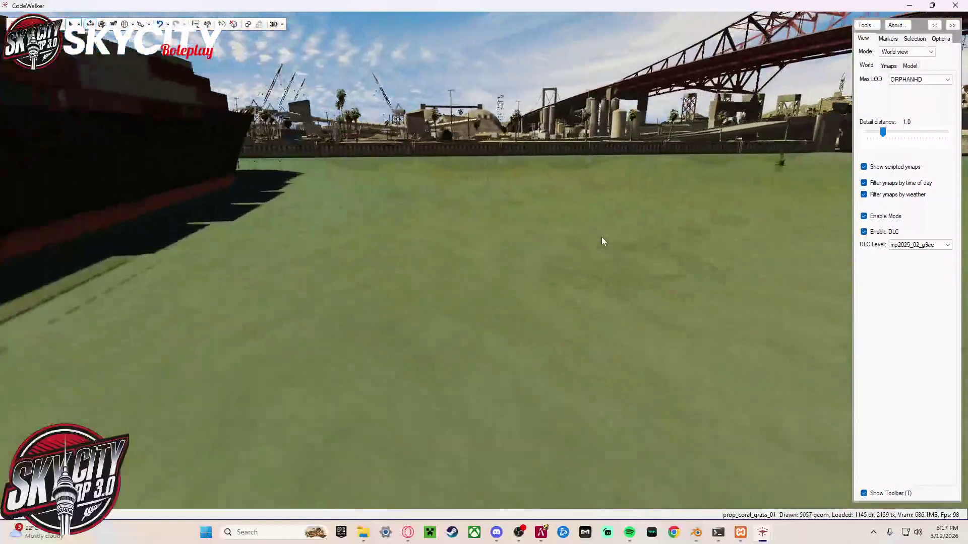
- Go to the Desktop's Mlo folder and delete the two frogger xml files
{"action": "mouse_move", "coordinate": [363, 533]}
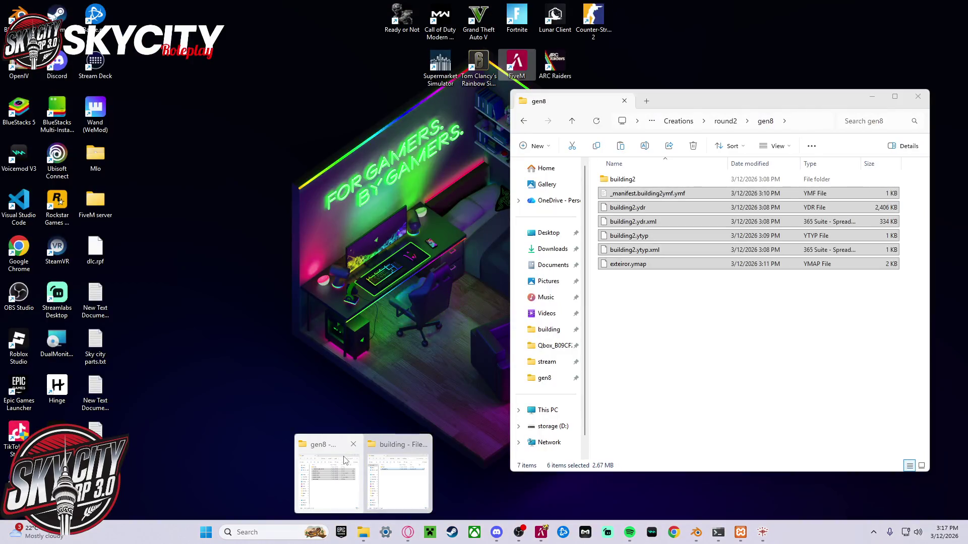
{"action": "left_click", "coordinate": [344, 460]}
{"action": "left_click", "coordinate": [620, 310]}
{"action": "key", "text": "BackSpace"}
{"action": "key", "text": "BackSpace"}
{"action": "key", "text": "BackSpace"}
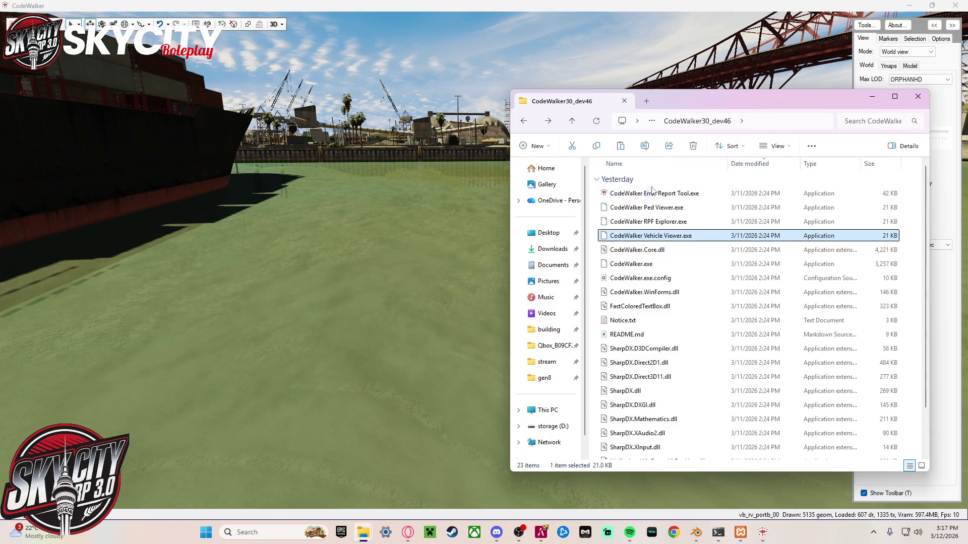
{"action": "key", "text": "BackSpace"}
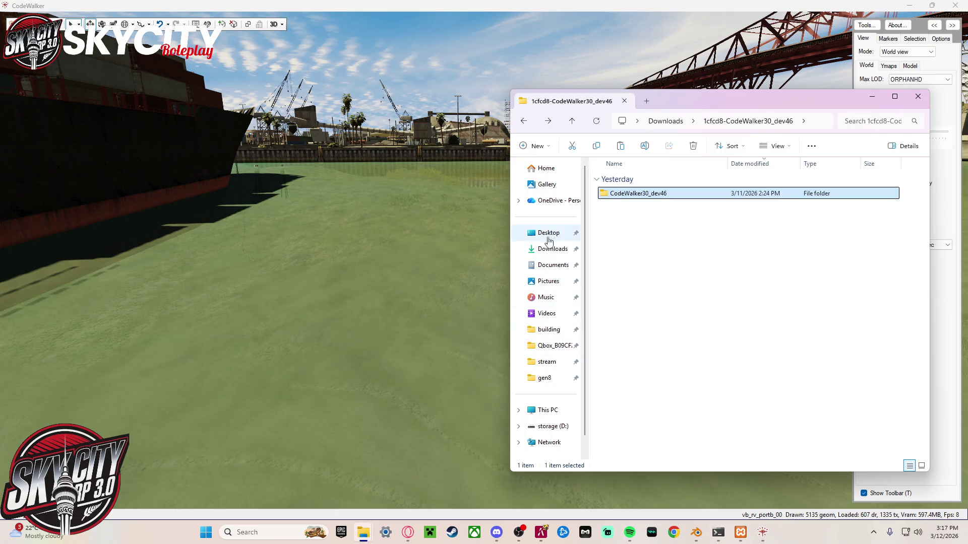
{"action": "left_click", "coordinate": [548, 234]}
{"action": "double_click", "coordinate": [677, 189]}
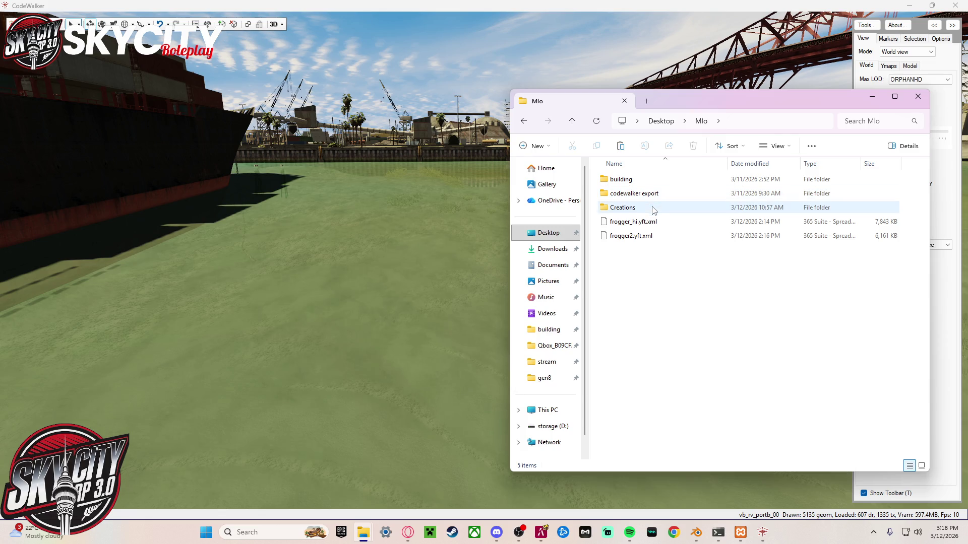
{"action": "left_click_drag", "start_coordinate": [666, 259], "coordinate": [655, 218]}
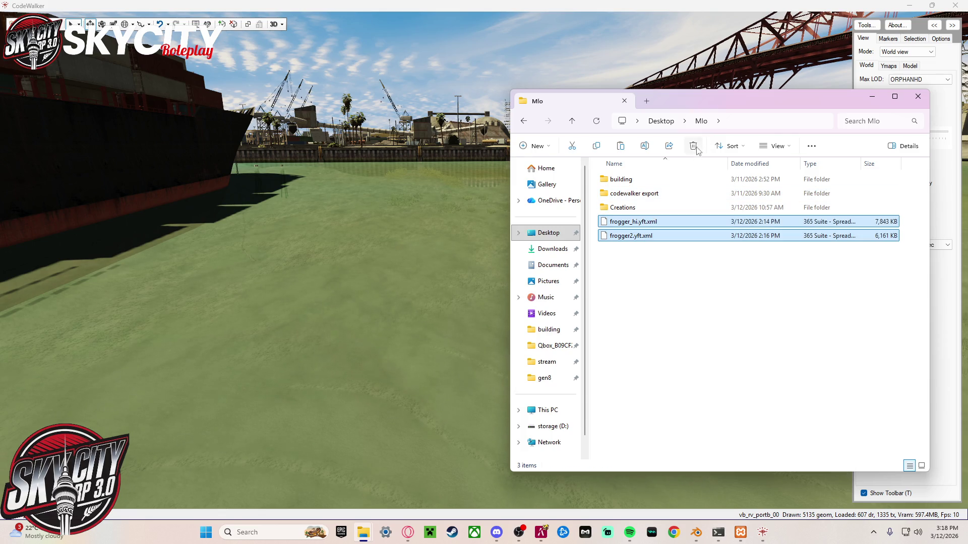
{"action": "left_click", "coordinate": [693, 146]}
- Browse the Mlo subfolders, then open codewalker export > Textures > alltextures full screen
{"action": "double_click", "coordinate": [652, 195]}
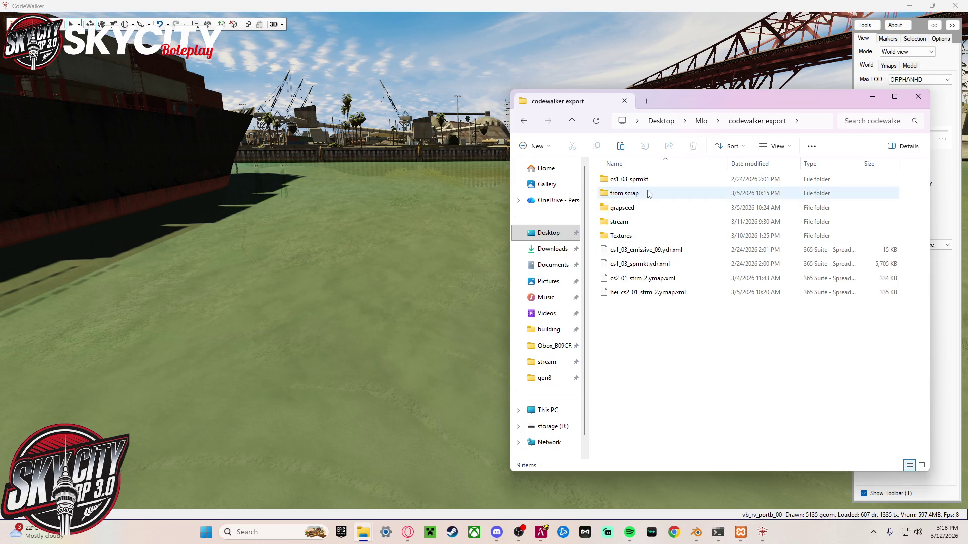
{"action": "key", "text": "alt+Left"}
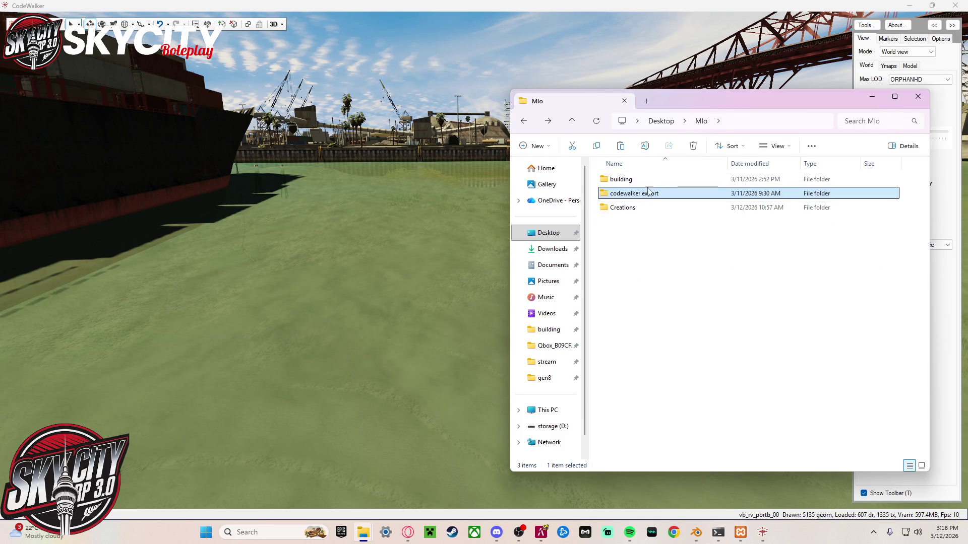
{"action": "double_click", "coordinate": [654, 179]}
{"action": "key", "text": "alt+Left"}
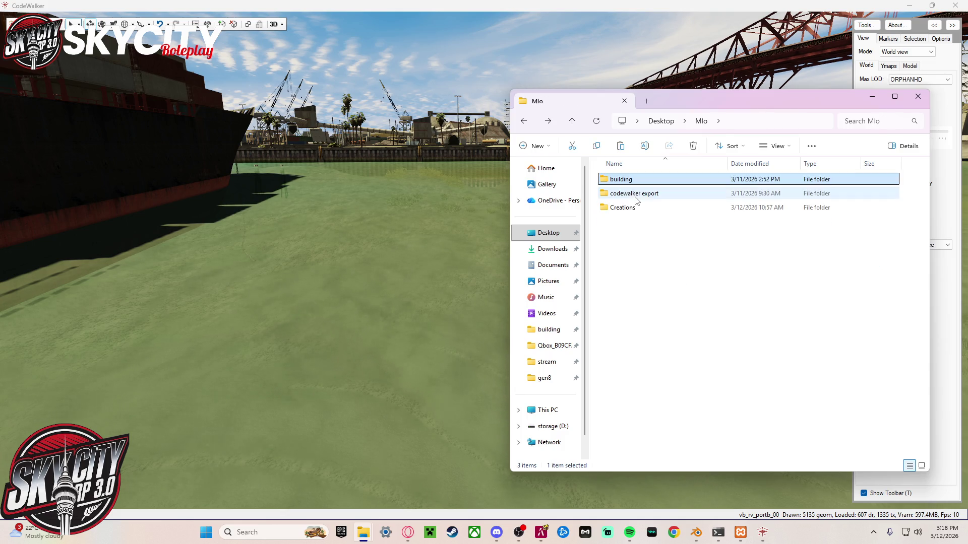
{"action": "double_click", "coordinate": [632, 212]}
{"action": "key", "text": "alt+Left"}
{"action": "double_click", "coordinate": [649, 193]}
{"action": "left_click", "coordinate": [643, 236]}
{"action": "double_click", "coordinate": [643, 237]}
{"action": "double_click", "coordinate": [713, 182]}
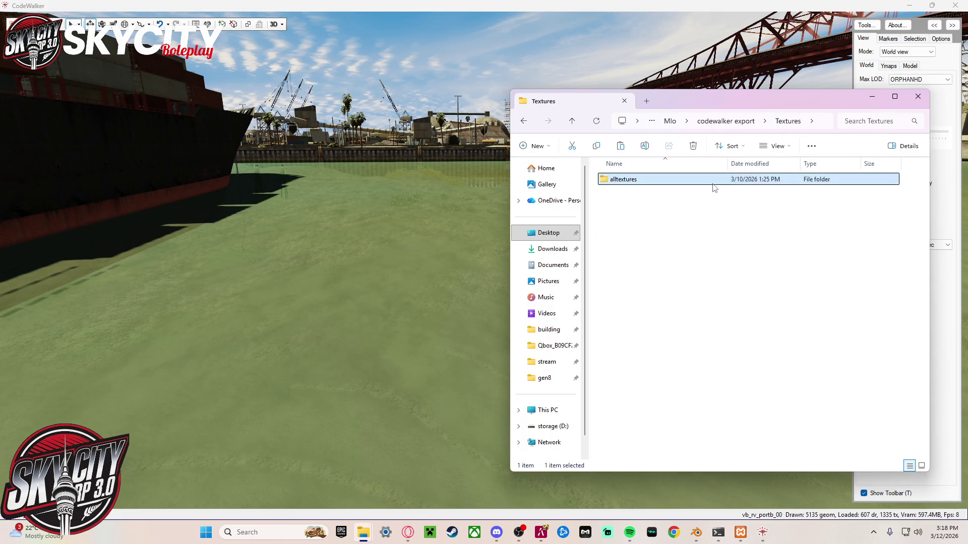
{"action": "double_click", "coordinate": [785, 103]}
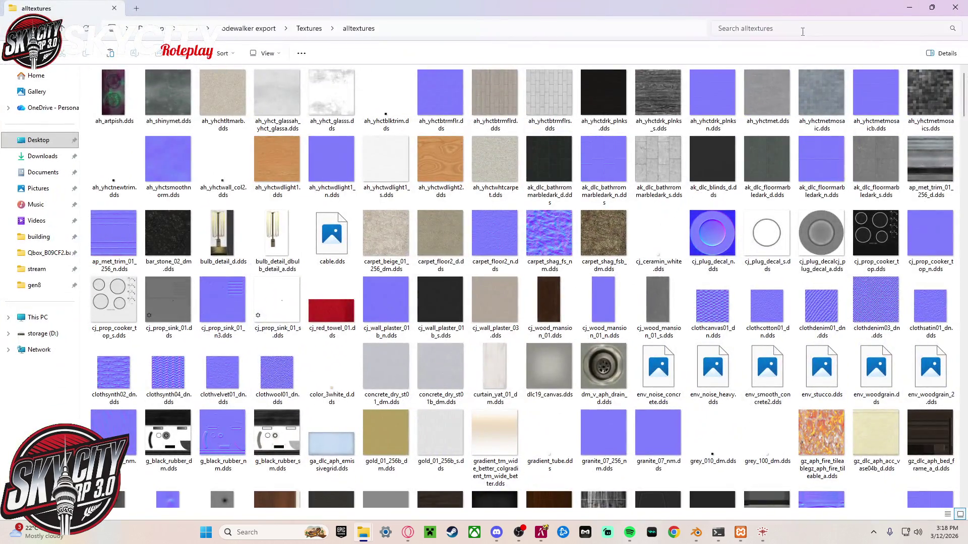
- Search the textures for metal, dismiss metal_05_dm.dds's open-with prompt, and shrink the window over CodeWalker
{"action": "left_click", "coordinate": [801, 22]}
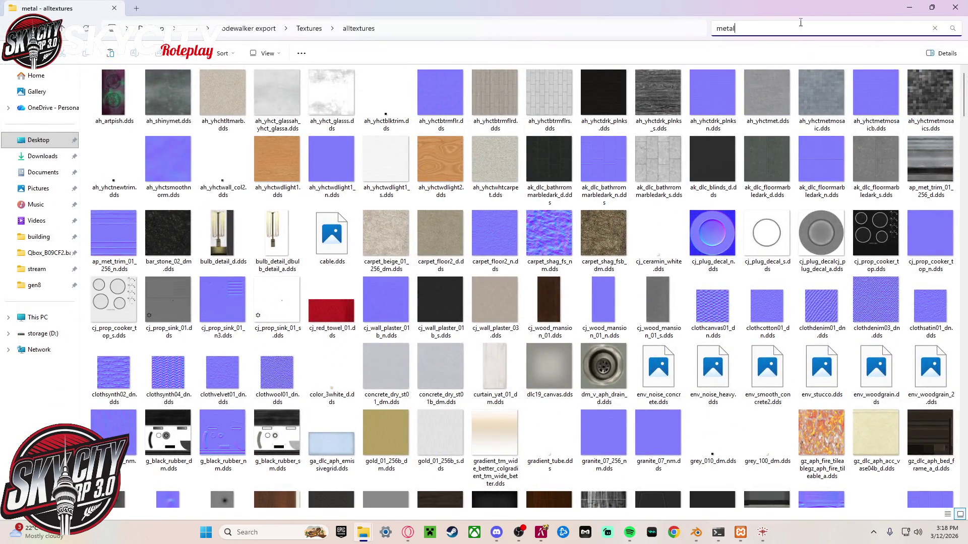
{"action": "type", "text": "metal"}
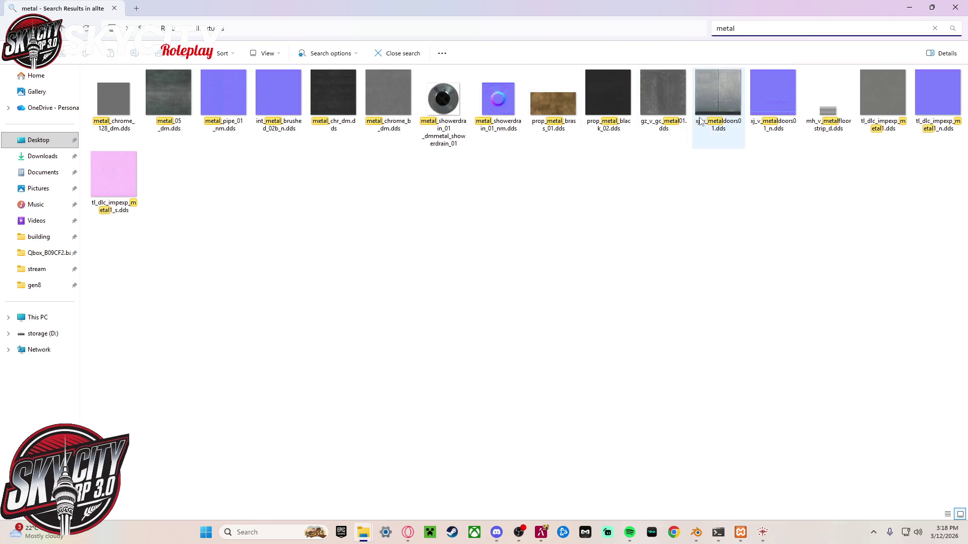
{"action": "double_click", "coordinate": [165, 93]}
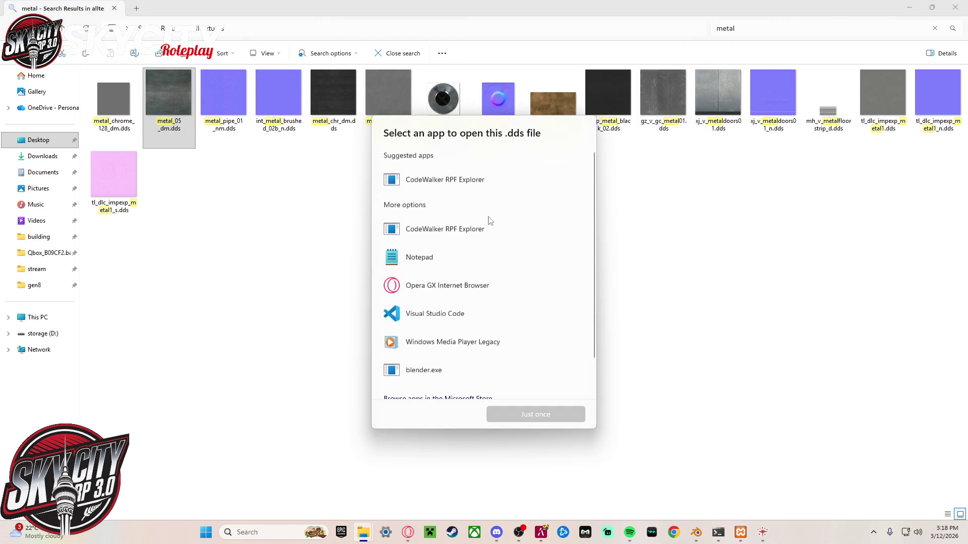
{"action": "key", "text": "Escape"}
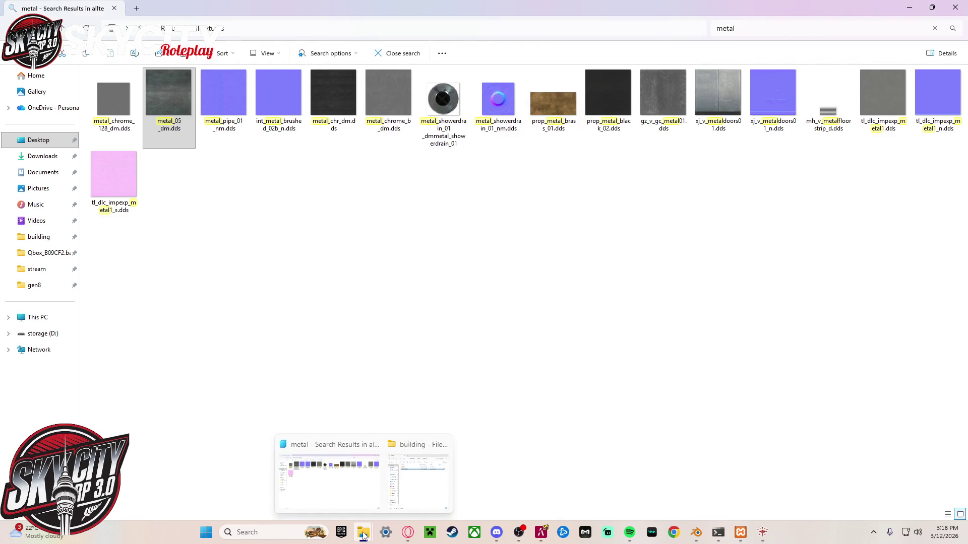
{"action": "left_click", "coordinate": [313, 216]}
{"action": "mouse_move", "coordinate": [521, 5]}
{"action": "left_mouse_down"}
{"action": "mouse_move", "coordinate": [486, 63]}
{"action": "mouse_move", "coordinate": [372, 112]}
{"action": "left_mouse_up"}
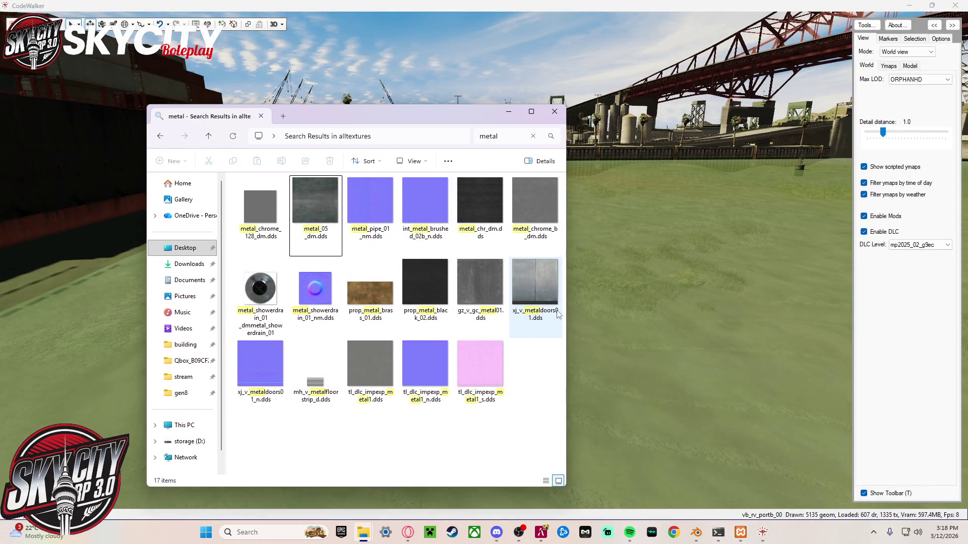
{"action": "left_click", "coordinate": [503, 137]}
- Search the alltextures folder for iron and then stone textures
{"action": "type", "text": "iron"}
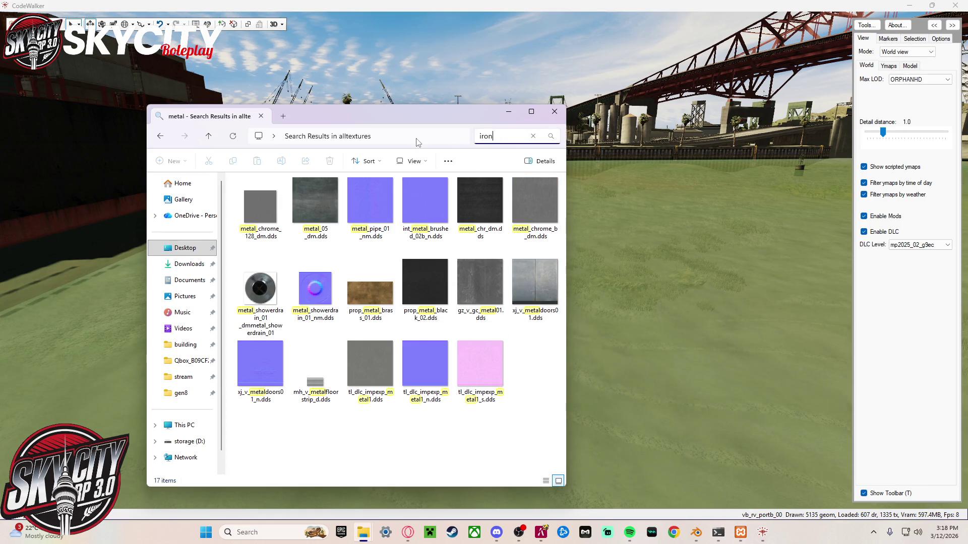
{"action": "key", "text": "Return"}
{"action": "key", "text": "BackSpace"}
{"action": "key", "text": "BackSpace"}
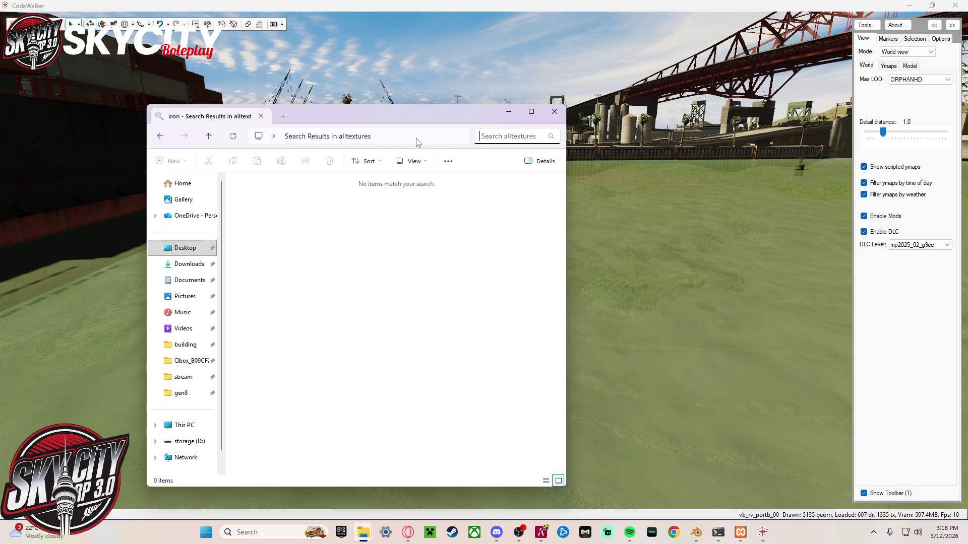
{"action": "type", "text": "stone"}
{"action": "key", "text": "Return"}
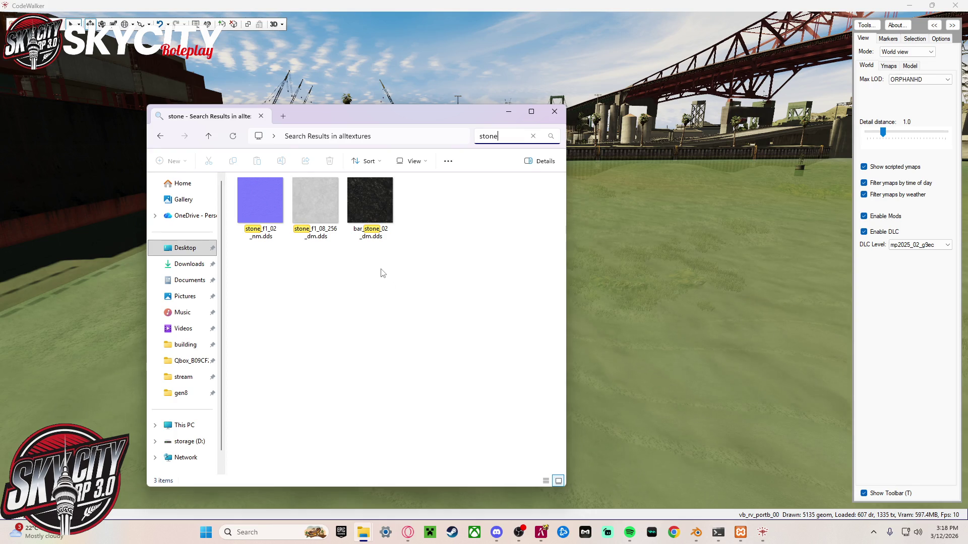
- Search for brick and then concrete textures, ending on the 'conc' results
{"action": "left_click", "coordinate": [511, 137]}
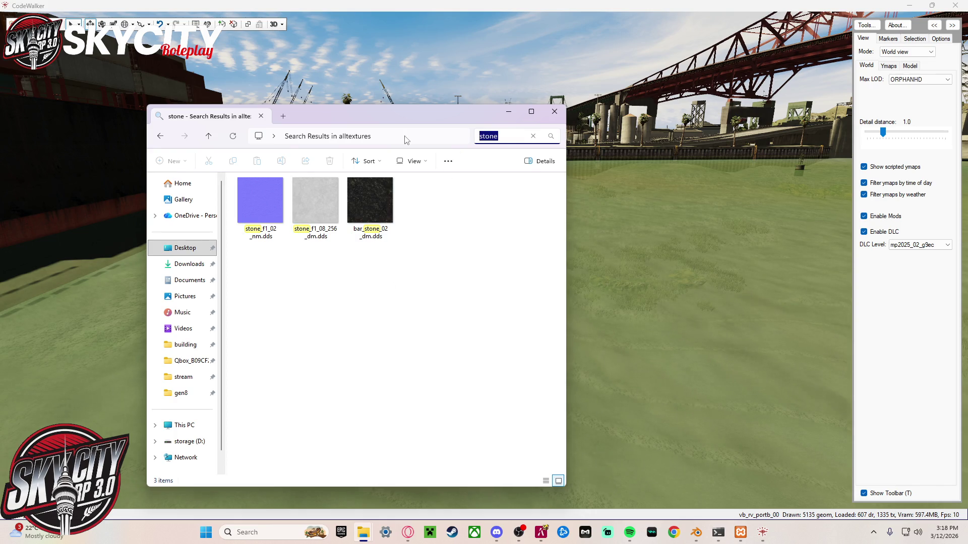
{"action": "type", "text": "biric"}
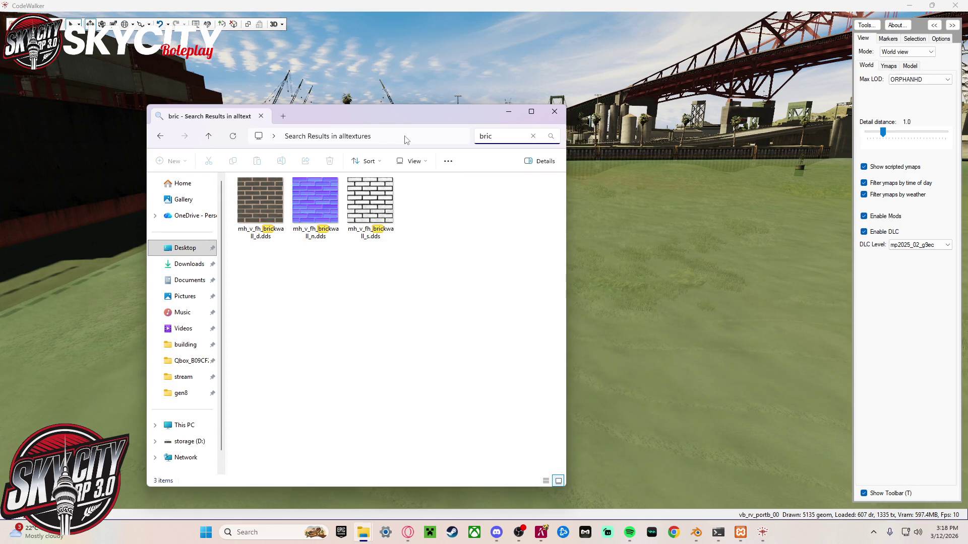
{"action": "type", "text": "con"}
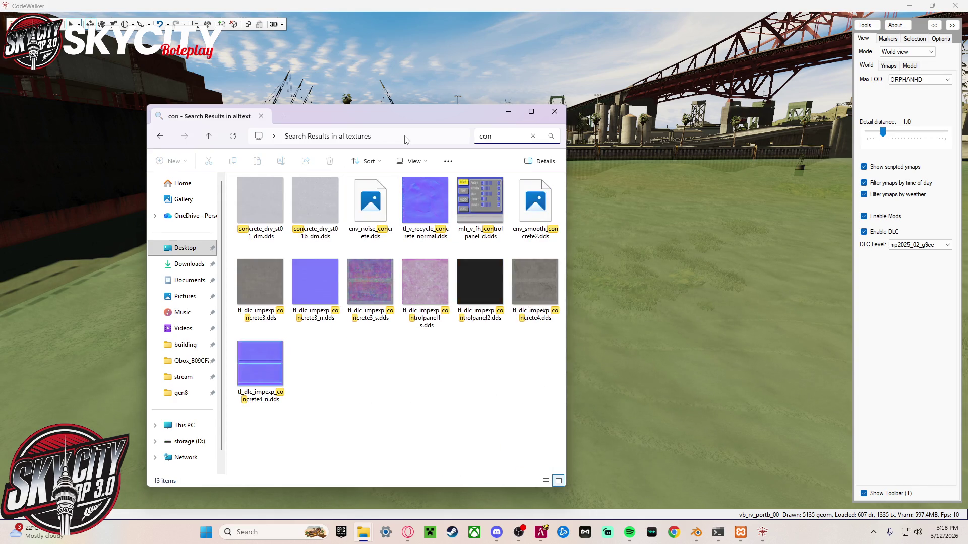
{"action": "type", "text": "c"}
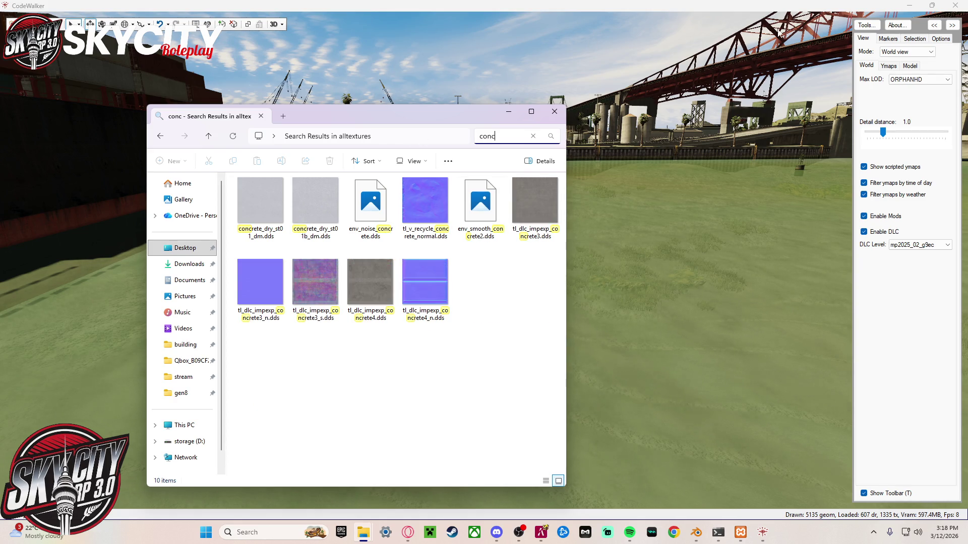
{"action": "left_click", "coordinate": [570, 278]}
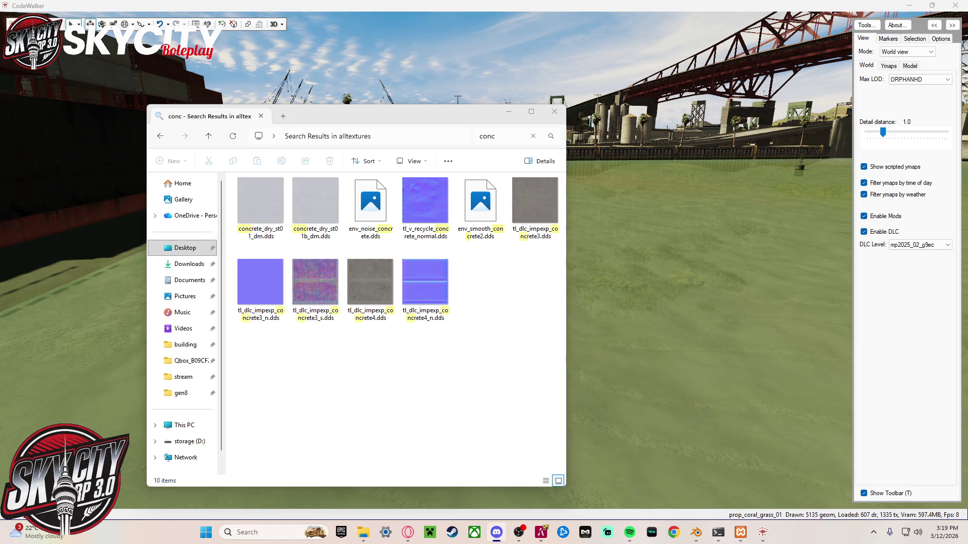
{"action": "left_click", "coordinate": [488, 133]}
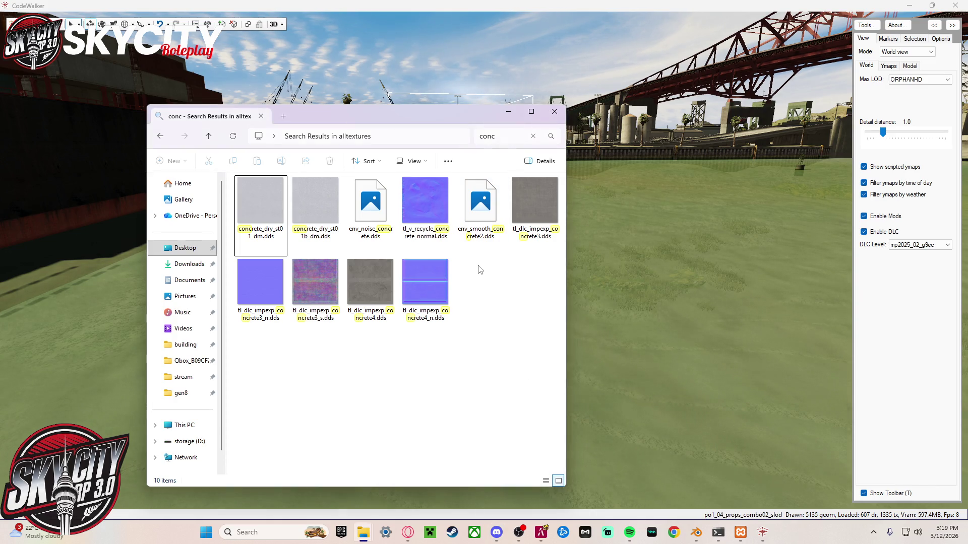
- Clear the concrete search, look up glass textures, then minimize the alltextures window
{"action": "key", "text": "Escape"}
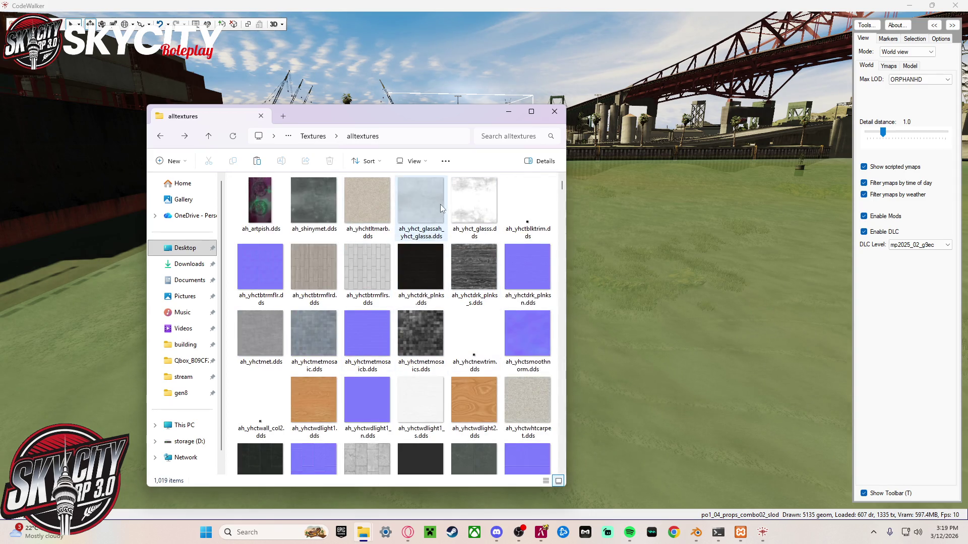
{"action": "left_click", "coordinate": [505, 141]}
{"action": "type", "text": "glass"}
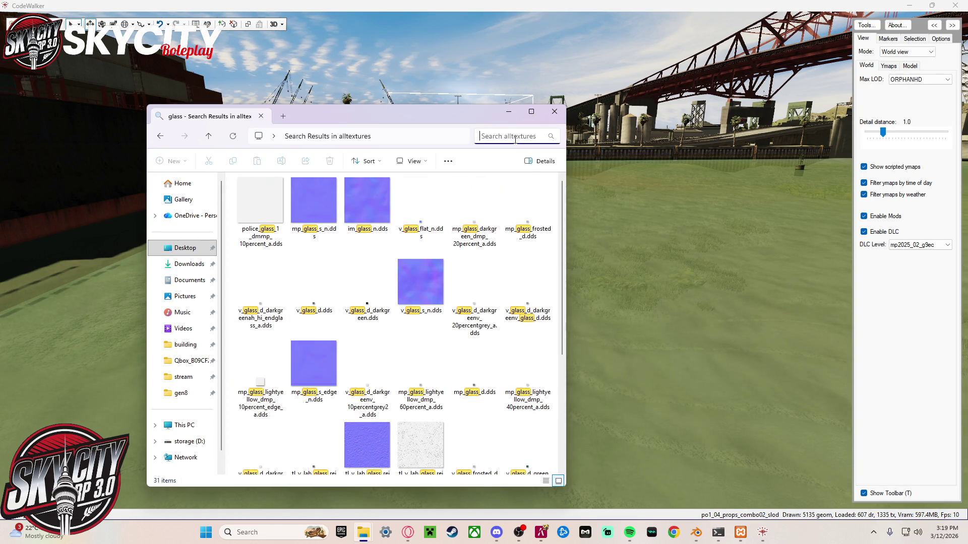
{"action": "key", "text": "Escape"}
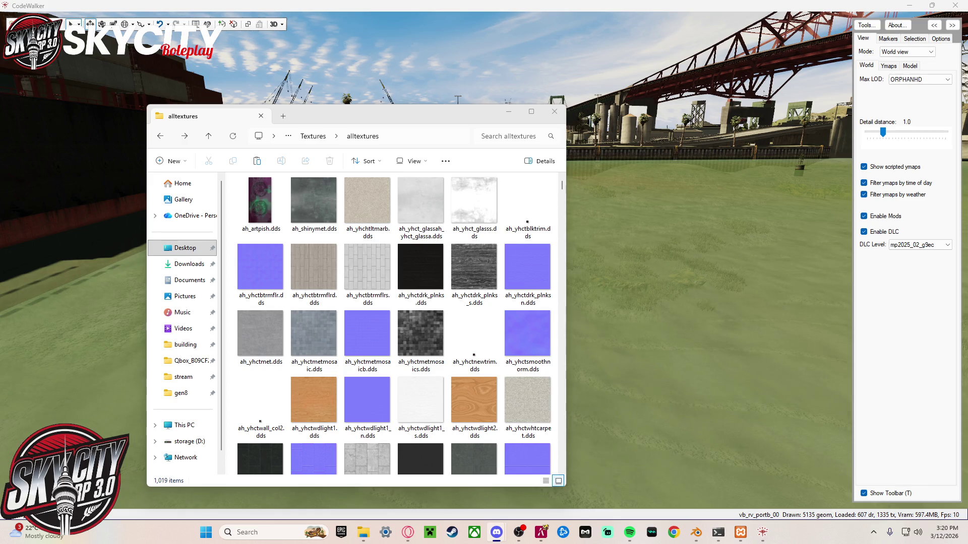
{"action": "key", "text": "alt+Tab"}
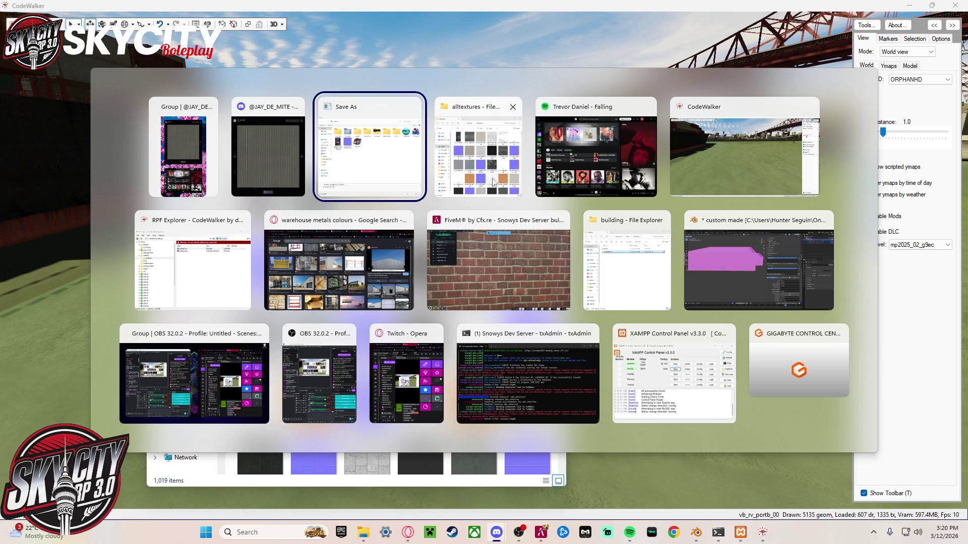
{"action": "left_click", "coordinate": [456, 136]}
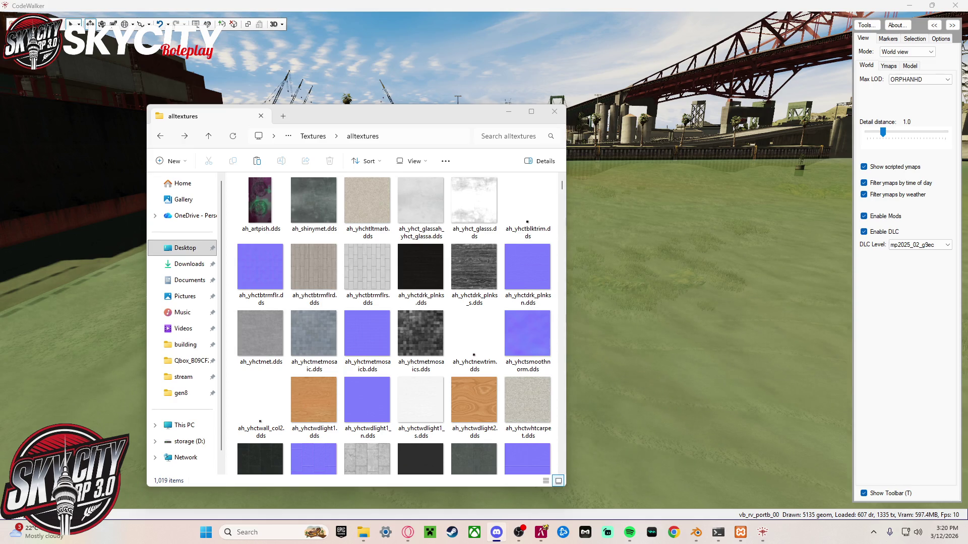
{"action": "left_click", "coordinate": [908, 5]}
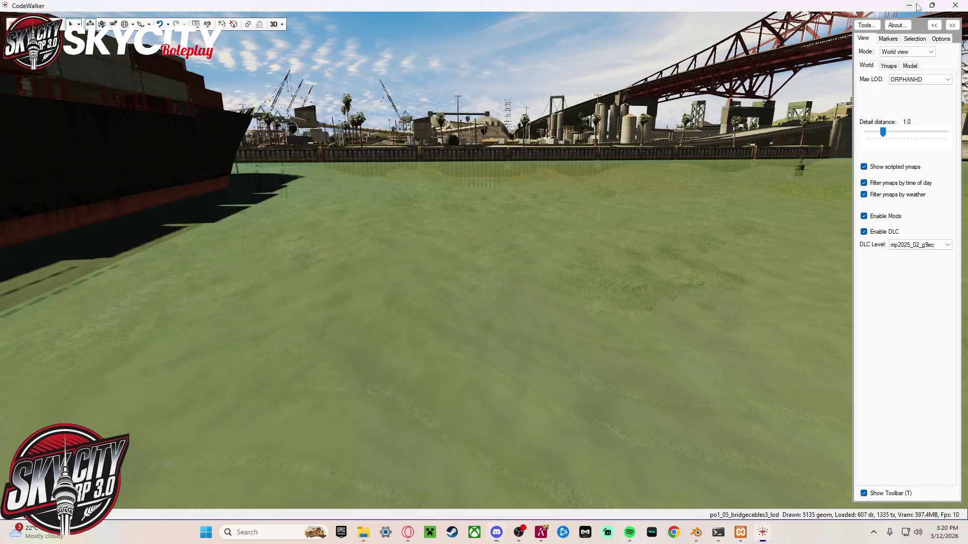
- Switch to FiveM and fly the camera back from the brick wall
{"action": "left_click", "coordinate": [510, 115]}
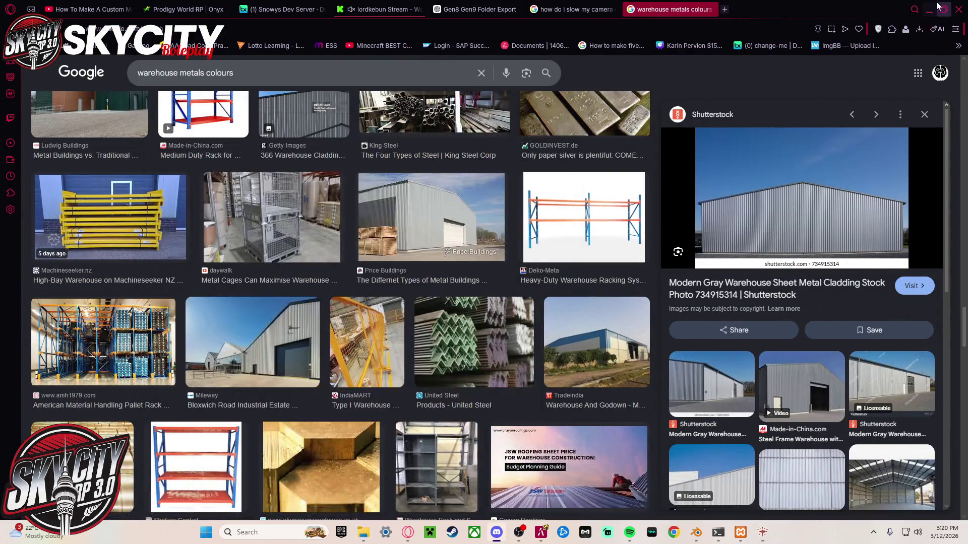
{"action": "key", "text": "alt+Tab"}
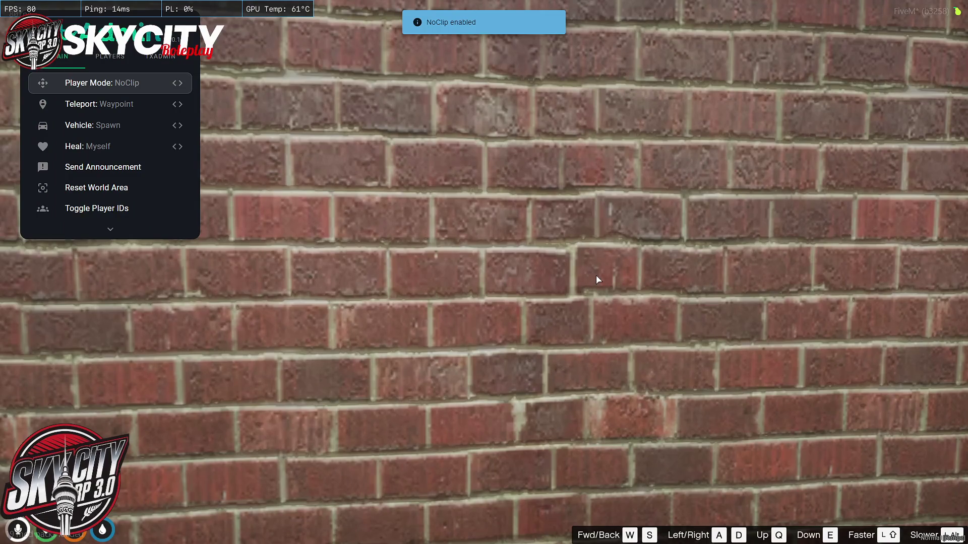
{"action": "key", "text": "s"}
- Quit FiveM with the F8 console 'quit' command and return to Blender
{"action": "key", "text": "F8"}
{"action": "type", "text": "qu"}
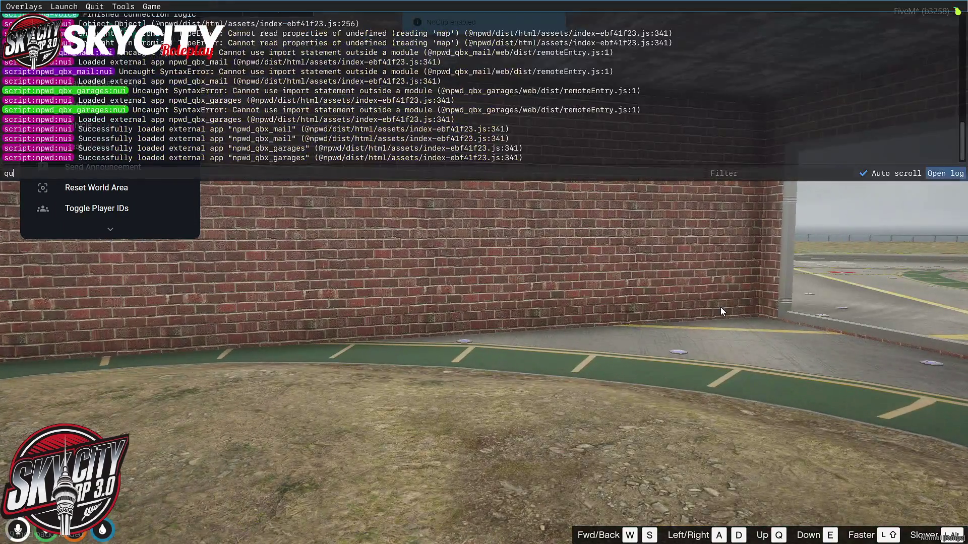
{"action": "type", "text": "it"}
{"action": "key", "text": "Return"}
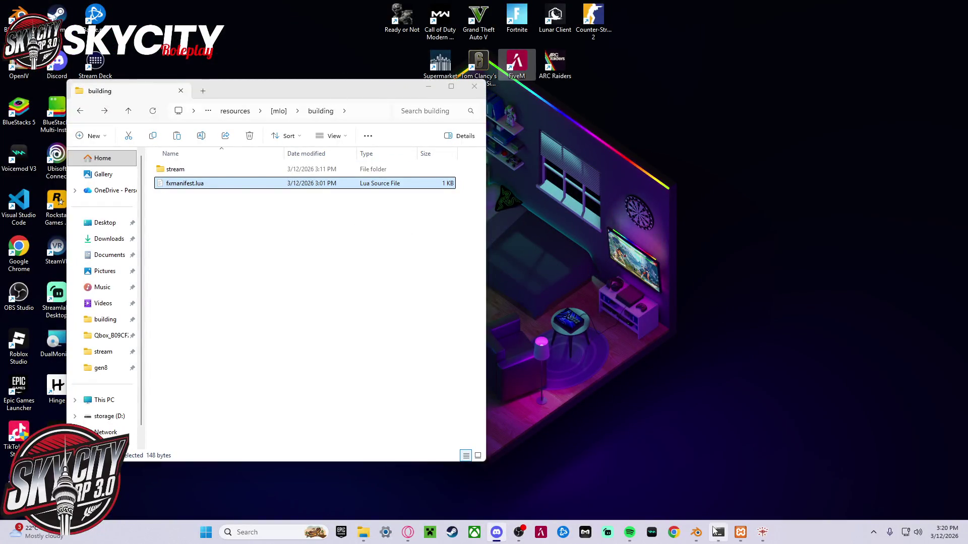
{"action": "left_click", "coordinate": [696, 533]}
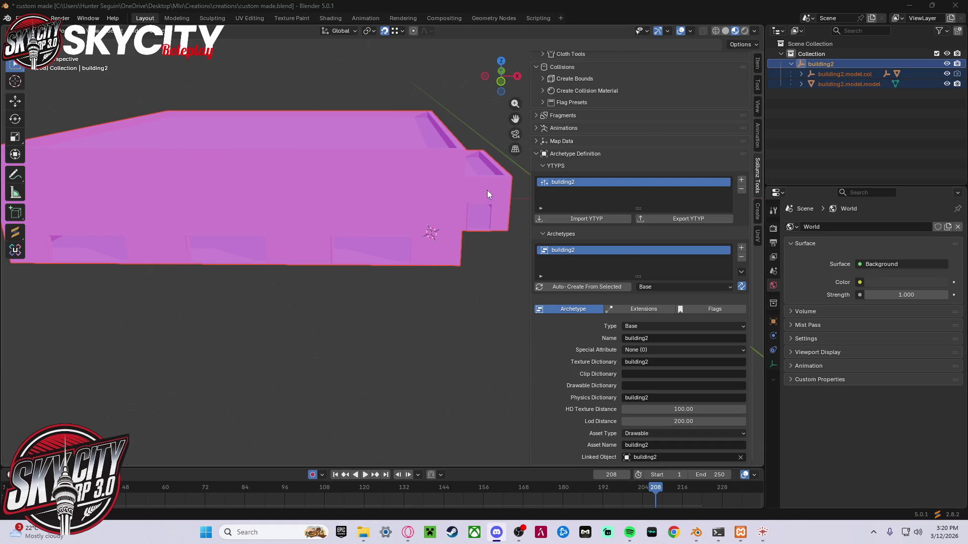
- Select the building2 mesh and enter Edit Mode
{"action": "left_click", "coordinate": [827, 107]}
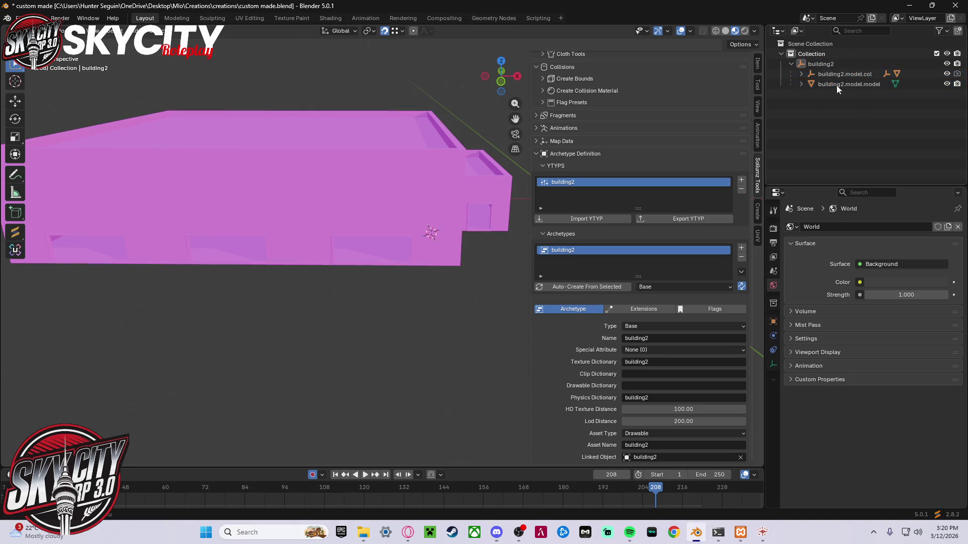
{"action": "left_click", "coordinate": [800, 74], "text": "shift"}
{"action": "mouse_move", "coordinate": [470, 182]}
{"action": "middle_mouse_down"}
{"action": "mouse_move", "coordinate": [369, 202]}
{"action": "mouse_move", "coordinate": [201, 188]}
{"action": "mouse_move", "coordinate": [266, 203]}
{"action": "middle_mouse_up"}
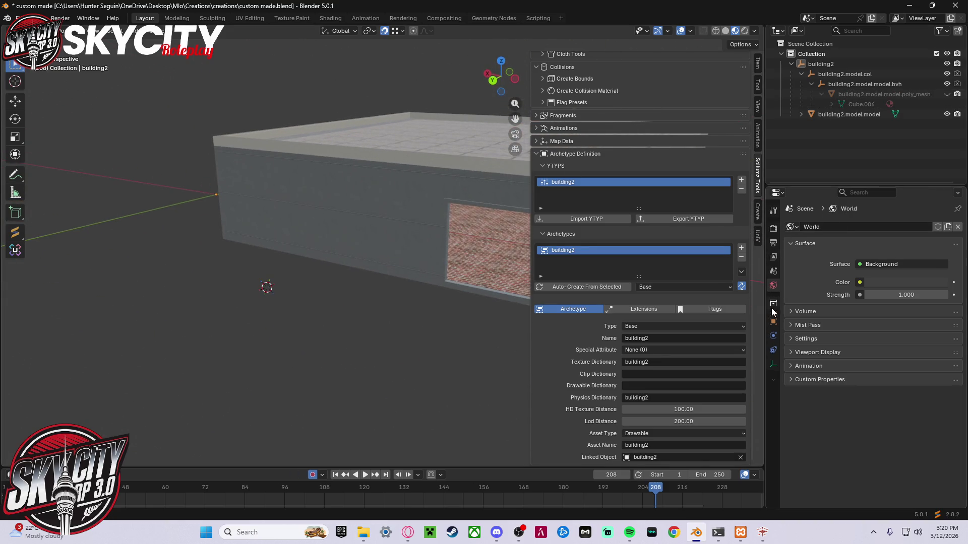
{"action": "left_click", "coordinate": [863, 84]}
{"action": "left_click", "coordinate": [849, 64]}
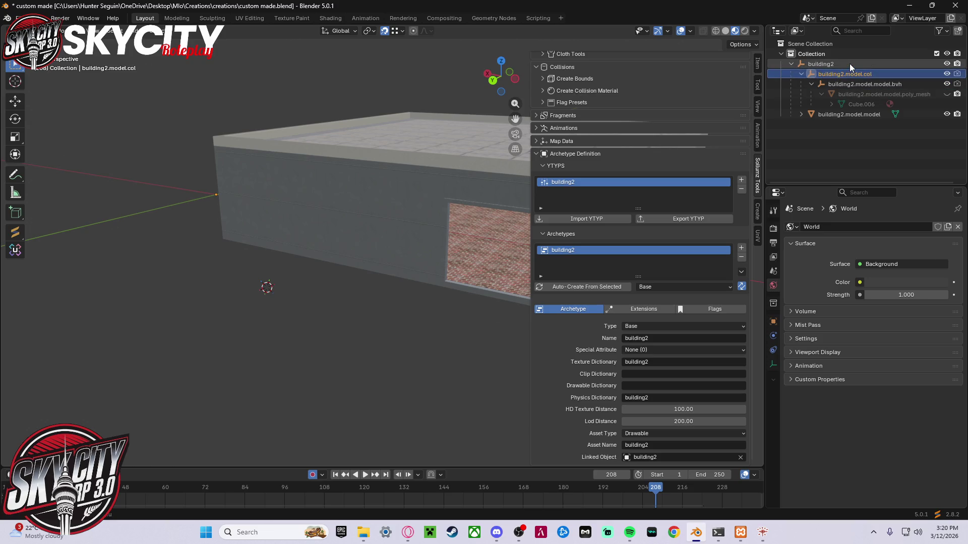
{"action": "key", "text": "grave"}
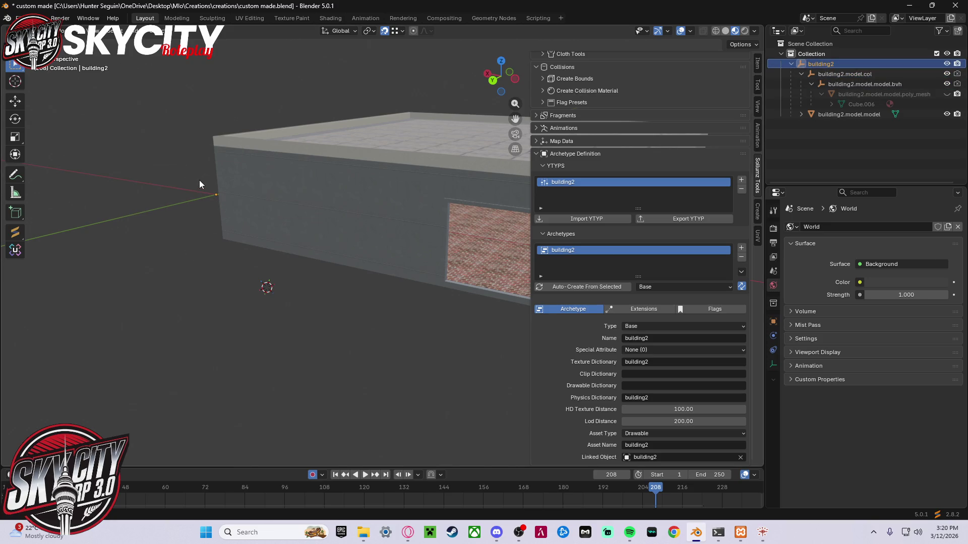
{"action": "left_click", "coordinate": [287, 186]}
{"action": "key", "text": "Tab"}
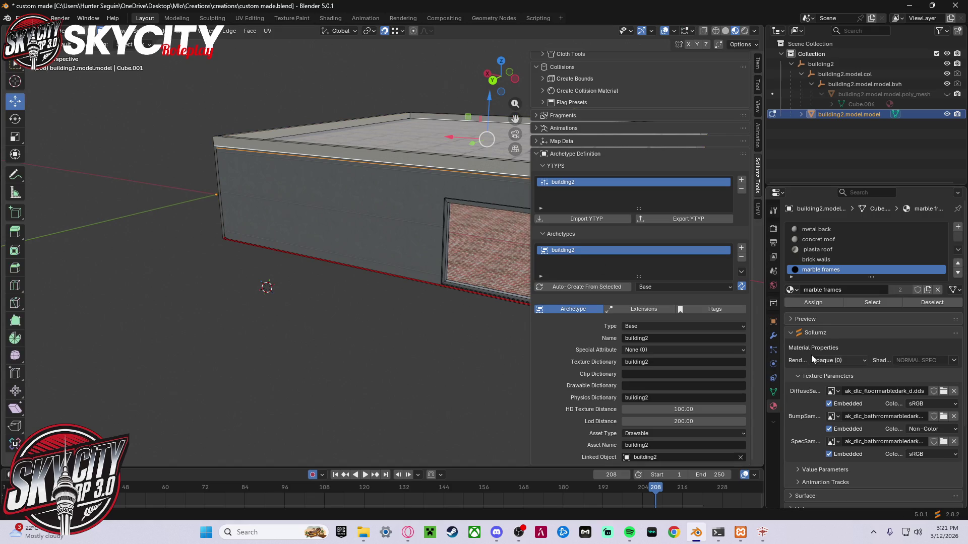
- Make metal back the active material and browse for a new DiffuseSampler image
{"action": "left_click", "coordinate": [842, 240]}
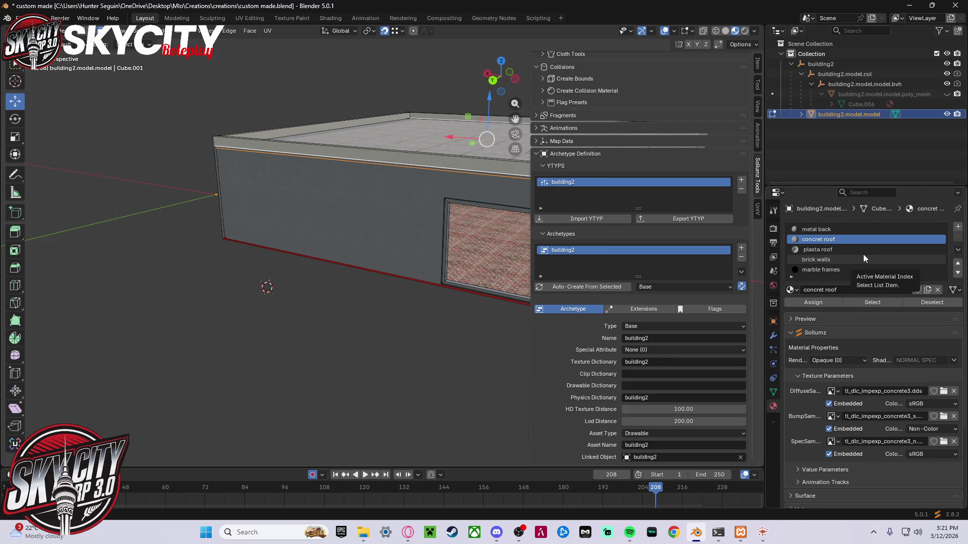
{"action": "left_click", "coordinate": [845, 262]}
{"action": "left_click", "coordinate": [843, 241]}
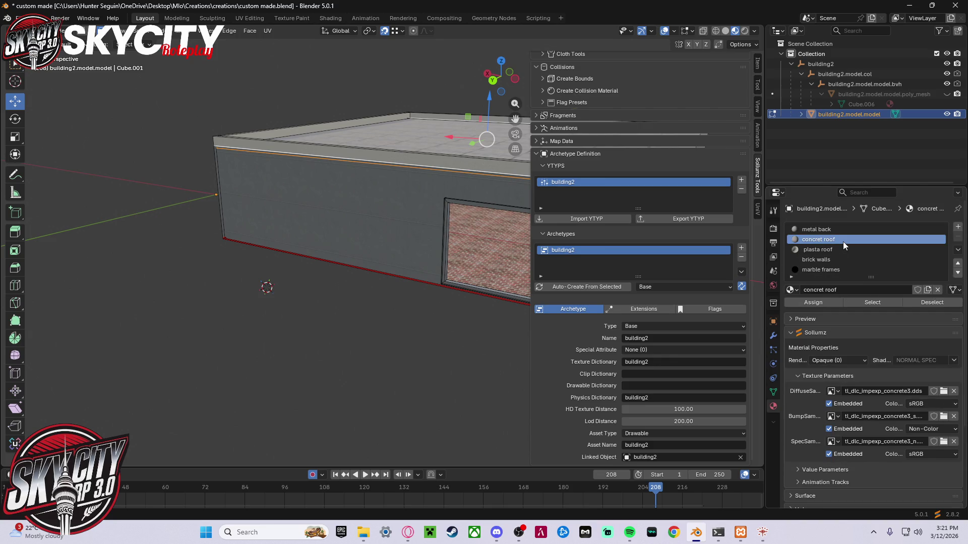
{"action": "left_click", "coordinate": [840, 234]}
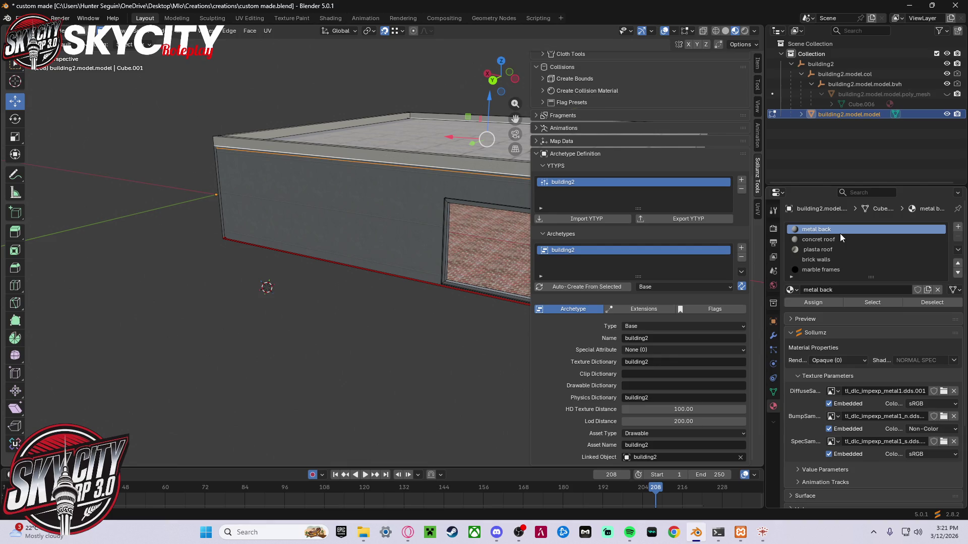
{"action": "left_click", "coordinate": [943, 392]}
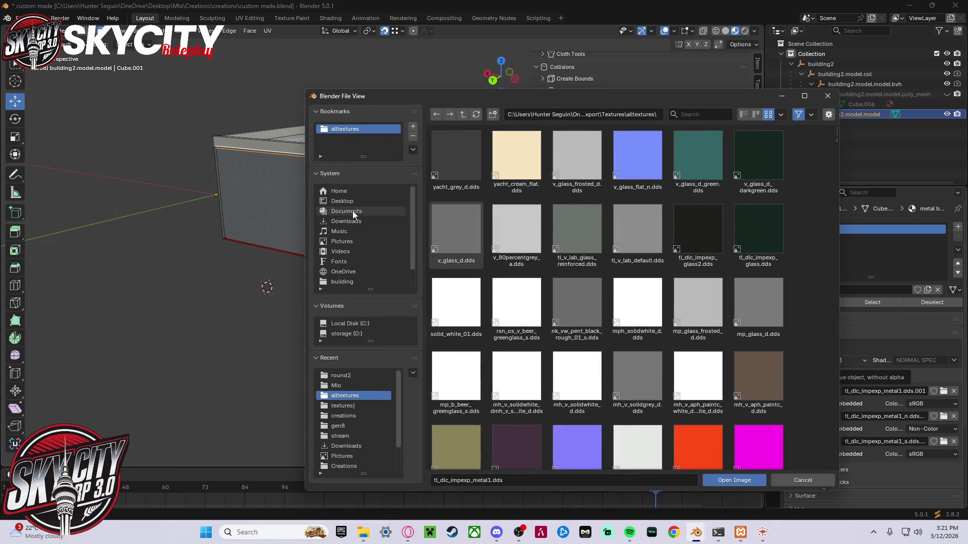
- Load corrugated_iron_02 diff_1k as diffuse and rough_1k as bump from Pictures
{"action": "left_click", "coordinate": [356, 241]}
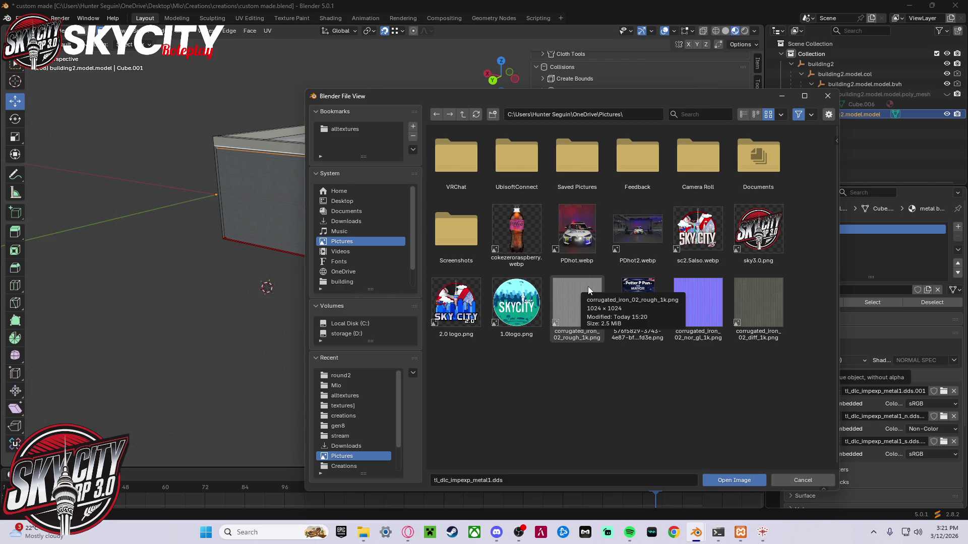
{"action": "left_click", "coordinate": [757, 310]}
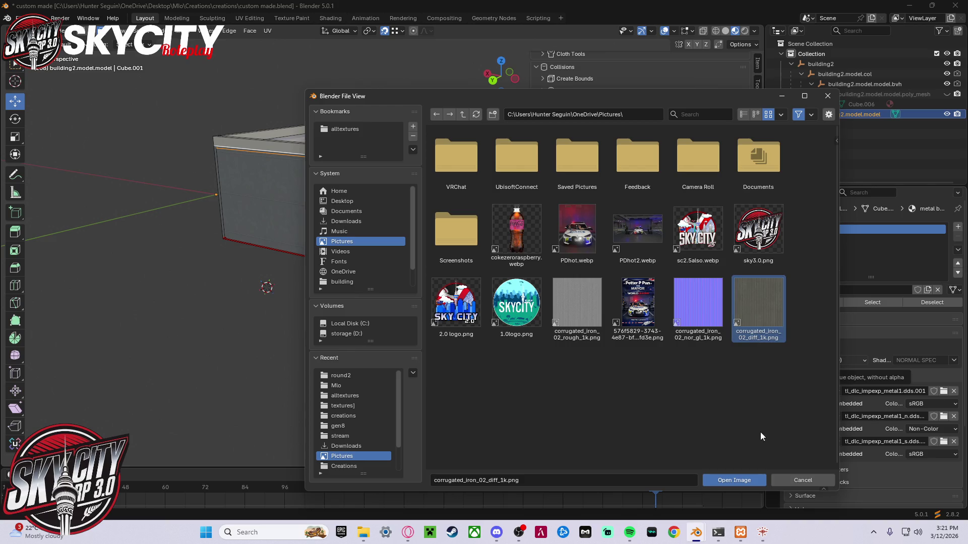
{"action": "left_click", "coordinate": [742, 483]}
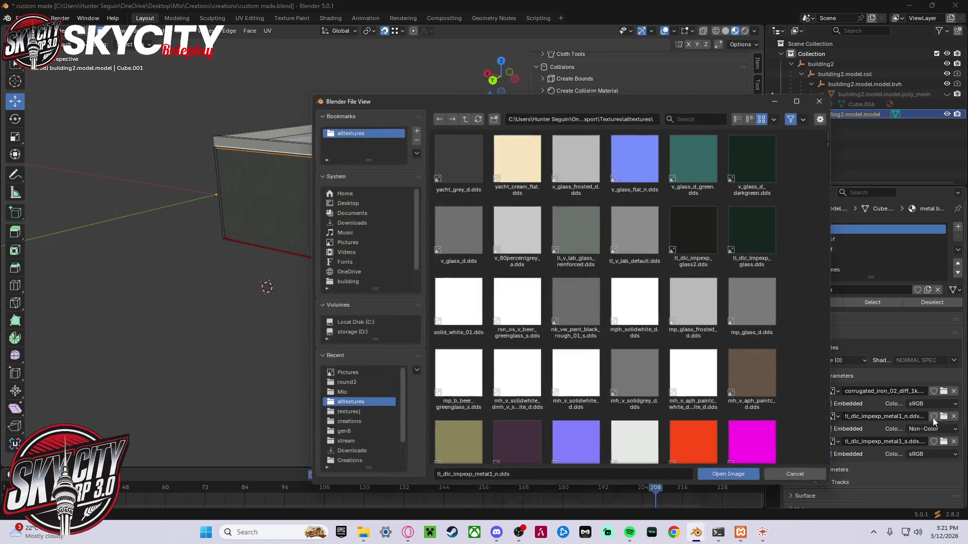
{"action": "left_click", "coordinate": [944, 416]}
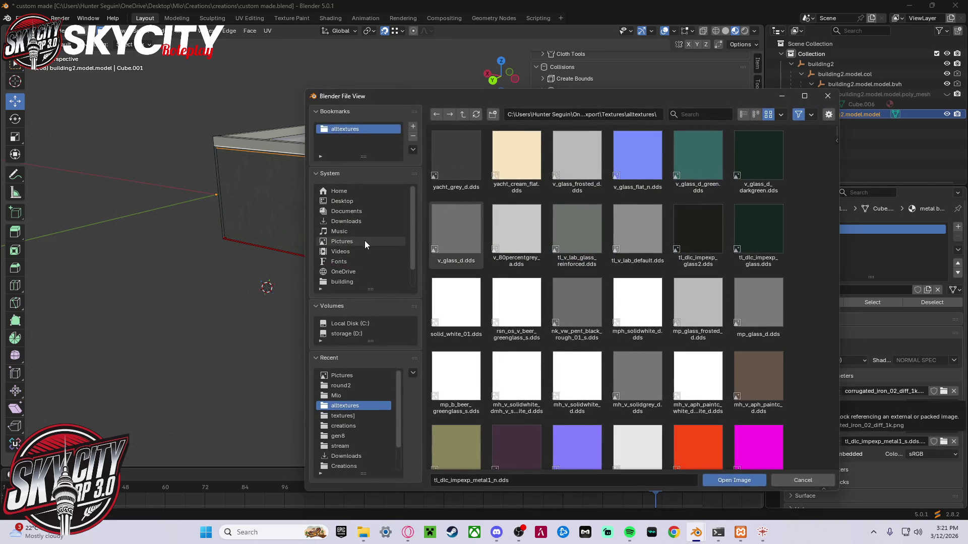
{"action": "left_click", "coordinate": [364, 240]}
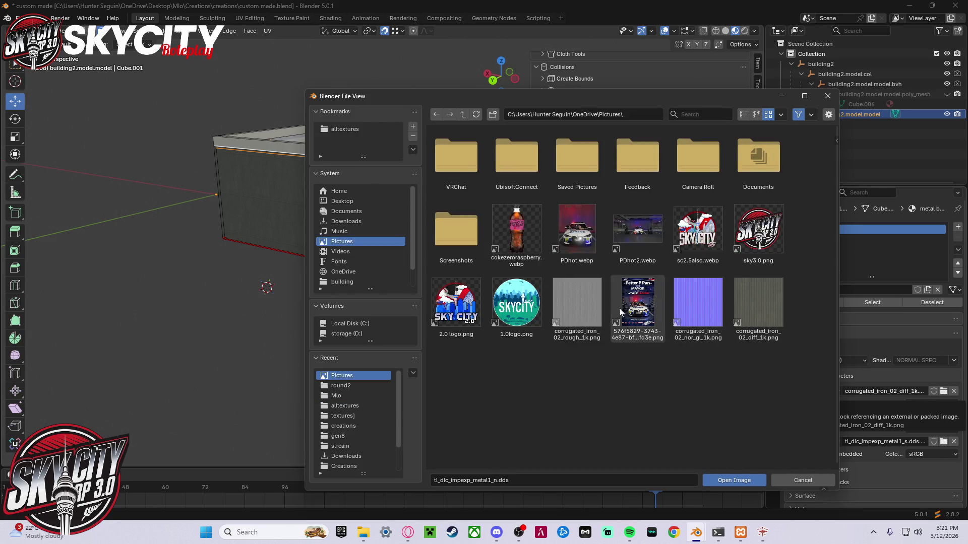
{"action": "left_click", "coordinate": [577, 305]}
{"action": "left_click", "coordinate": [764, 480]}
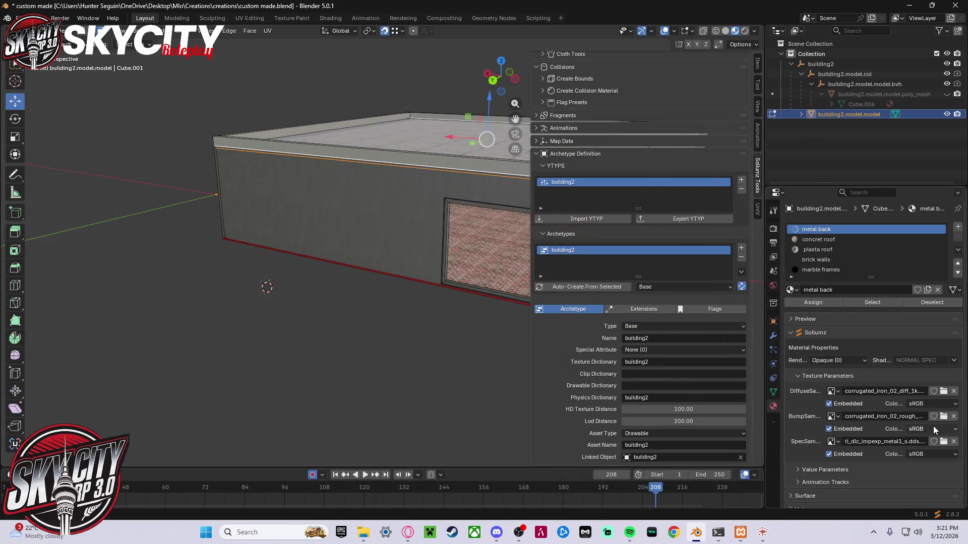
- Load corrugated_iron_02 nor_gl_1k from Pictures as the spec texture
{"action": "left_click", "coordinate": [944, 442]}
{"action": "left_click", "coordinate": [367, 240]}
{"action": "left_click", "coordinate": [709, 319]}
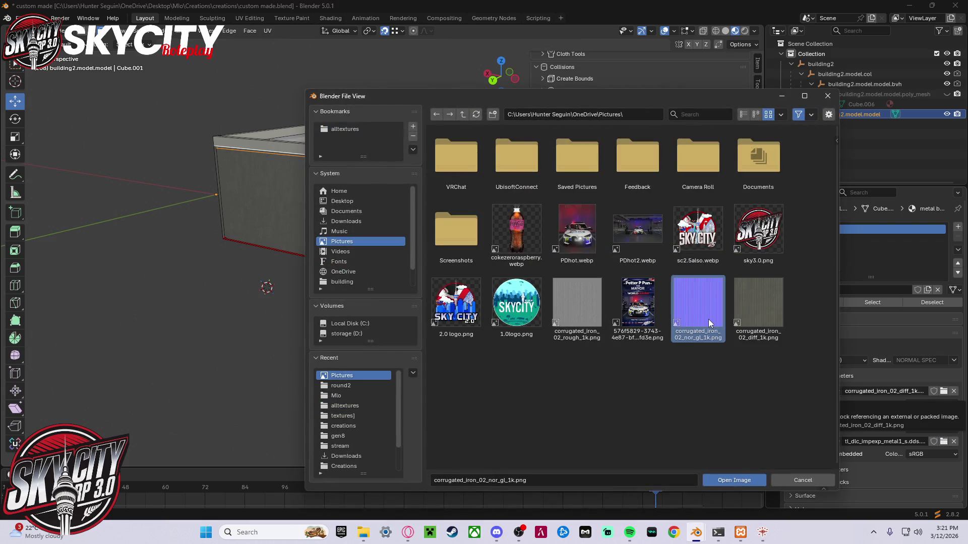
{"action": "left_click", "coordinate": [741, 483]}
{"action": "left_click", "coordinate": [940, 430]}
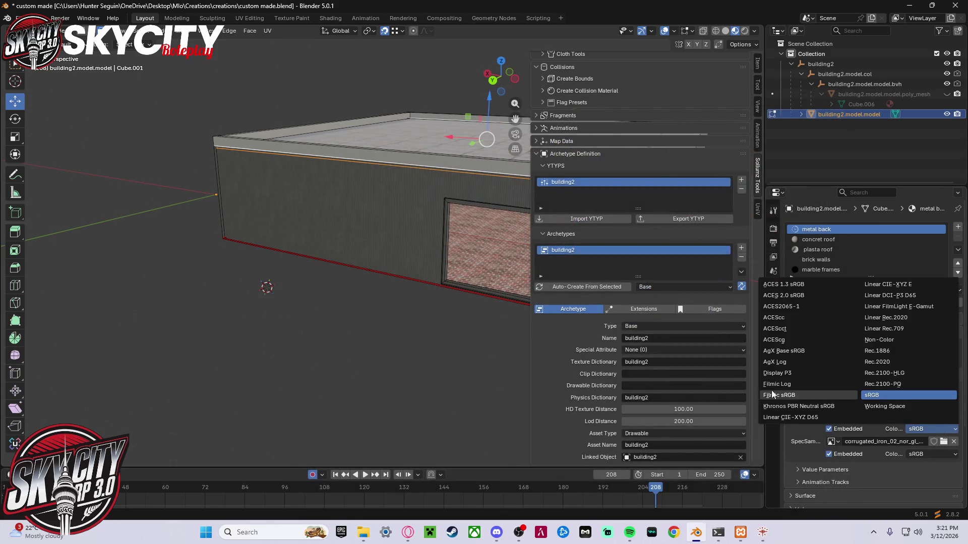
- Set the bump texture's colour space to Non-Color and resize the side panel
{"action": "left_click", "coordinate": [882, 341]}
{"action": "mouse_move", "coordinate": [390, 332]}
{"action": "middle_mouse_down"}
{"action": "mouse_move", "coordinate": [387, 244]}
{"action": "mouse_move", "coordinate": [417, 233]}
{"action": "middle_mouse_up"}
{"action": "scroll", "coordinate": [411, 194], "scroll_direction": "up", "scroll_amount": 5}
{"action": "scroll", "coordinate": [402, 188], "scroll_direction": "down", "scroll_amount": 3}
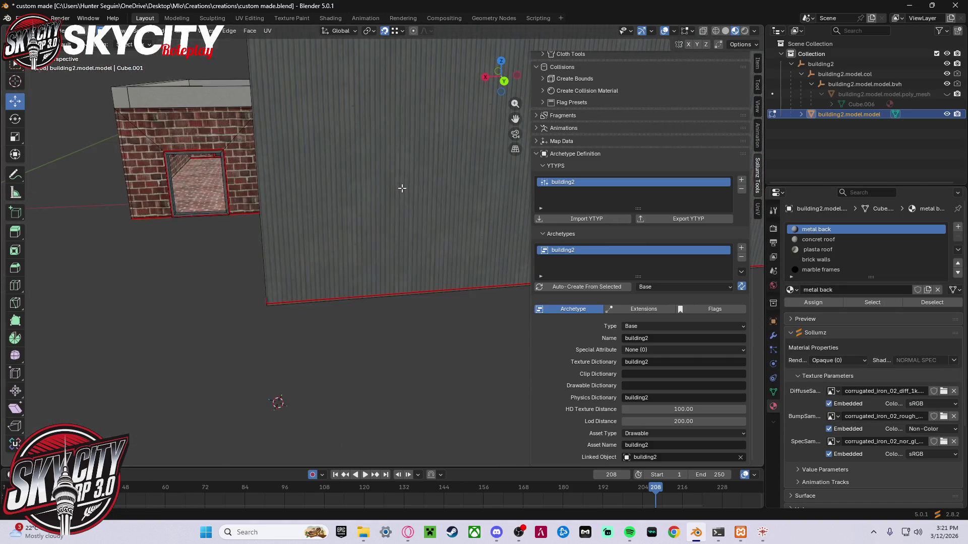
{"action": "scroll", "coordinate": [404, 172], "scroll_direction": "up", "scroll_amount": 3}
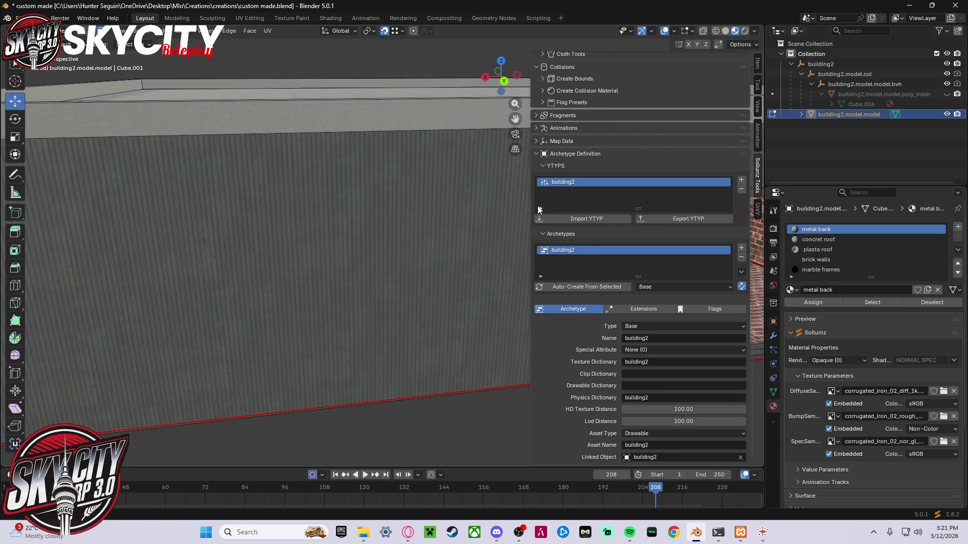
{"action": "left_click_drag", "start_coordinate": [528, 198], "coordinate": [654, 198]}
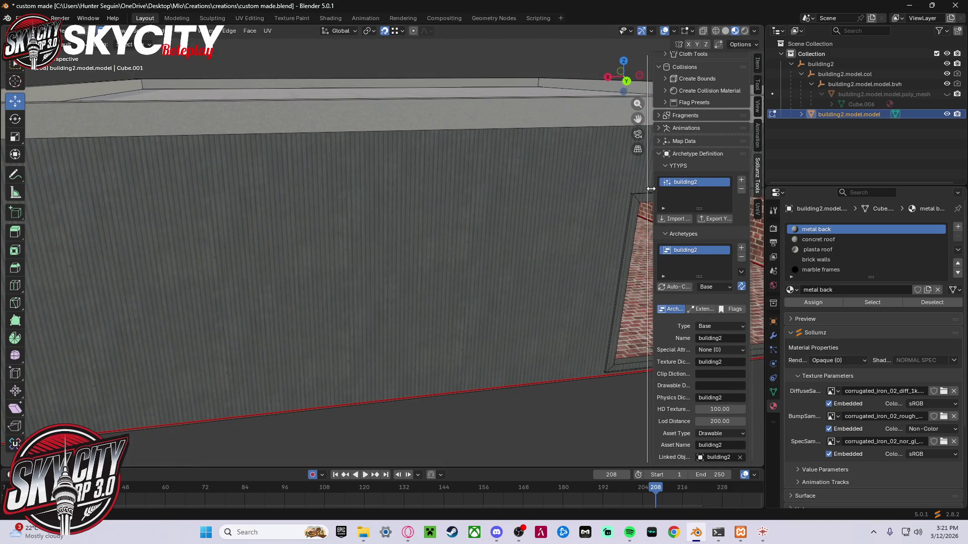
{"action": "scroll", "coordinate": [439, 256], "scroll_direction": "down", "scroll_amount": 5}
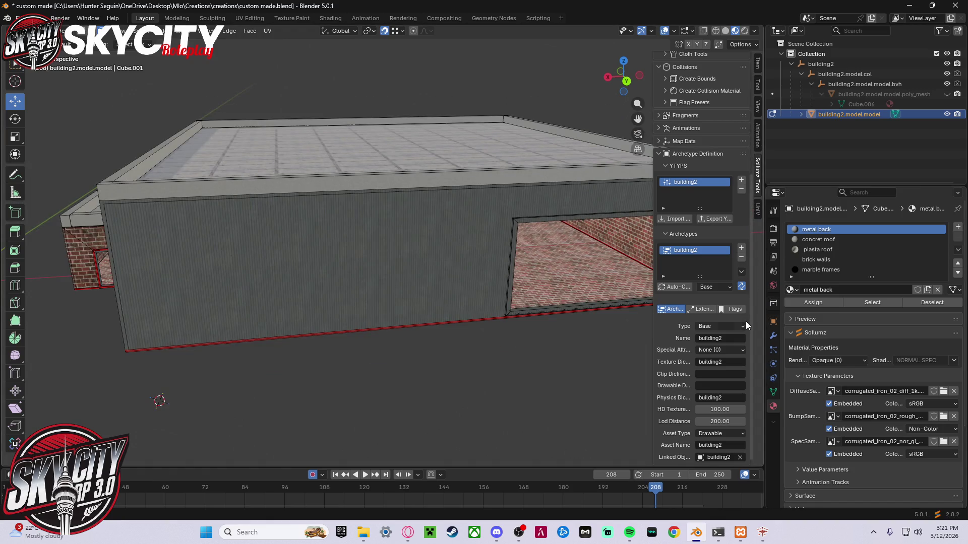
{"action": "left_click_drag", "start_coordinate": [650, 294], "coordinate": [578, 292]}
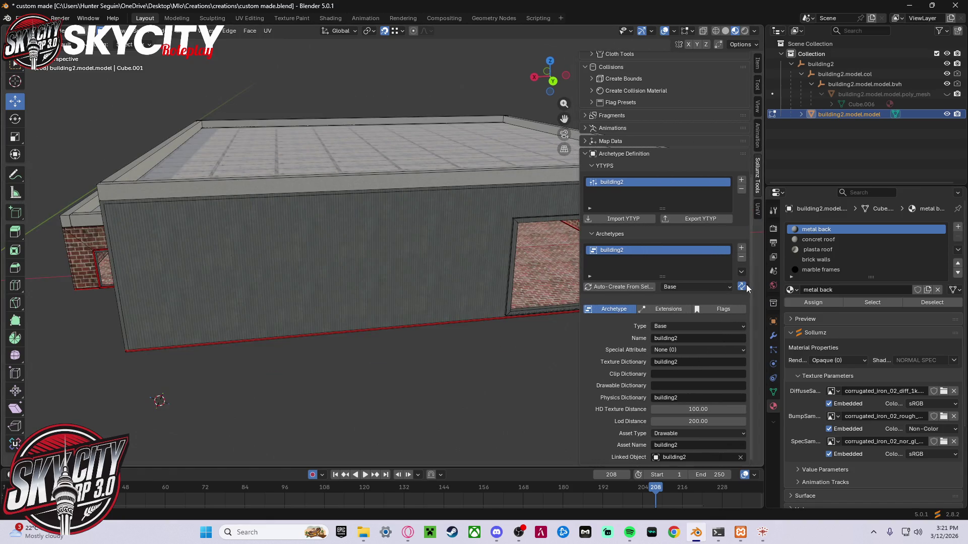
- Box-project the building's UVs with UniV Lite and scale all UVs down in UV Editing
{"action": "left_click", "coordinate": [757, 209]}
{"action": "left_click", "coordinate": [725, 255]}
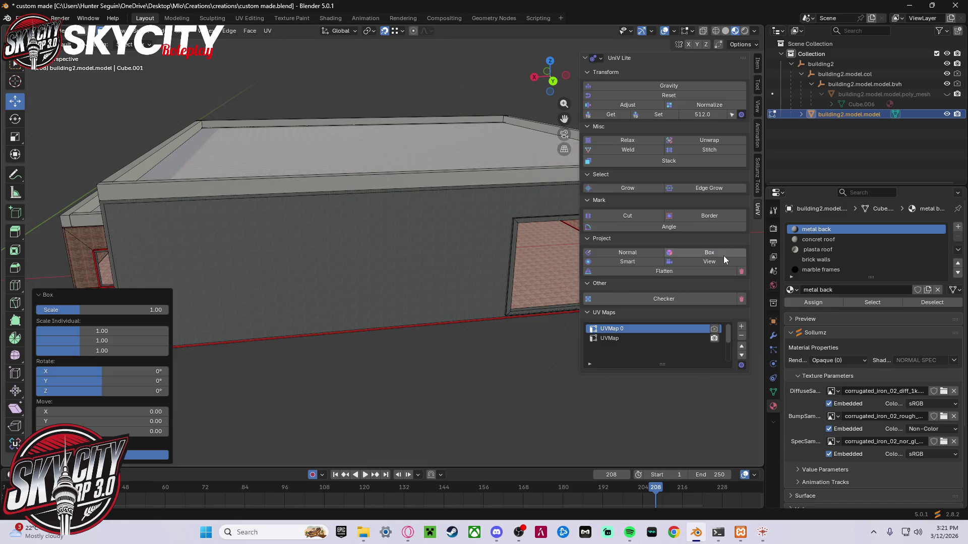
{"action": "left_click", "coordinate": [248, 19]}
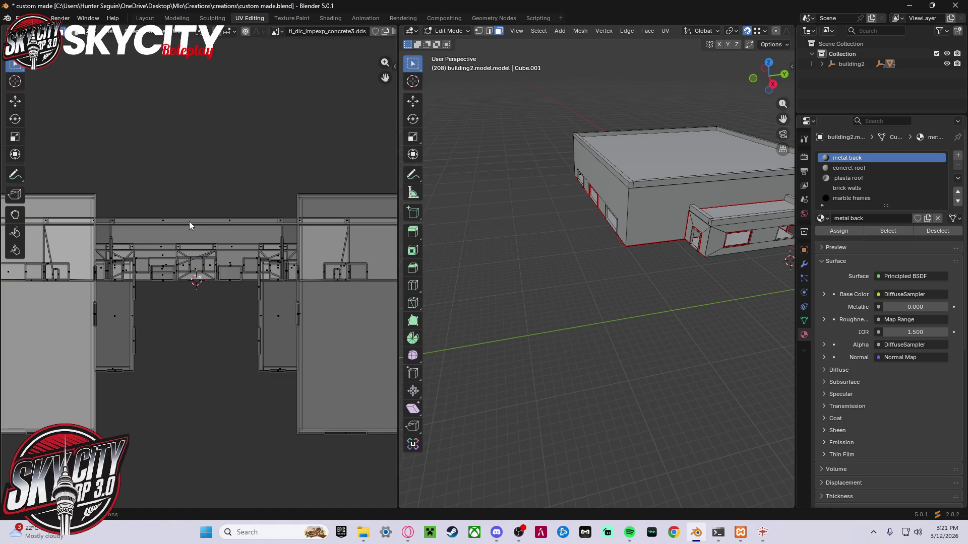
{"action": "key", "text": "a"}
{"action": "key", "text": "s"}
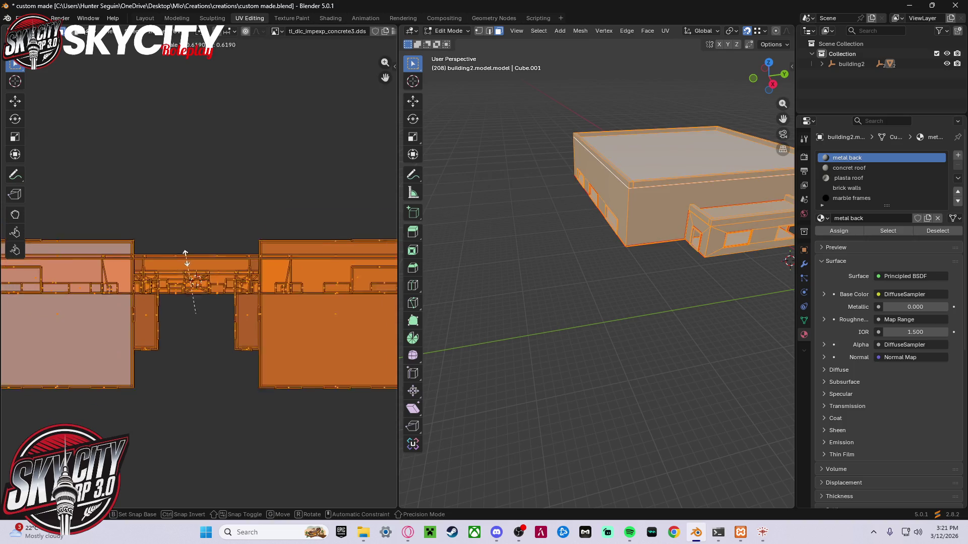
{"action": "left_click", "coordinate": [196, 295]}
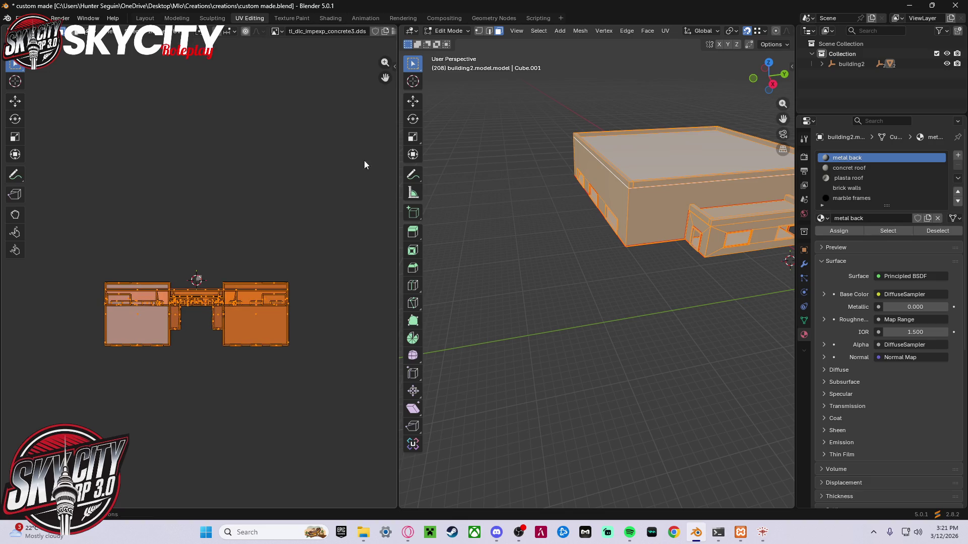
{"action": "left_click", "coordinate": [147, 19]}
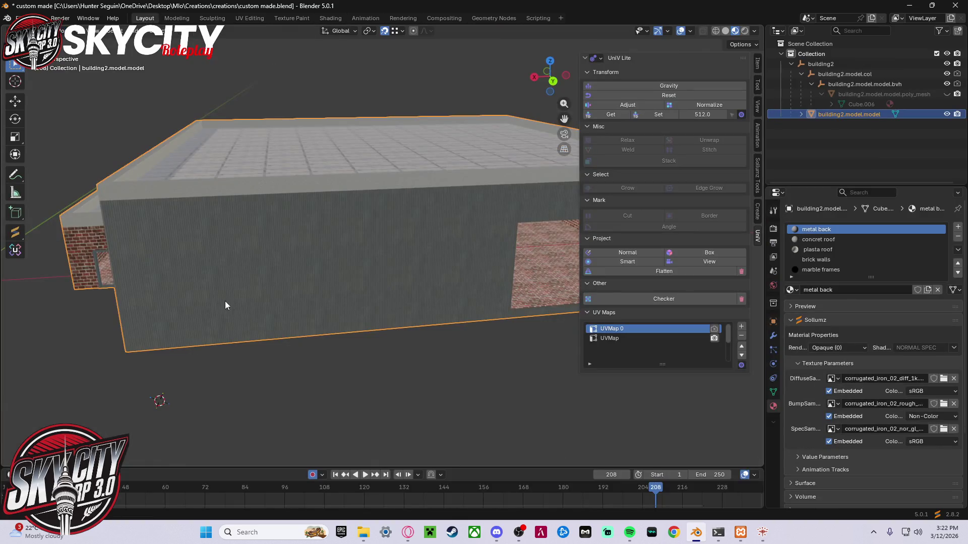
- Inspect the brick walls and window, then scale the UVs down further
{"action": "scroll", "coordinate": [227, 296], "scroll_direction": "up", "scroll_amount": 3}
{"action": "scroll", "coordinate": [225, 290], "scroll_direction": "down", "scroll_amount": 2}
{"action": "mouse_move", "coordinate": [221, 285]}
{"action": "middle_mouse_down"}
{"action": "mouse_move", "coordinate": [362, 258]}
{"action": "mouse_move", "coordinate": [411, 262]}
{"action": "middle_mouse_up"}
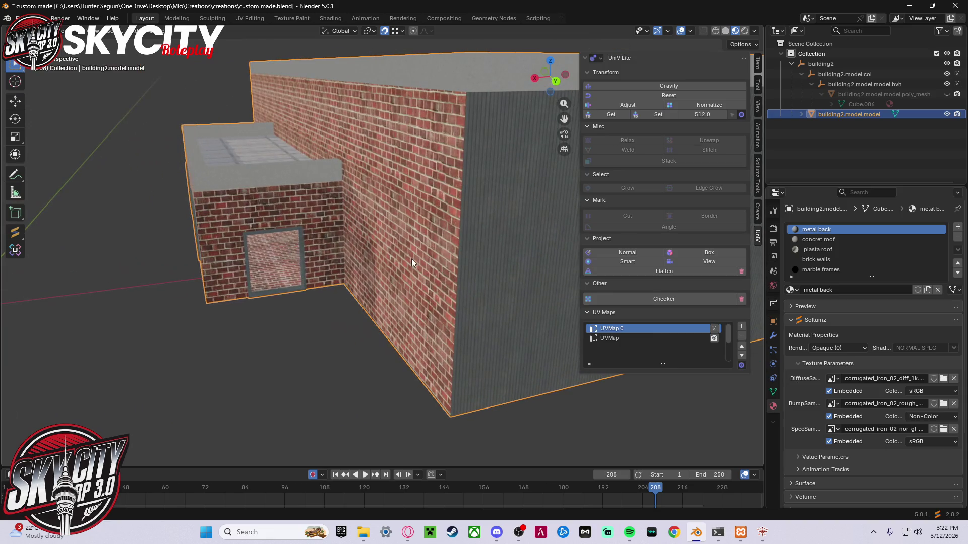
{"action": "left_click", "coordinate": [363, 429]}
{"action": "scroll", "coordinate": [371, 404], "scroll_direction": "up", "scroll_amount": 6}
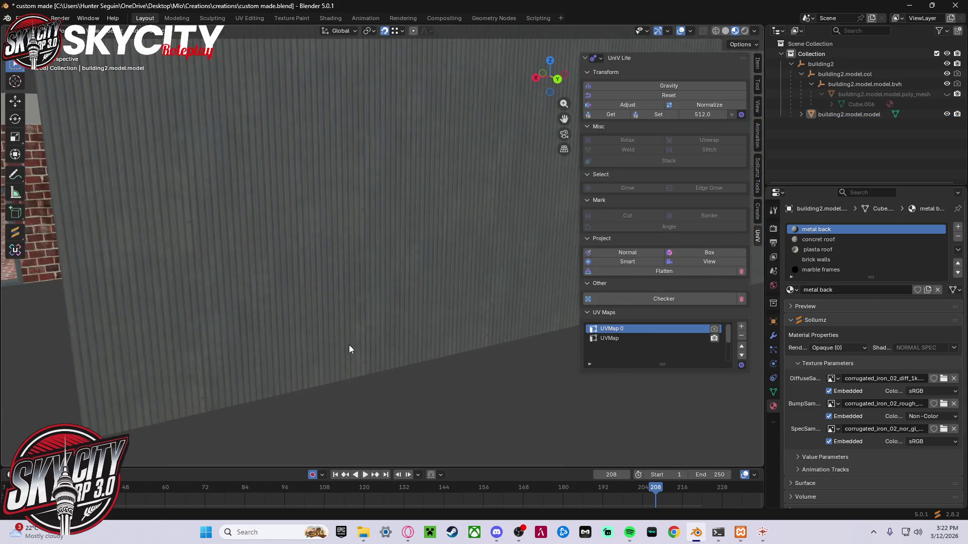
{"action": "scroll", "coordinate": [285, 316], "scroll_direction": "up", "scroll_amount": 2}
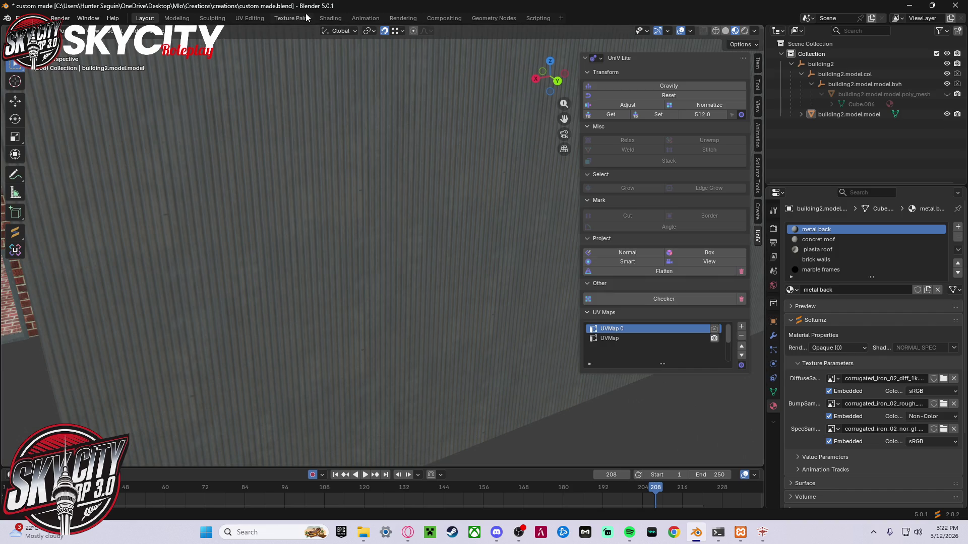
{"action": "left_click", "coordinate": [249, 18]}
{"action": "key", "text": "s"}
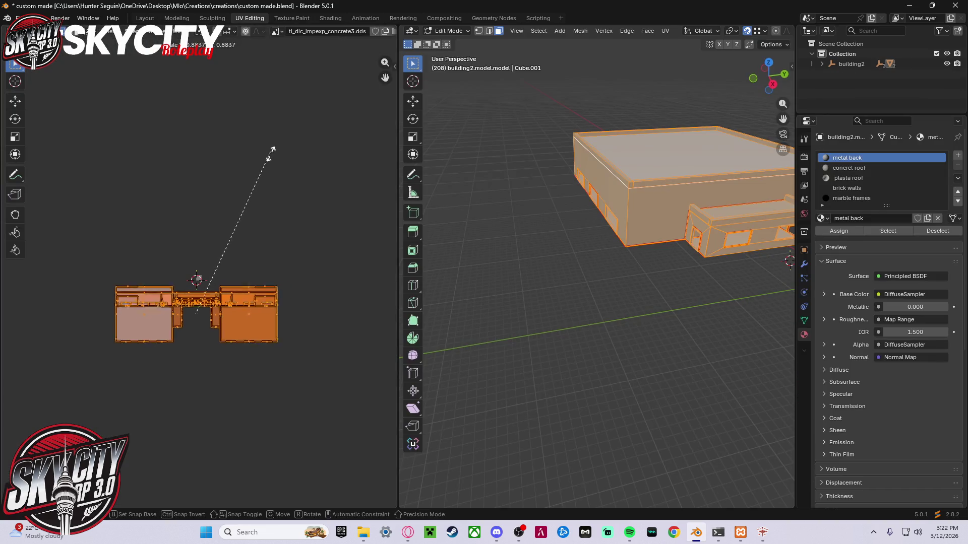
{"action": "left_click", "coordinate": [236, 216]}
{"action": "left_click", "coordinate": [145, 18]}
- Look along the wall at the brick floor, then select the building and enter Edit Mode
{"action": "scroll", "coordinate": [283, 193], "scroll_direction": "down", "scroll_amount": 5}
{"action": "scroll", "coordinate": [349, 357], "scroll_direction": "up", "scroll_amount": 5}
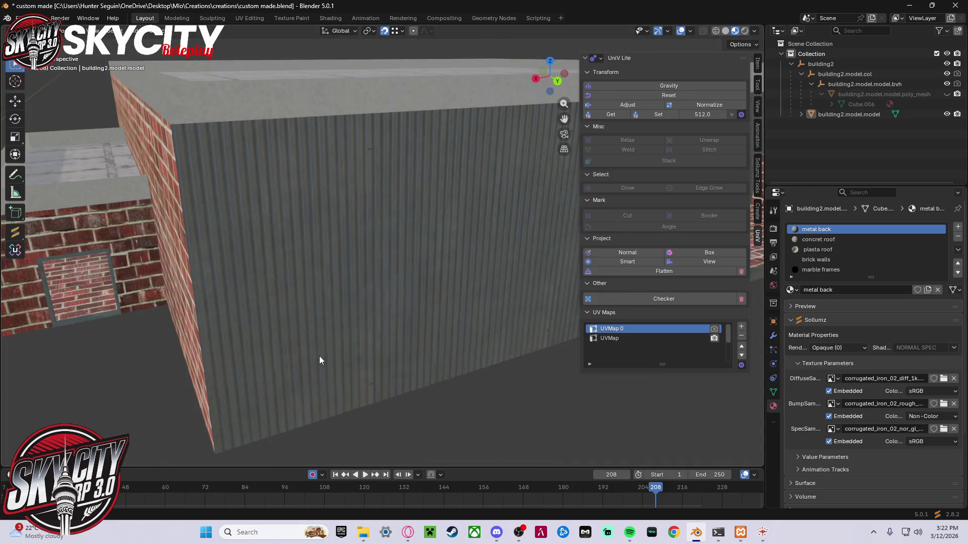
{"action": "mouse_move", "coordinate": [348, 350]}
{"action": "middle_mouse_down"}
{"action": "mouse_move", "coordinate": [256, 336]}
{"action": "mouse_move", "coordinate": [207, 304]}
{"action": "middle_mouse_up"}
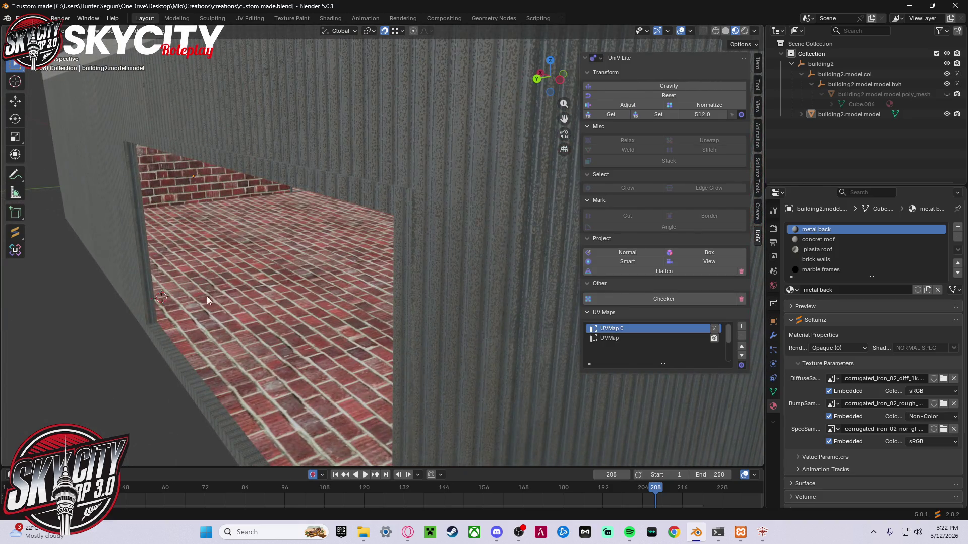
{"action": "left_click", "coordinate": [375, 201]}
{"action": "key", "text": "Tab"}
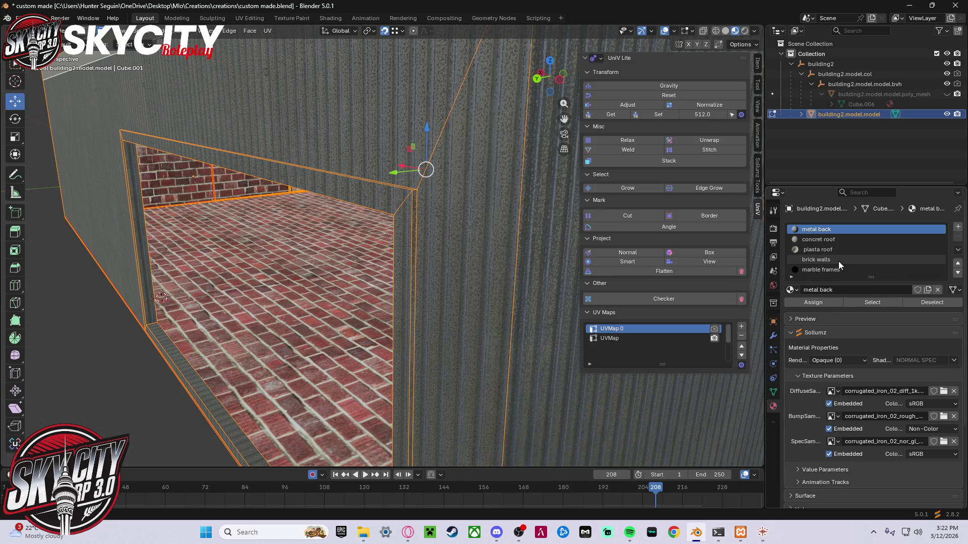
- Assign the plasta roof material to selected faces and the linked door-frame faces
{"action": "left_click", "coordinate": [830, 251]}
{"action": "left_click", "coordinate": [822, 303]}
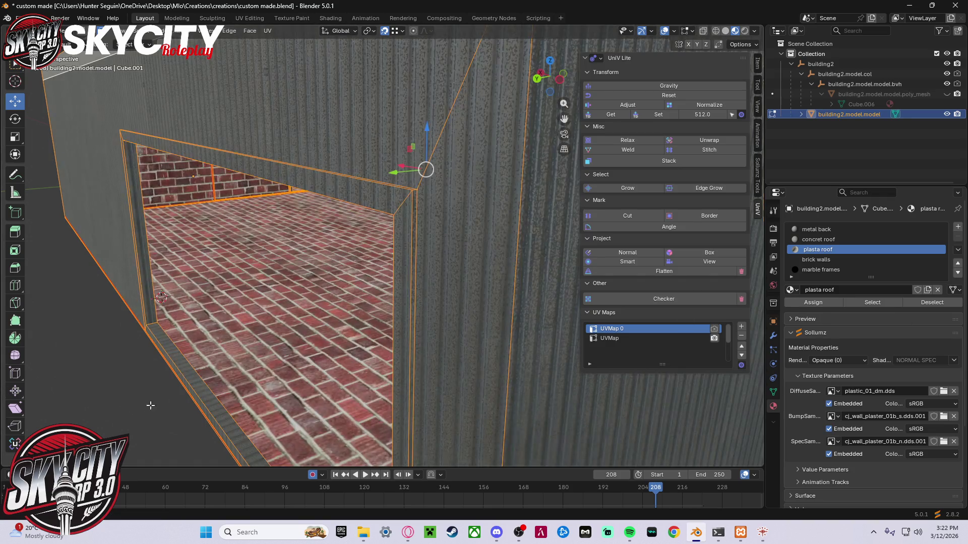
{"action": "left_click", "coordinate": [150, 406]}
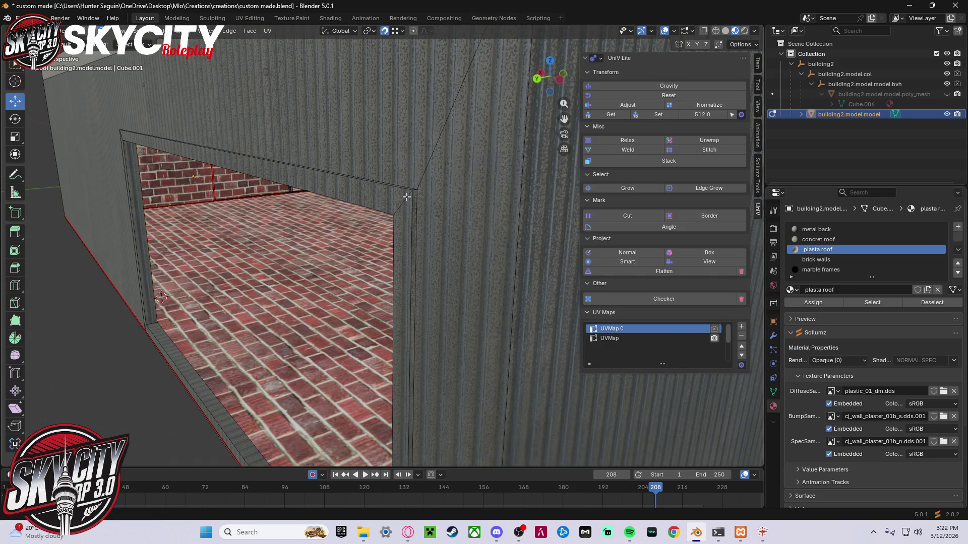
{"action": "key", "text": "l"}
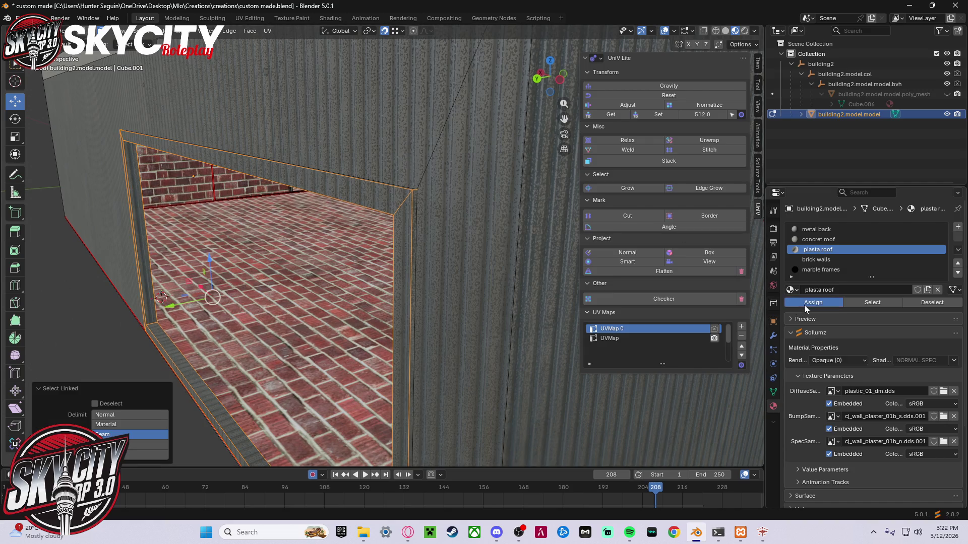
{"action": "left_click", "coordinate": [804, 305]}
{"action": "mouse_move", "coordinate": [347, 322]}
{"action": "middle_mouse_down"}
{"action": "mouse_move", "coordinate": [123, 363]}
{"action": "mouse_move", "coordinate": [162, 328]}
{"action": "mouse_move", "coordinate": [173, 302]}
{"action": "mouse_move", "coordinate": [409, 382]}
{"action": "mouse_move", "coordinate": [339, 329]}
{"action": "middle_mouse_up"}
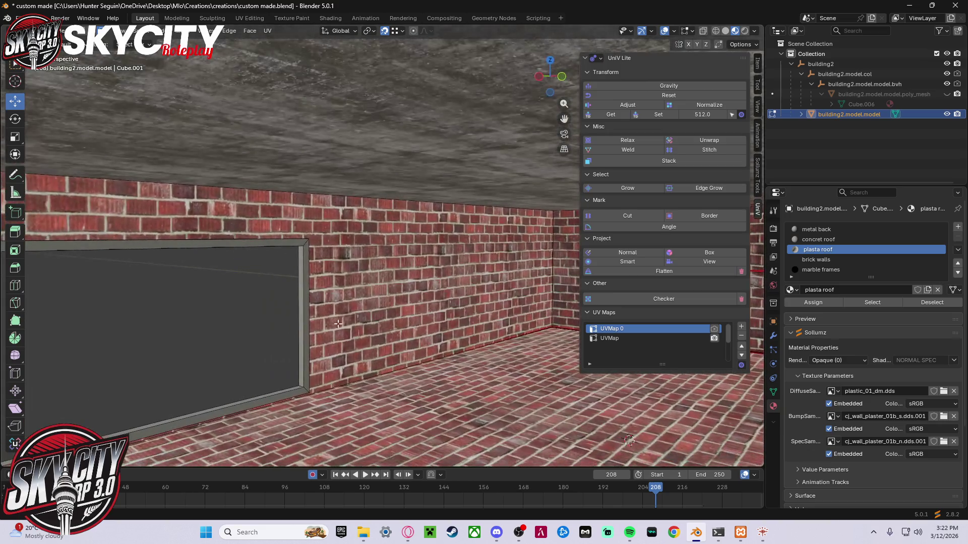
{"action": "key", "text": "l"}
{"action": "left_click", "coordinate": [824, 306]}
{"action": "left_click", "coordinate": [262, 305]}
- View the outside wall, deselect the building, and switch back to Object Mode
{"action": "mouse_move", "coordinate": [263, 305]}
{"action": "middle_mouse_down"}
{"action": "mouse_move", "coordinate": [309, 313]}
{"action": "mouse_move", "coordinate": [337, 297]}
{"action": "mouse_move", "coordinate": [139, 288]}
{"action": "mouse_move", "coordinate": [238, 276]}
{"action": "mouse_move", "coordinate": [62, 267]}
{"action": "mouse_move", "coordinate": [160, 253]}
{"action": "mouse_move", "coordinate": [259, 277]}
{"action": "mouse_move", "coordinate": [319, 441]}
{"action": "mouse_move", "coordinate": [418, 374]}
{"action": "mouse_move", "coordinate": [363, 280]}
{"action": "mouse_move", "coordinate": [501, 346]}
{"action": "mouse_move", "coordinate": [540, 395]}
{"action": "mouse_move", "coordinate": [468, 414]}
{"action": "middle_mouse_up"}
{"action": "scroll", "coordinate": [418, 373], "scroll_direction": "up", "scroll_amount": 6}
{"action": "scroll", "coordinate": [468, 414], "scroll_direction": "down", "scroll_amount": 5}
{"action": "scroll", "coordinate": [474, 392], "scroll_direction": "up", "scroll_amount": 5}
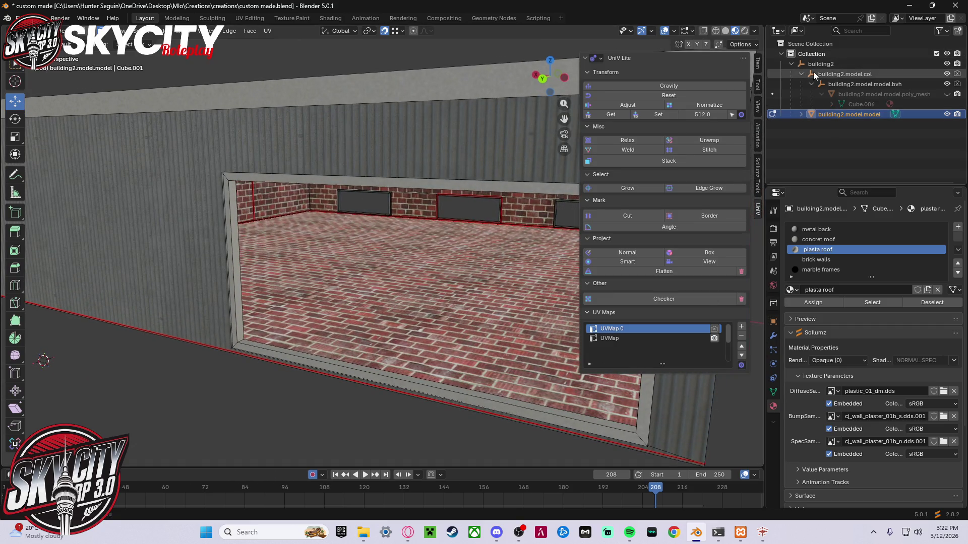
{"action": "left_click", "coordinate": [867, 154]}
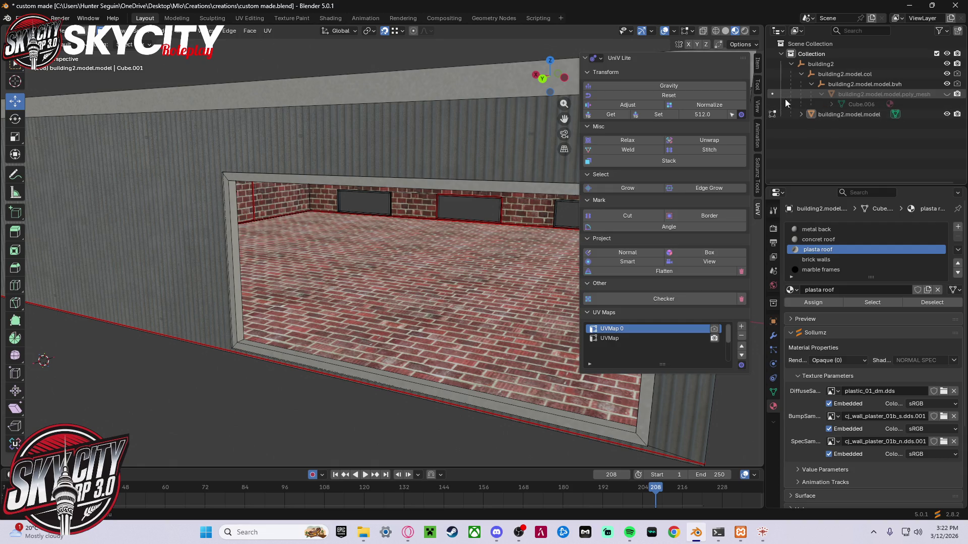
{"action": "left_click", "coordinate": [46, 31]}
{"action": "left_click", "coordinate": [50, 41]}
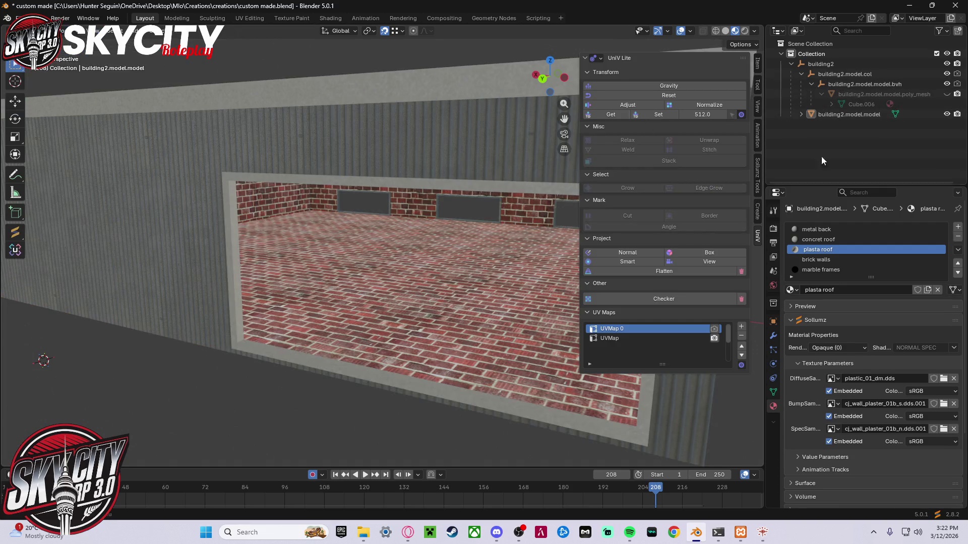
- Collapse building2.model.model and building2.model.col in the Outliner, then move close to the corrugated wall
{"action": "left_click", "coordinate": [798, 114]}
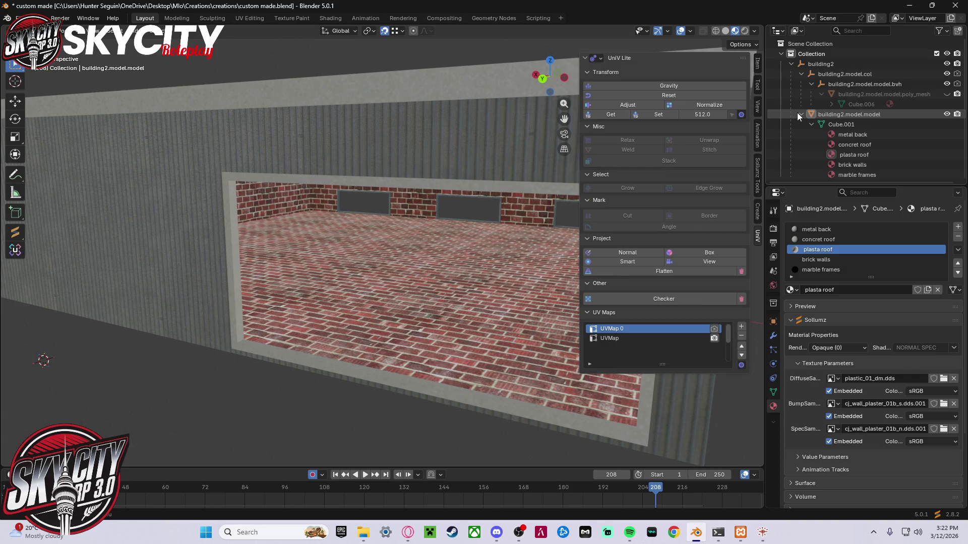
{"action": "left_click", "coordinate": [798, 114]}
{"action": "left_click", "coordinate": [798, 72]}
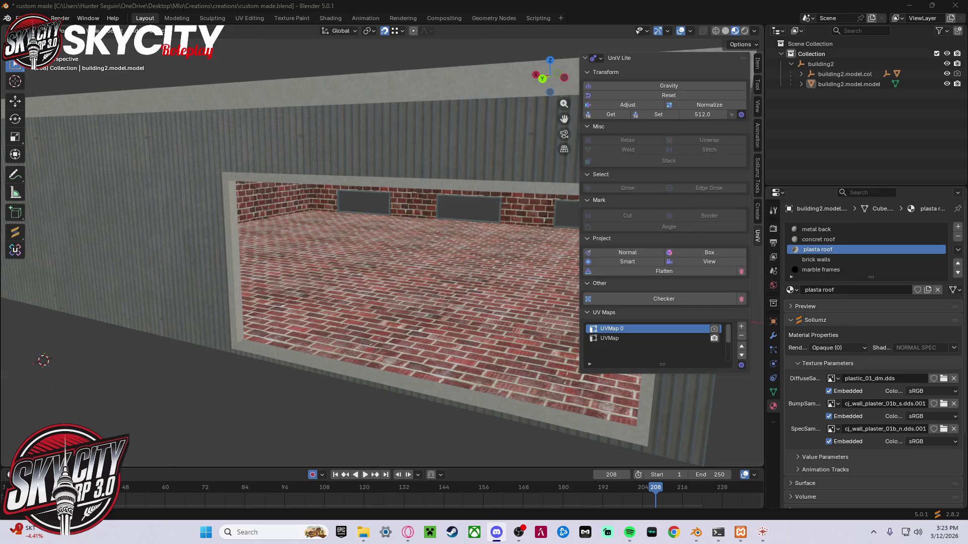
{"action": "mouse_move", "coordinate": [302, 189]}
{"action": "middle_mouse_down"}
{"action": "mouse_move", "coordinate": [371, 186]}
{"action": "mouse_move", "coordinate": [278, 222]}
{"action": "middle_mouse_up"}
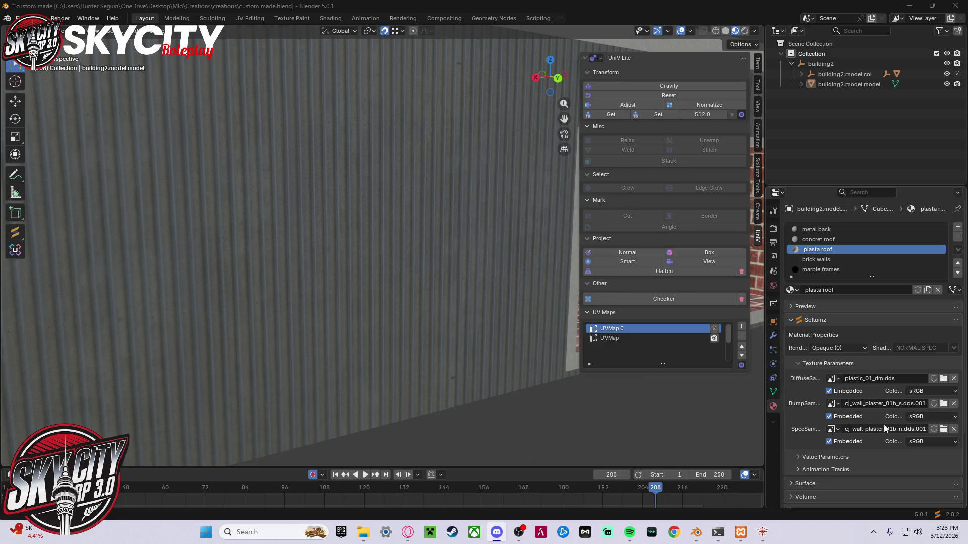
- Select the metal back material and set its BumpSampler colour space to sRGB
{"action": "left_click", "coordinate": [938, 416]}
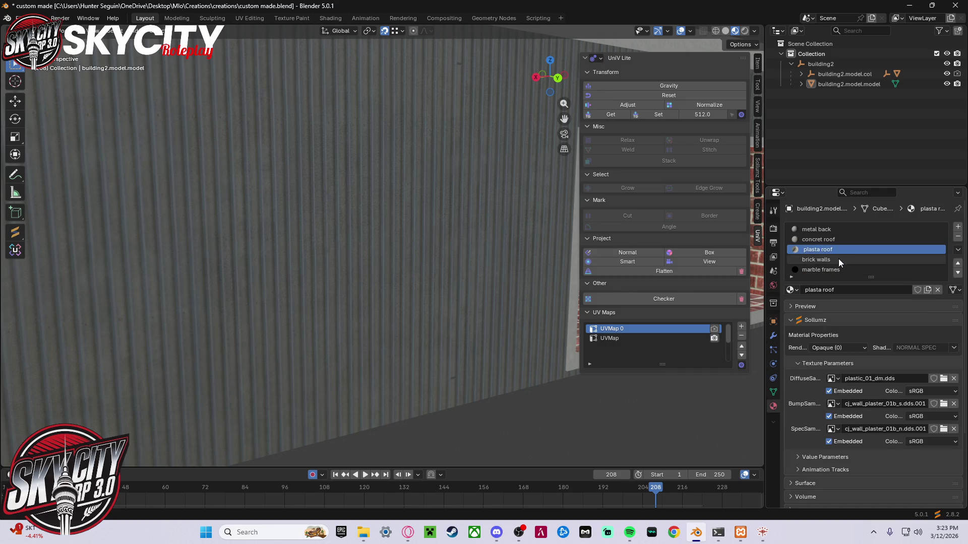
{"action": "left_click", "coordinate": [850, 229]}
{"action": "left_click", "coordinate": [932, 416]}
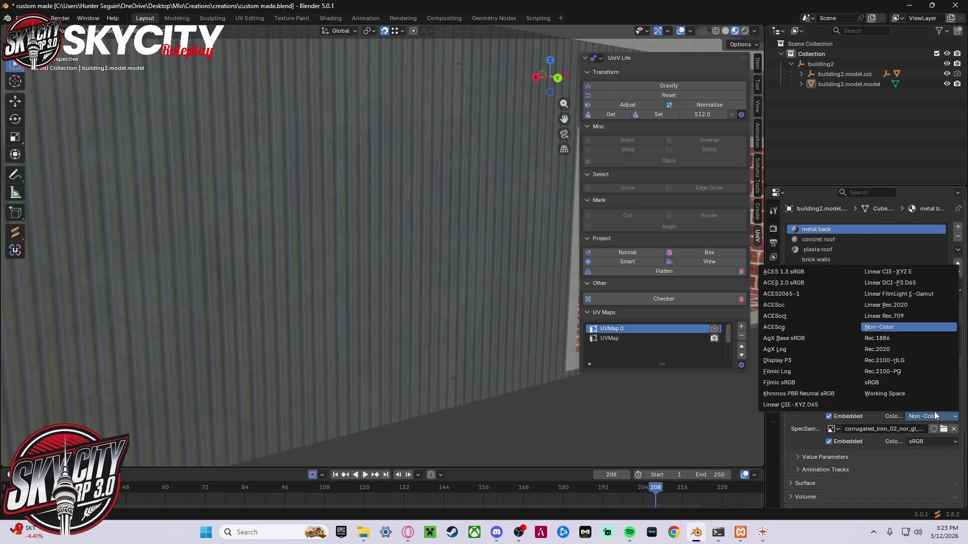
{"action": "left_click", "coordinate": [903, 379]}
{"action": "middle_click_drag", "start_coordinate": [494, 403], "coordinate": [522, 396]}
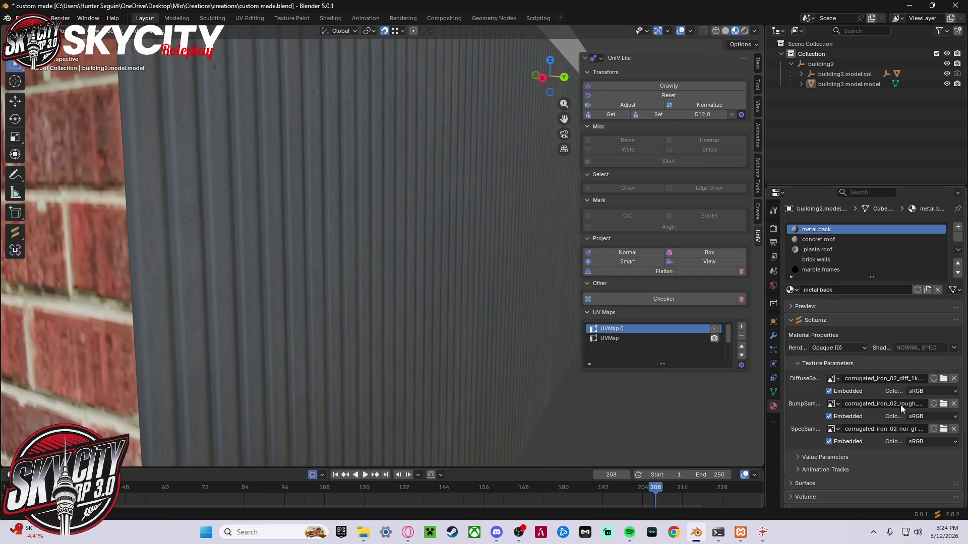
- Compare Non-Color against sRGB on the bump texture, settling on sRGB
{"action": "left_click", "coordinate": [932, 417]}
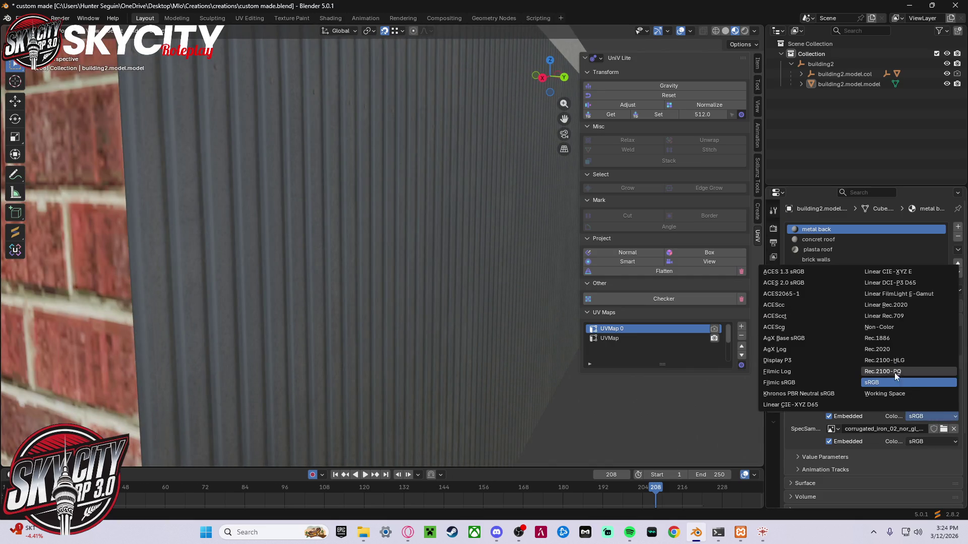
{"action": "left_click", "coordinate": [888, 329]}
{"action": "left_click", "coordinate": [933, 416]}
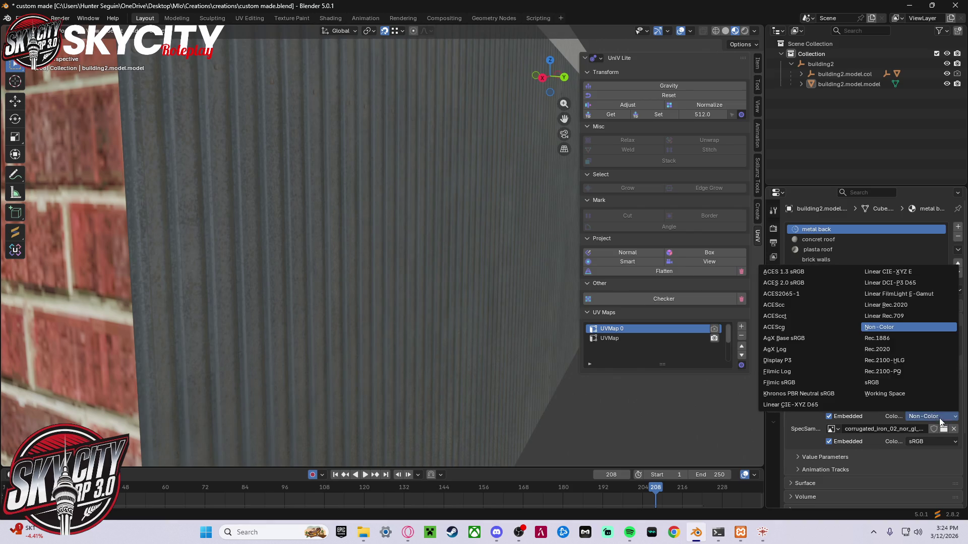
{"action": "left_click", "coordinate": [903, 379]}
{"action": "mouse_move", "coordinate": [555, 462]}
{"action": "middle_mouse_down"}
{"action": "mouse_move", "coordinate": [553, 441]}
{"action": "mouse_move", "coordinate": [496, 444]}
{"action": "middle_mouse_up"}
{"action": "scroll", "coordinate": [489, 439], "scroll_direction": "down", "scroll_amount": 1}
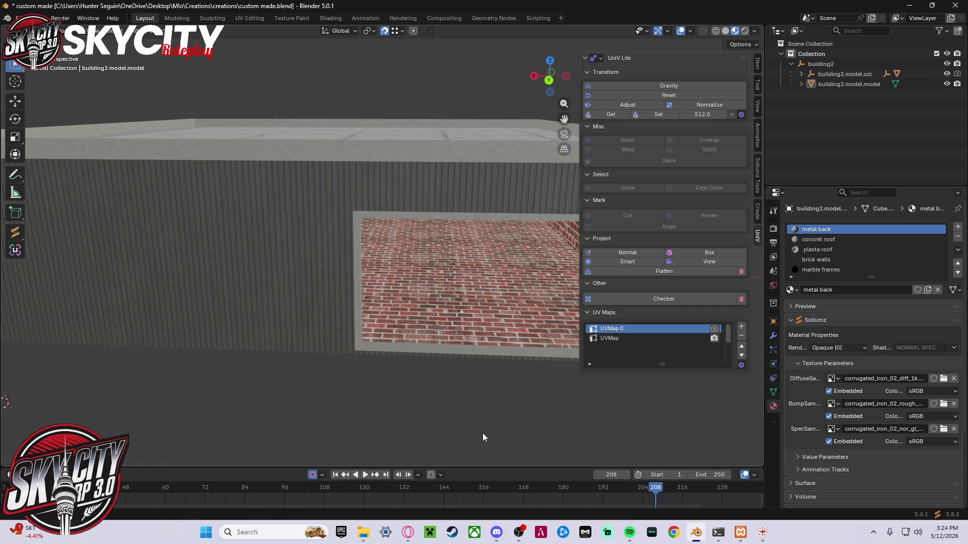
{"action": "mouse_move", "coordinate": [392, 356]}
{"action": "middle_mouse_down"}
{"action": "mouse_move", "coordinate": [452, 349]}
{"action": "mouse_move", "coordinate": [464, 334]}
{"action": "mouse_move", "coordinate": [456, 347]}
{"action": "mouse_move", "coordinate": [372, 368]}
{"action": "mouse_move", "coordinate": [287, 345]}
{"action": "mouse_move", "coordinate": [426, 353]}
{"action": "mouse_move", "coordinate": [474, 330]}
{"action": "middle_mouse_up"}
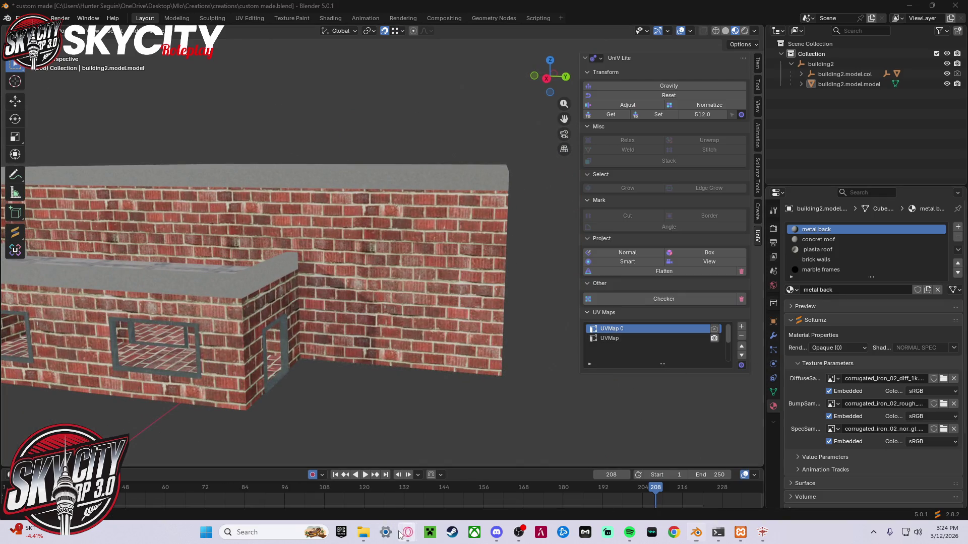
{"action": "mouse_move", "coordinate": [408, 533]}
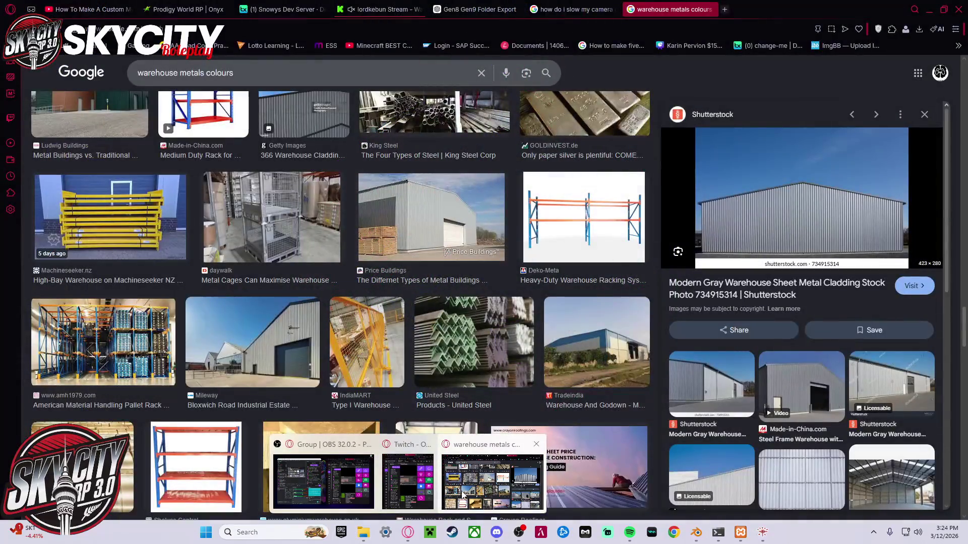
- Bring Opera forward and close the warehouse metals colours and camera speed search tabs
{"action": "left_click", "coordinate": [463, 497]}
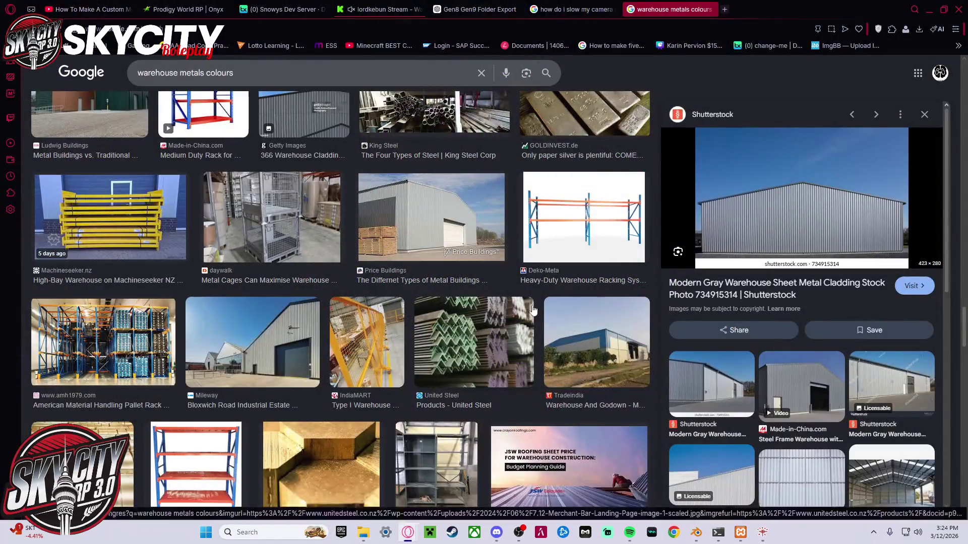
{"action": "scroll", "coordinate": [655, 76], "scroll_direction": "up", "scroll_amount": 10}
{"action": "left_click", "coordinate": [710, 10]}
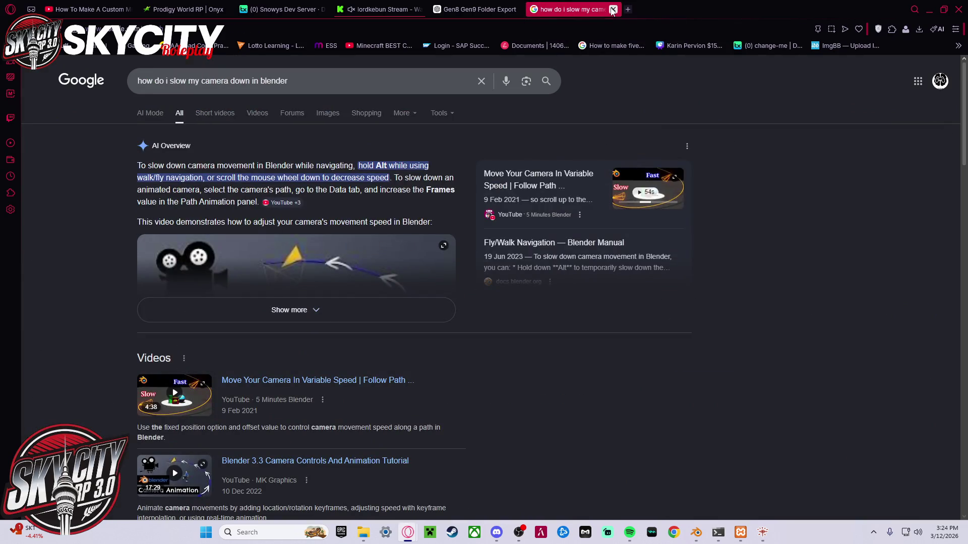
{"action": "left_click", "coordinate": [613, 9]}
- Check the dev server dashboard, then go to the Prodigy World RP store's home page
{"action": "left_click", "coordinate": [282, 9]}
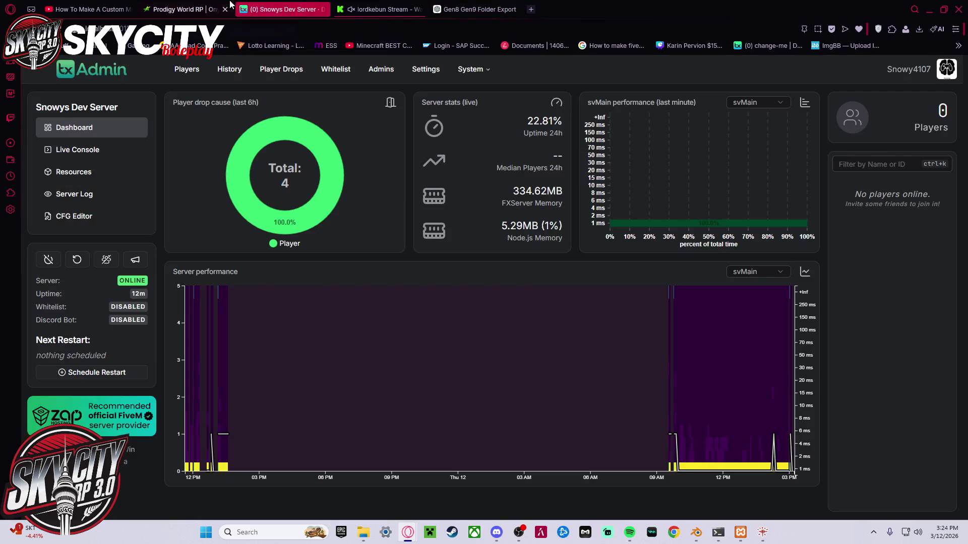
{"action": "left_click", "coordinate": [187, 10]}
{"action": "scroll", "coordinate": [319, 241], "scroll_direction": "up", "scroll_amount": 8}
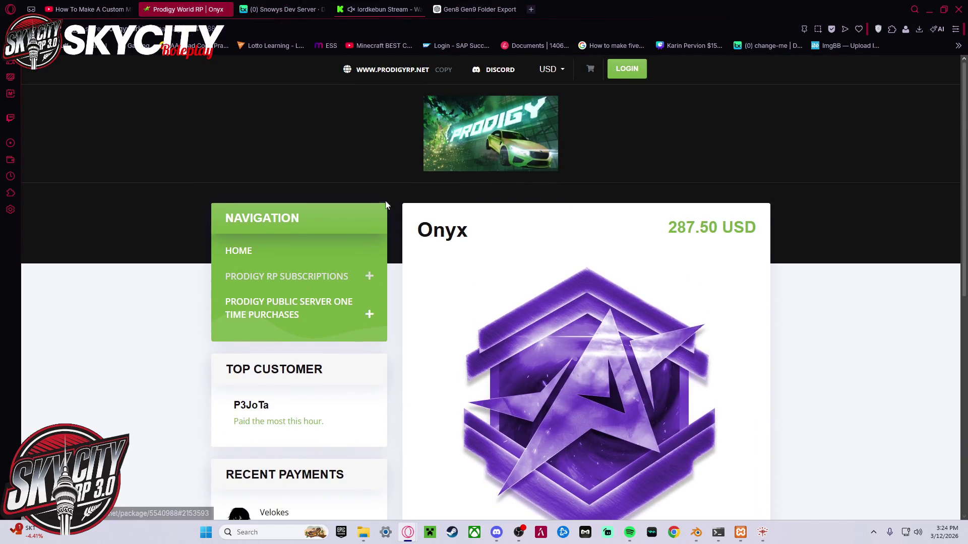
{"action": "left_click", "coordinate": [232, 261]}
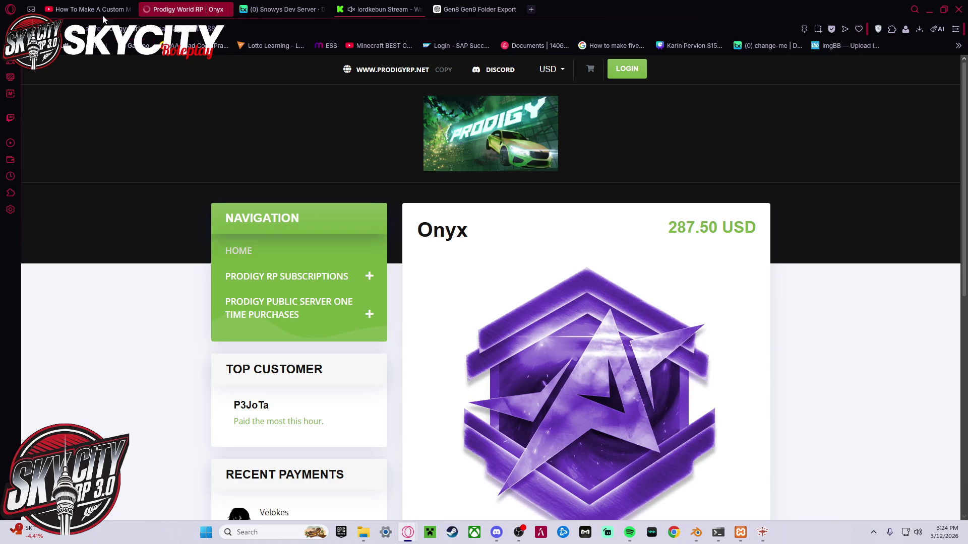
- Play part 4 of the custom MLO tutorial from the playlist and restart it from the beginning
{"action": "left_click", "coordinate": [89, 9]}
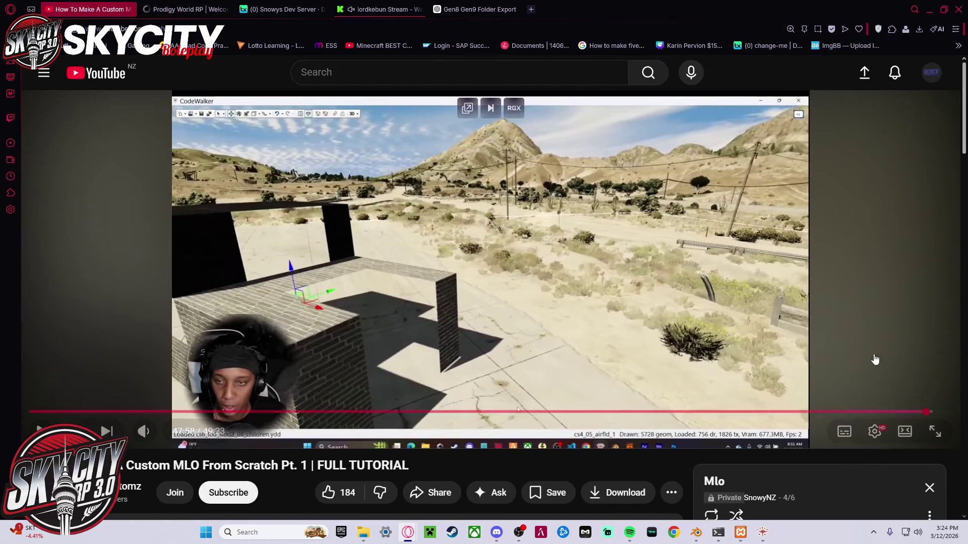
{"action": "scroll", "coordinate": [882, 363], "scroll_direction": "down", "scroll_amount": 3}
{"action": "left_click", "coordinate": [860, 456]}
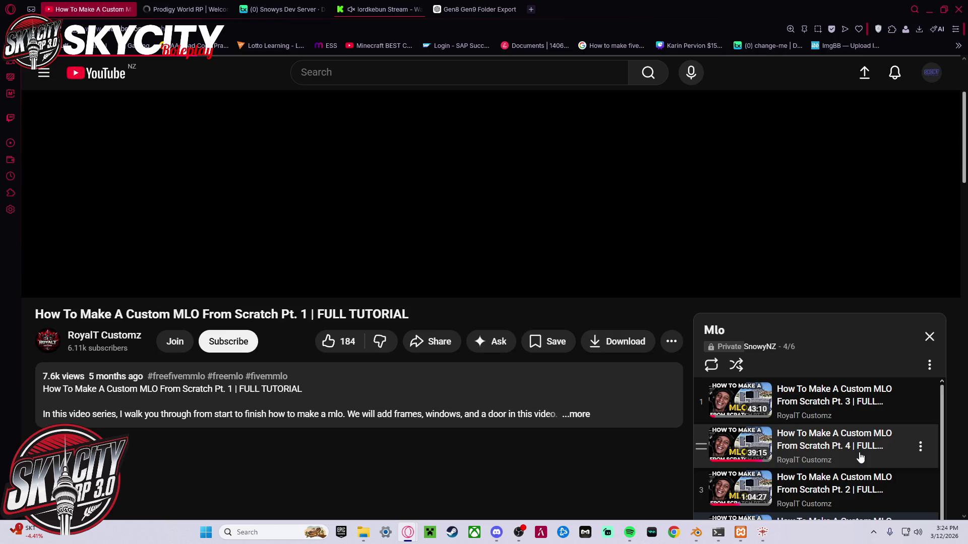
{"action": "scroll", "coordinate": [674, 338], "scroll_direction": "up", "scroll_amount": 3}
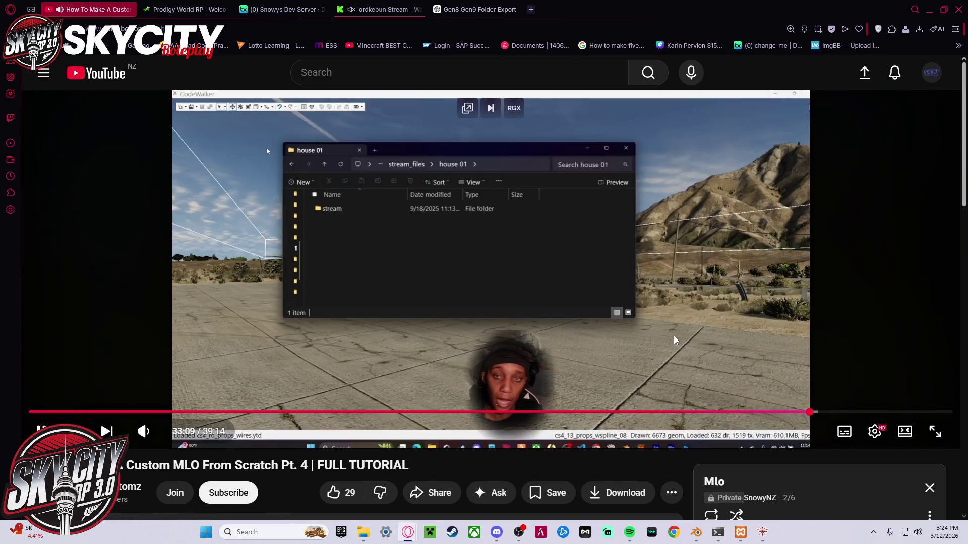
{"action": "left_click", "coordinate": [412, 412]}
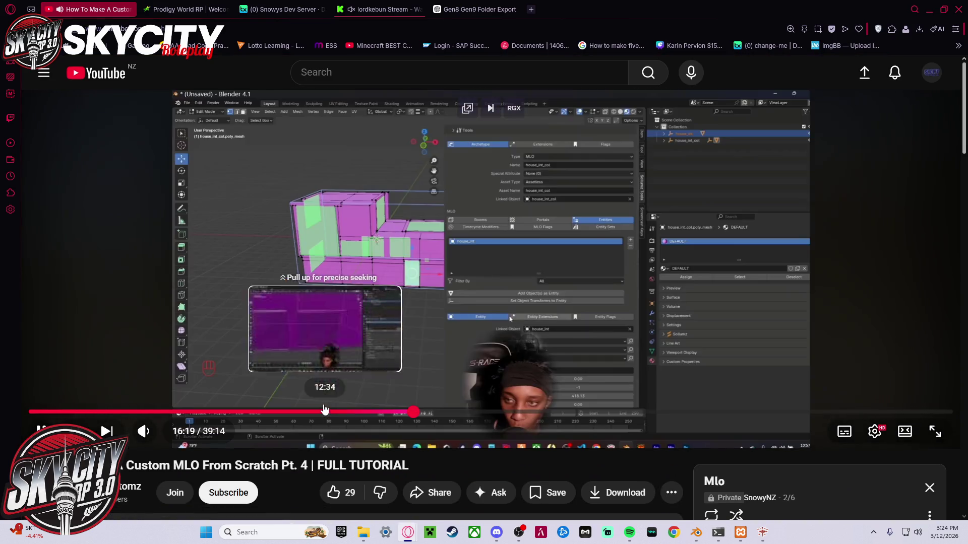
{"action": "left_click", "coordinate": [283, 411]}
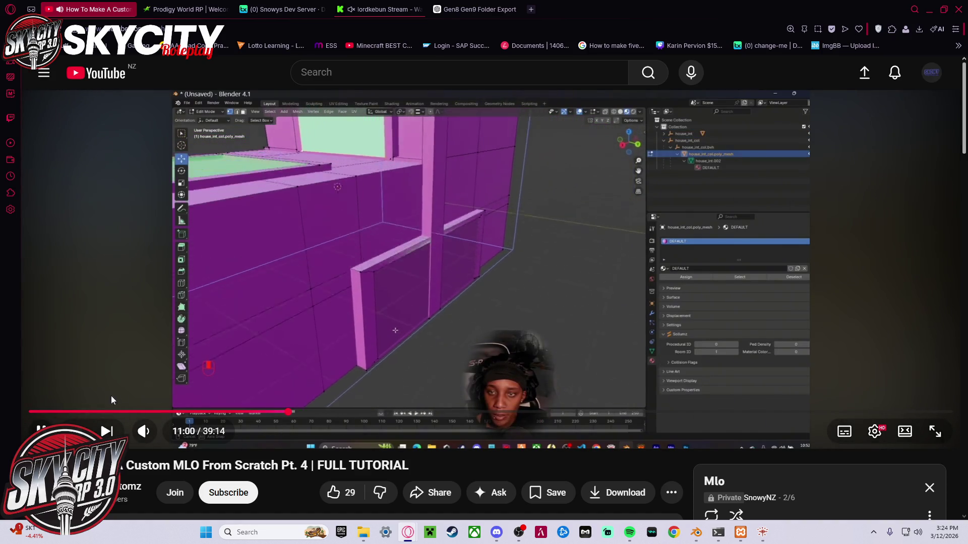
{"action": "left_click", "coordinate": [30, 412]}
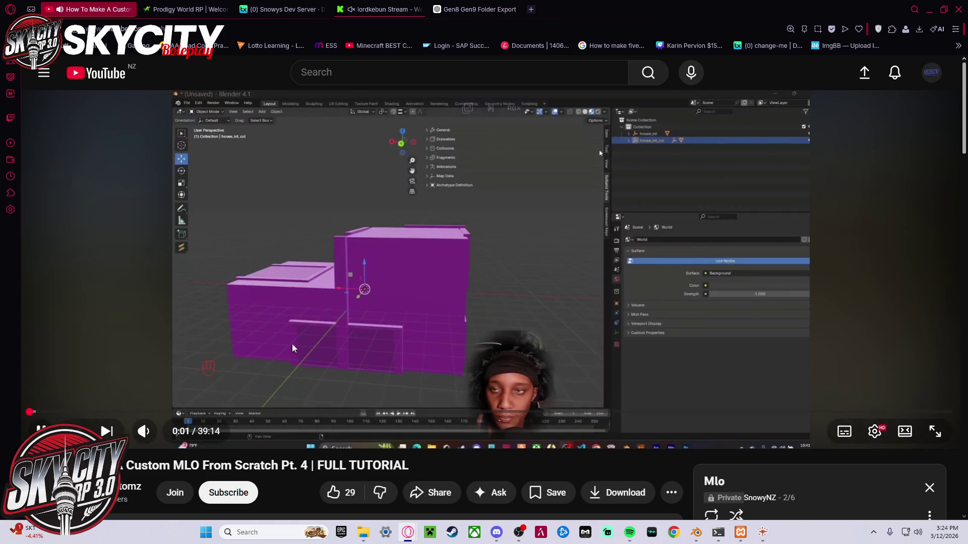
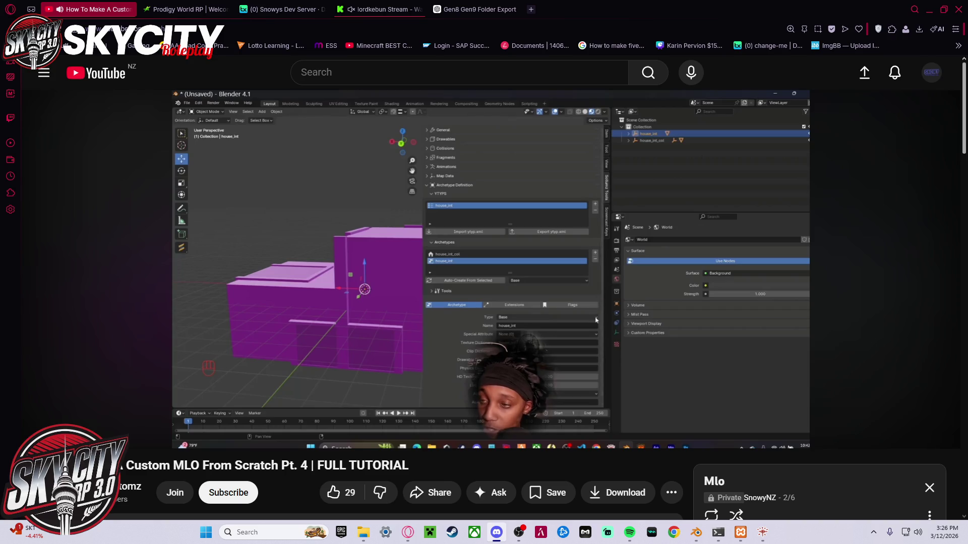
- Pause the MLO tutorial at 1:12 and return to the Blender building2 project
{"action": "left_click", "coordinate": [792, 103]}
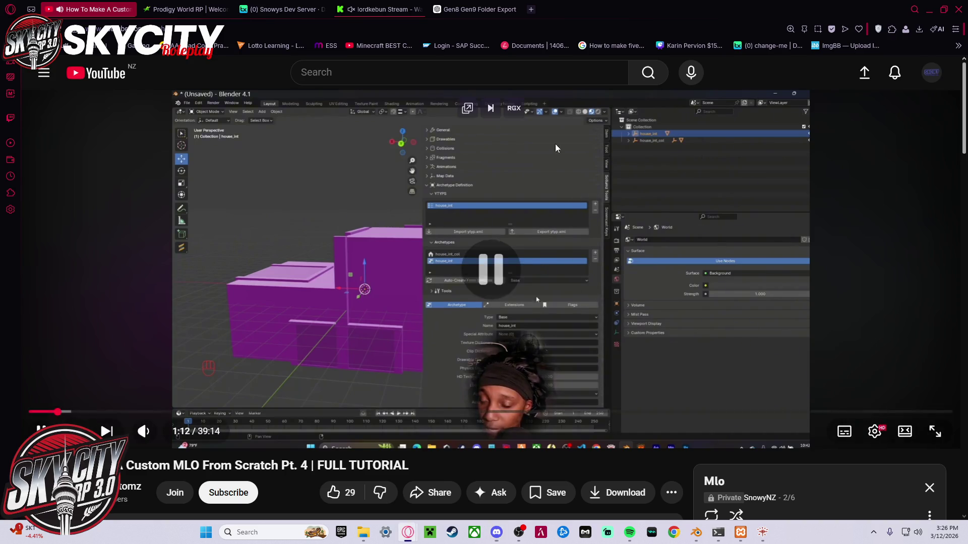
{"action": "key", "text": "alt+Tab"}
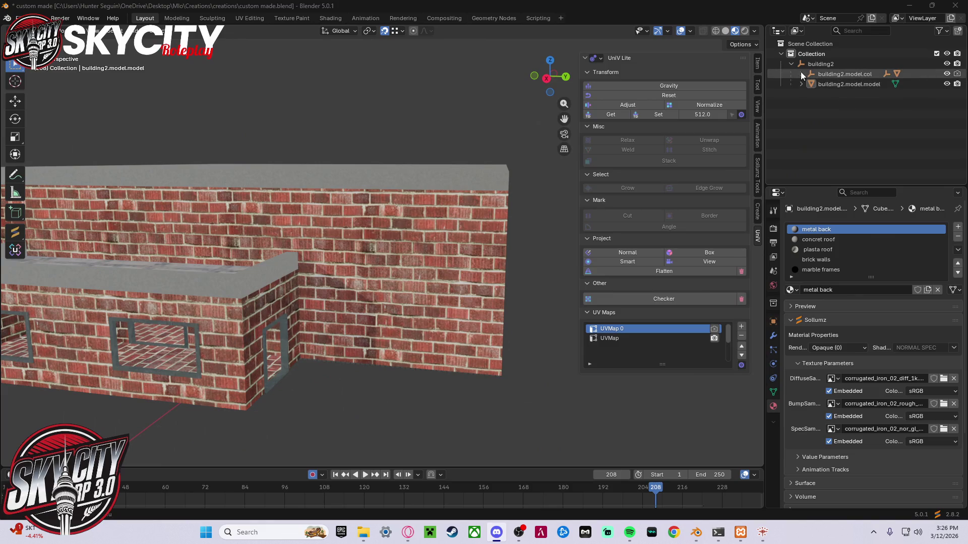
- Expand the building2.model.col collision hierarchy down to its poly_mesh and briefly show it in the viewport
{"action": "left_click", "coordinate": [826, 88]}
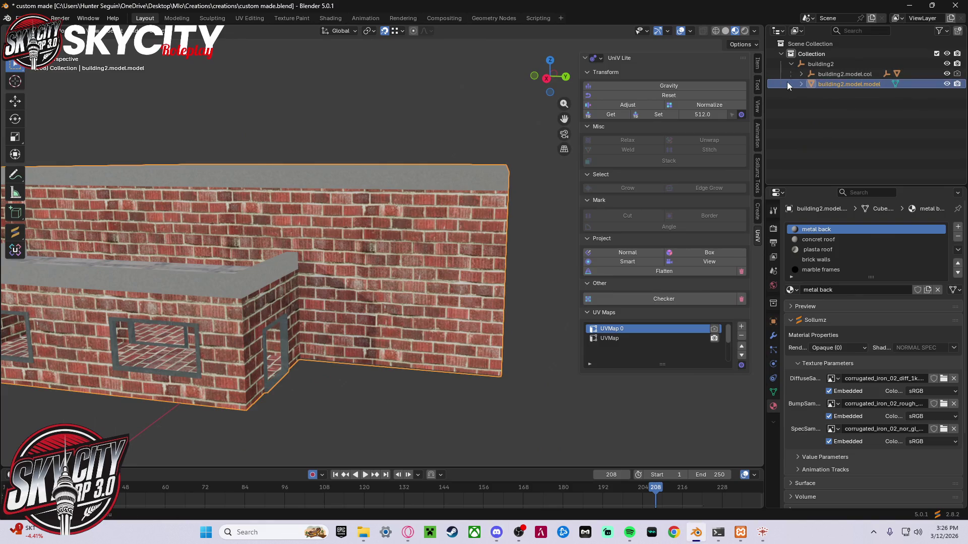
{"action": "left_click", "coordinate": [799, 81]}
{"action": "left_click", "coordinate": [800, 82]}
{"action": "left_click", "coordinate": [802, 74]}
{"action": "left_click", "coordinate": [807, 84]}
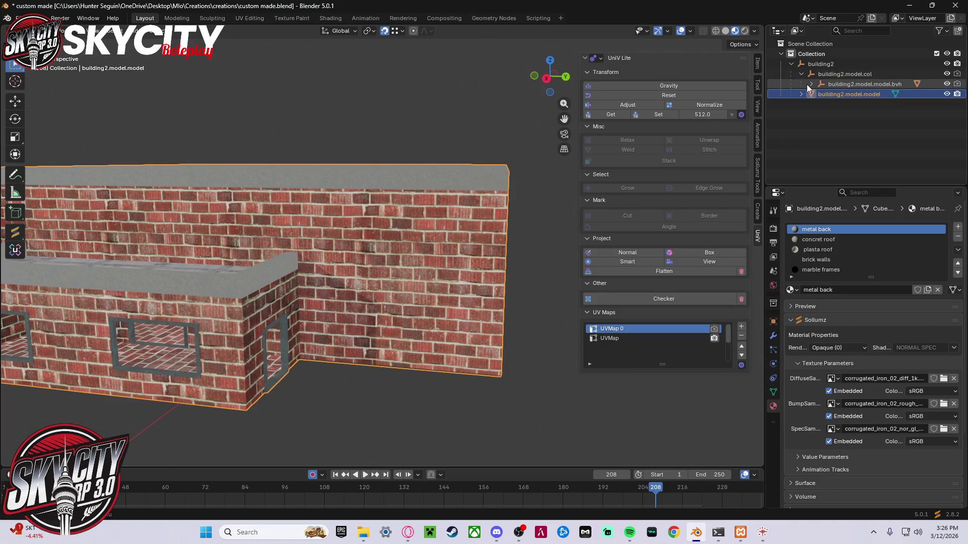
{"action": "left_click", "coordinate": [806, 84]}
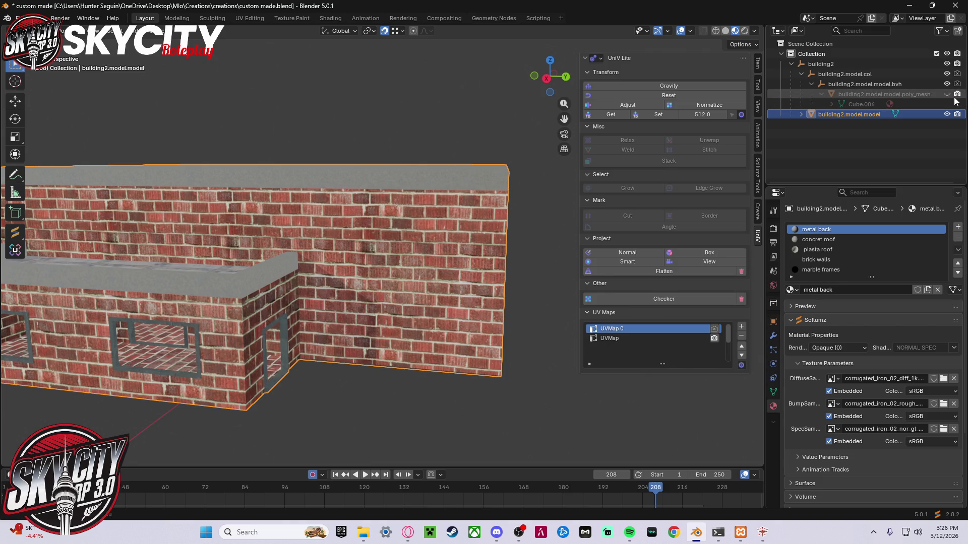
{"action": "left_click", "coordinate": [948, 94]}
{"action": "left_click", "coordinate": [947, 94]}
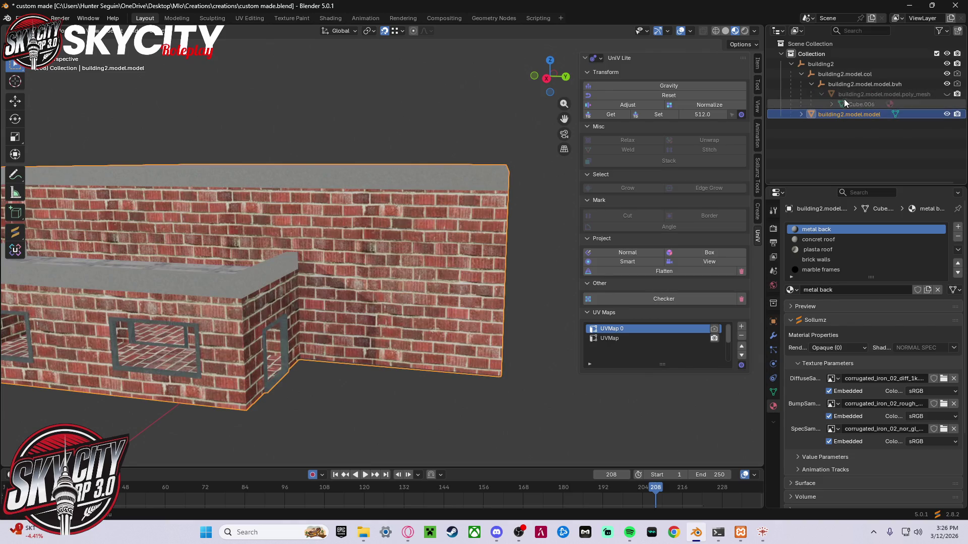
{"action": "left_click", "coordinate": [822, 94]}
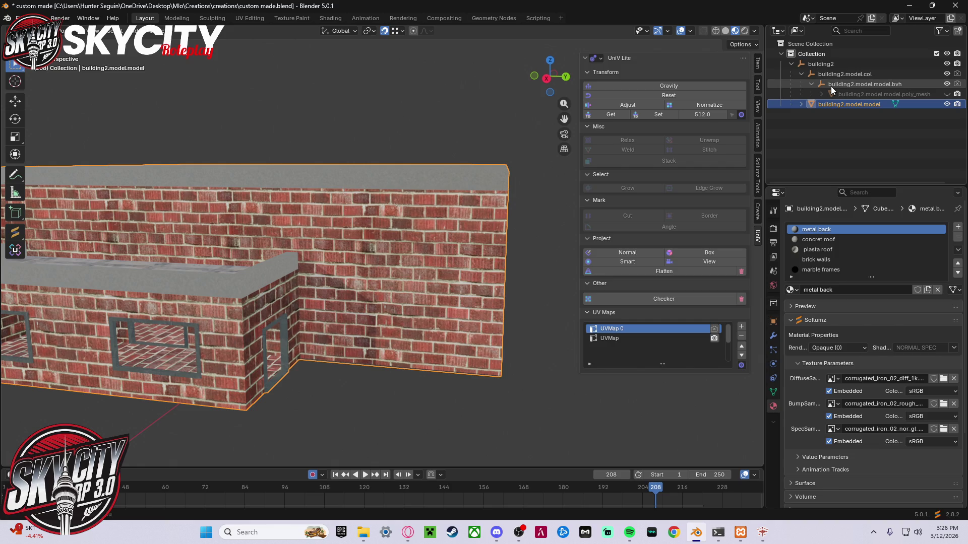
- Bring up the Sollumz tools in a widened panel, down to building2's Archetype Definition
{"action": "left_click", "coordinate": [757, 174]}
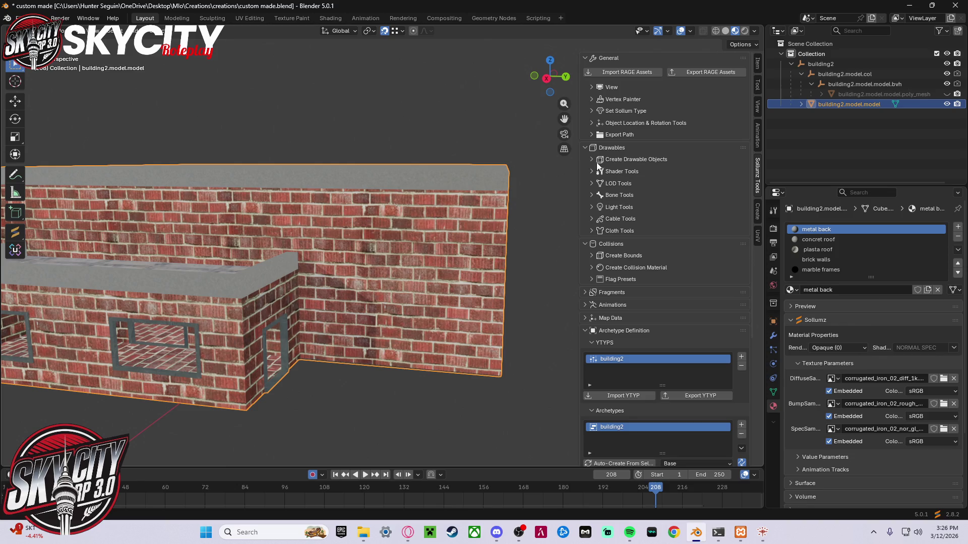
{"action": "left_click", "coordinate": [591, 257]}
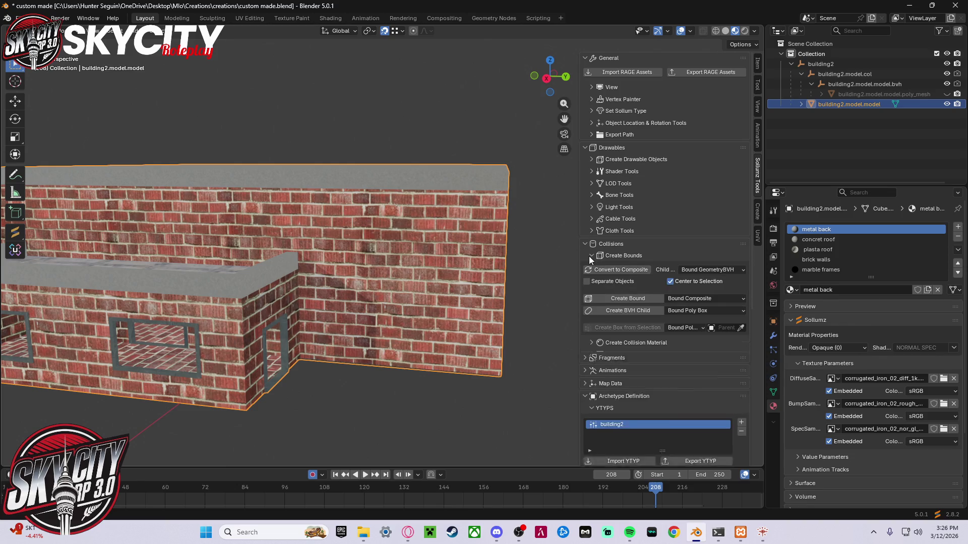
{"action": "mouse_move", "coordinate": [578, 253]}
{"action": "left_mouse_down"}
{"action": "mouse_move", "coordinate": [445, 229]}
{"action": "mouse_move", "coordinate": [507, 228]}
{"action": "left_mouse_up"}
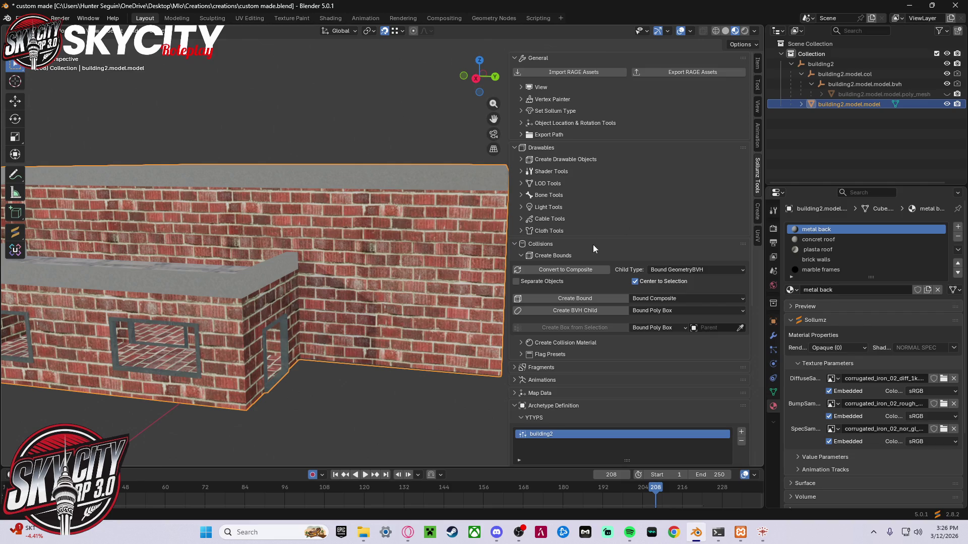
{"action": "left_click", "coordinate": [520, 256]}
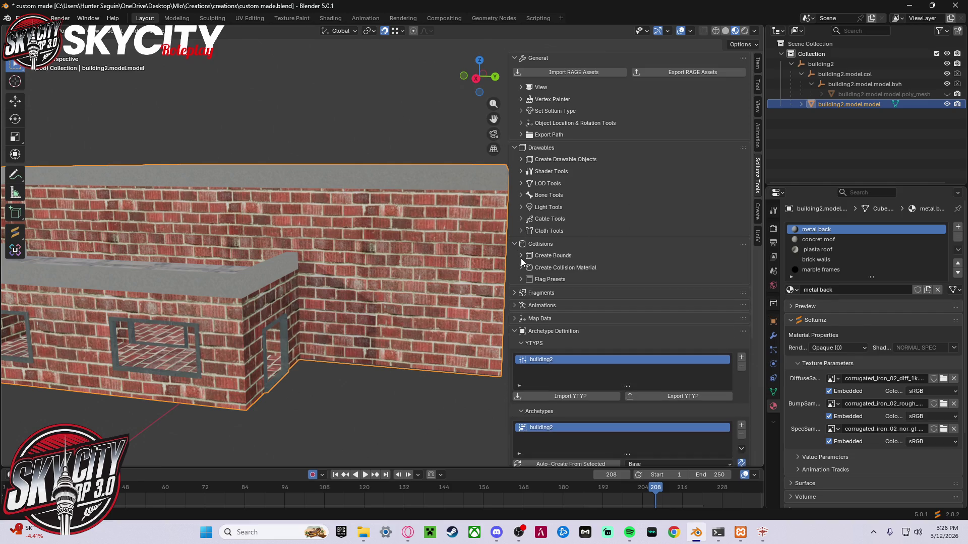
{"action": "scroll", "coordinate": [561, 327], "scroll_direction": "down", "scroll_amount": 5}
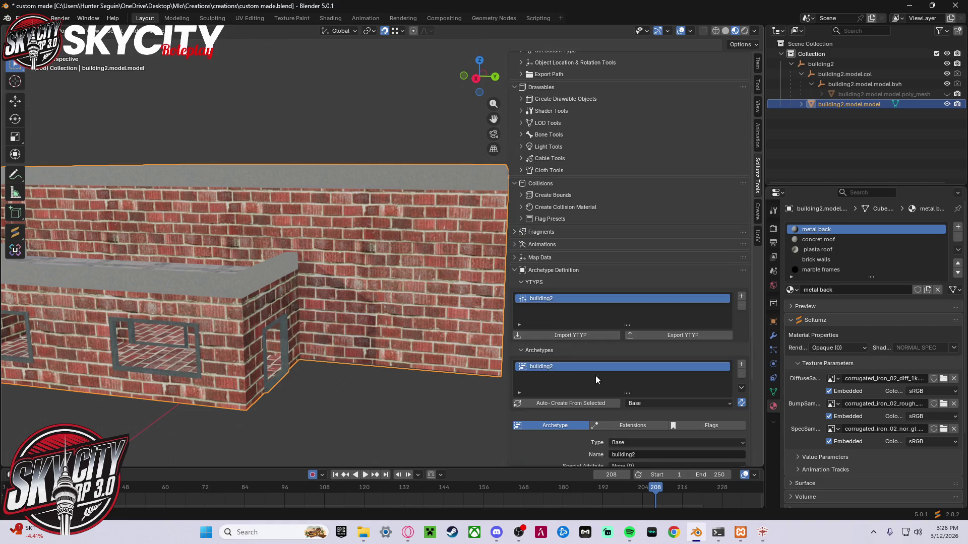
- Remove the old building2 archetype and auto-create archetypes from the model object and building2 collection
{"action": "left_click", "coordinate": [703, 364]}
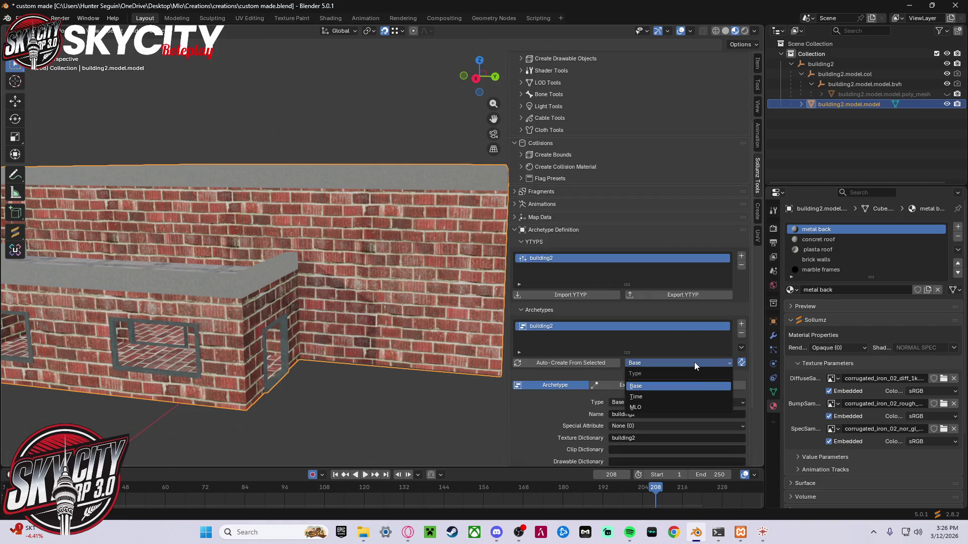
{"action": "left_click", "coordinate": [619, 328]}
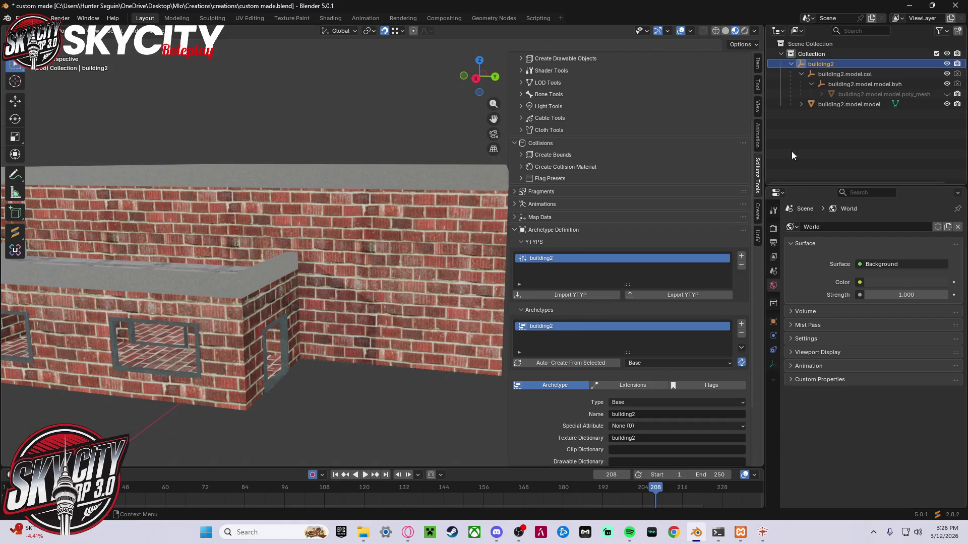
{"action": "left_click", "coordinate": [741, 336]}
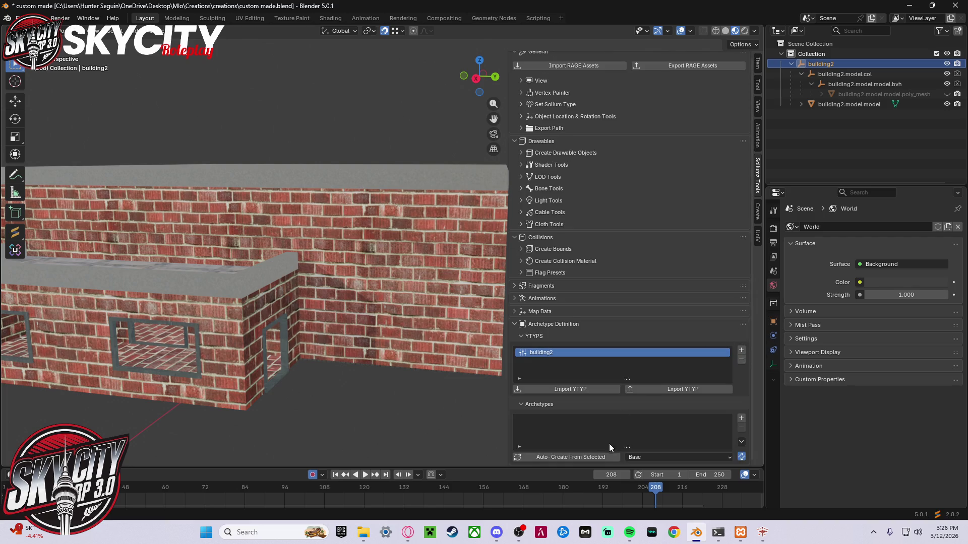
{"action": "left_click", "coordinate": [827, 104]}
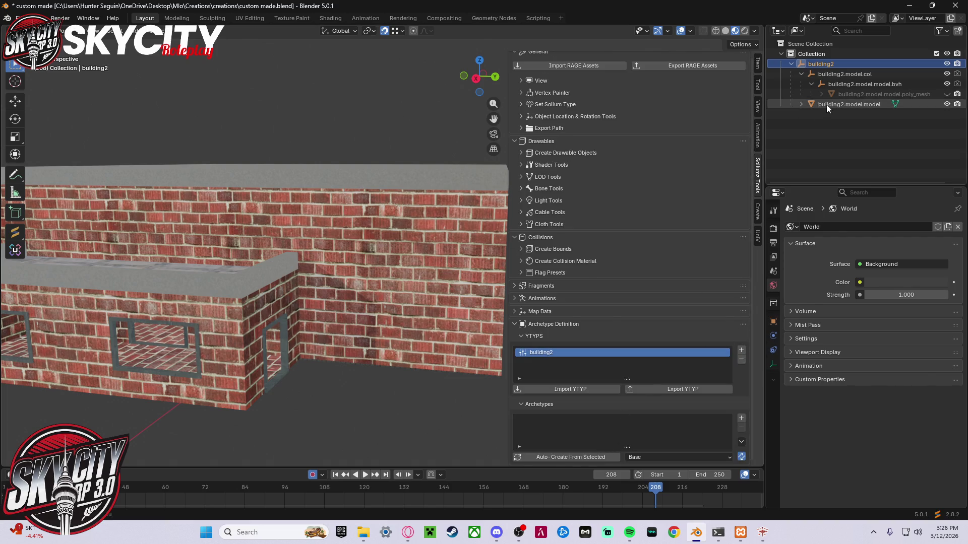
{"action": "left_click", "coordinate": [598, 461]}
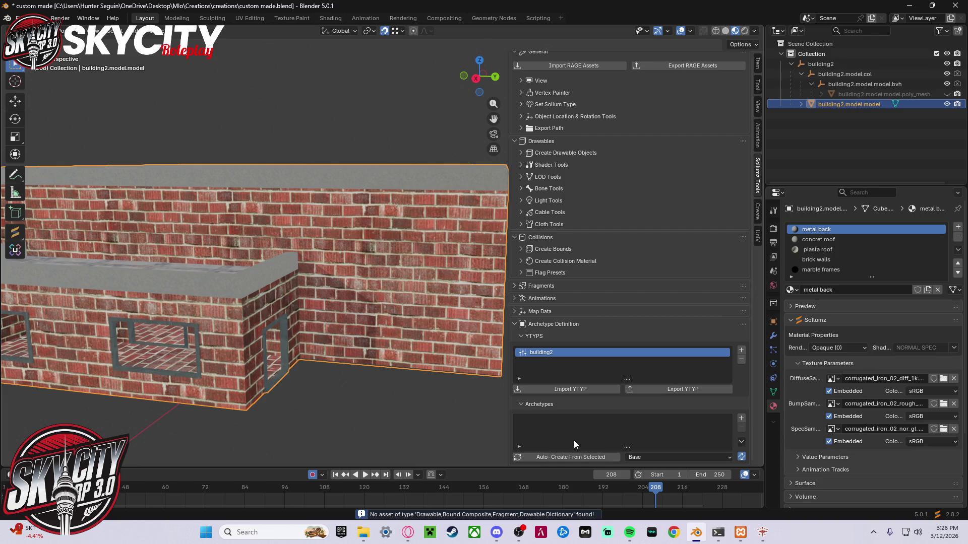
{"action": "left_click", "coordinate": [822, 64]}
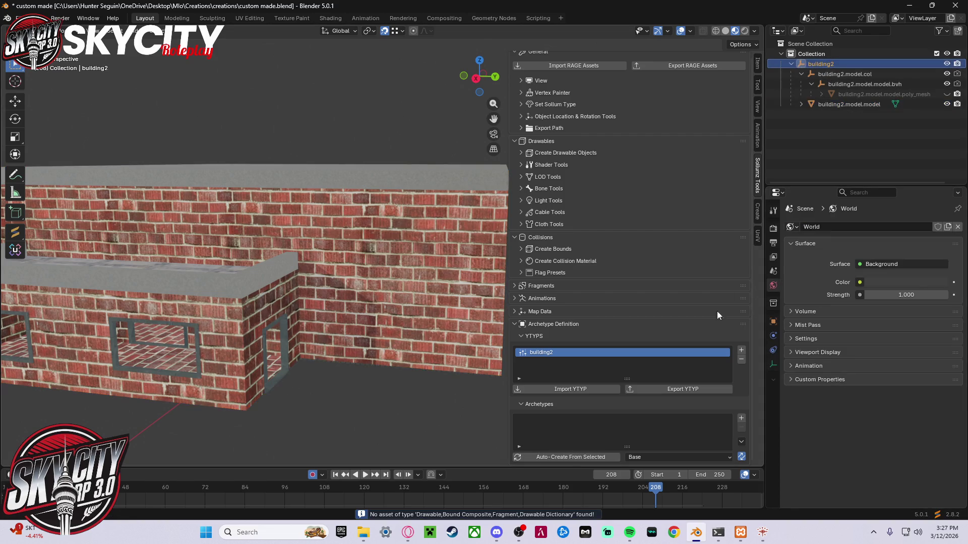
{"action": "left_click", "coordinate": [571, 458]}
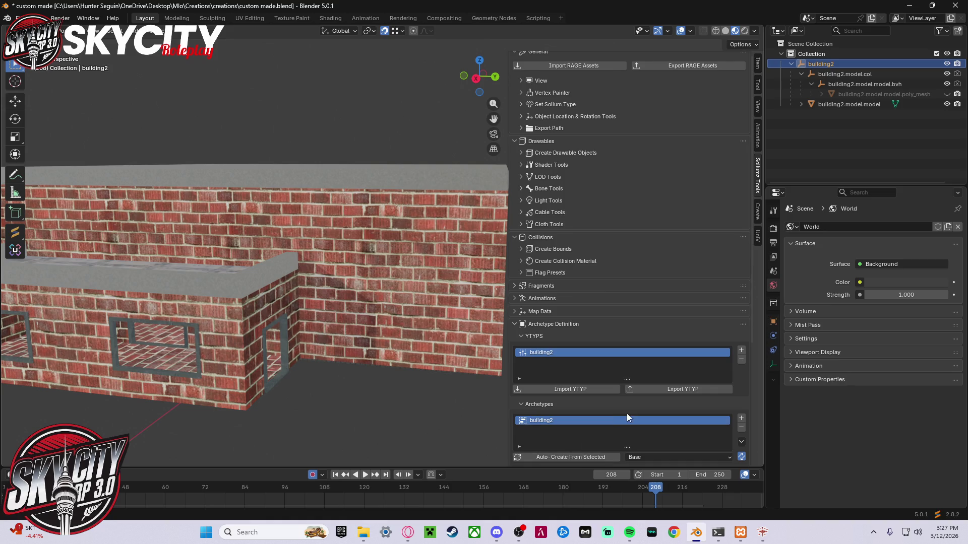
- Switch the auto-create type to MLO, delete the building2 archetype and regenerate it
{"action": "scroll", "coordinate": [652, 414], "scroll_direction": "down", "scroll_amount": 3}
{"action": "left_click", "coordinate": [655, 398]}
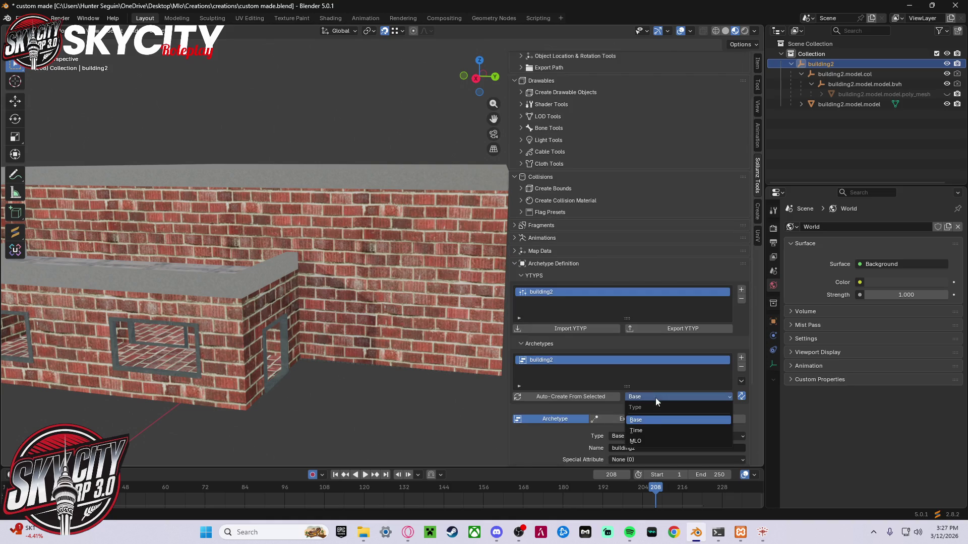
{"action": "left_click", "coordinate": [658, 441]}
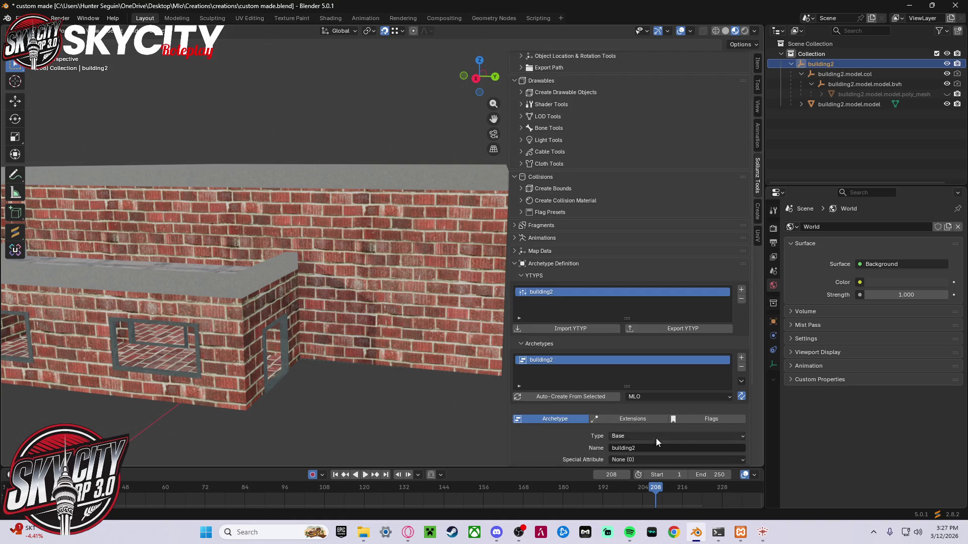
{"action": "left_click", "coordinate": [742, 368]}
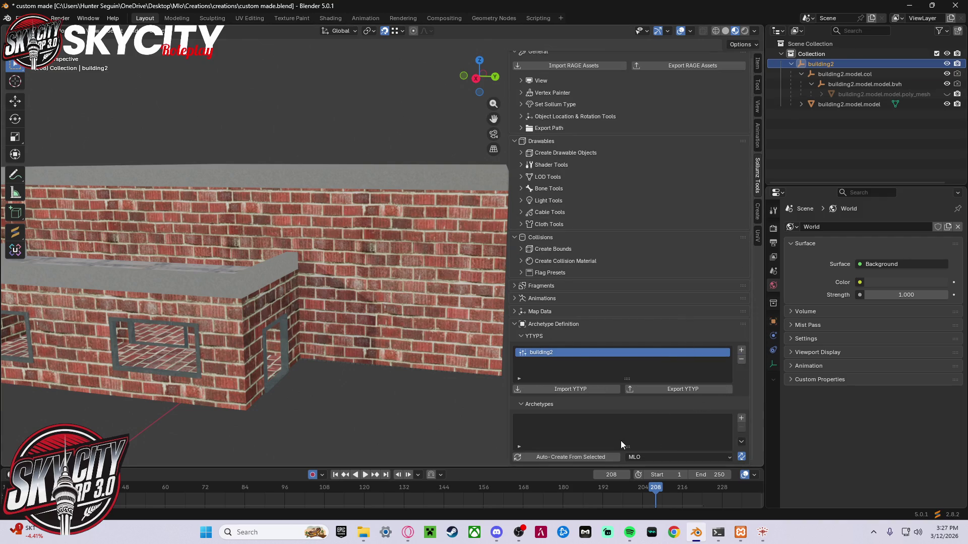
{"action": "left_click", "coordinate": [588, 458]}
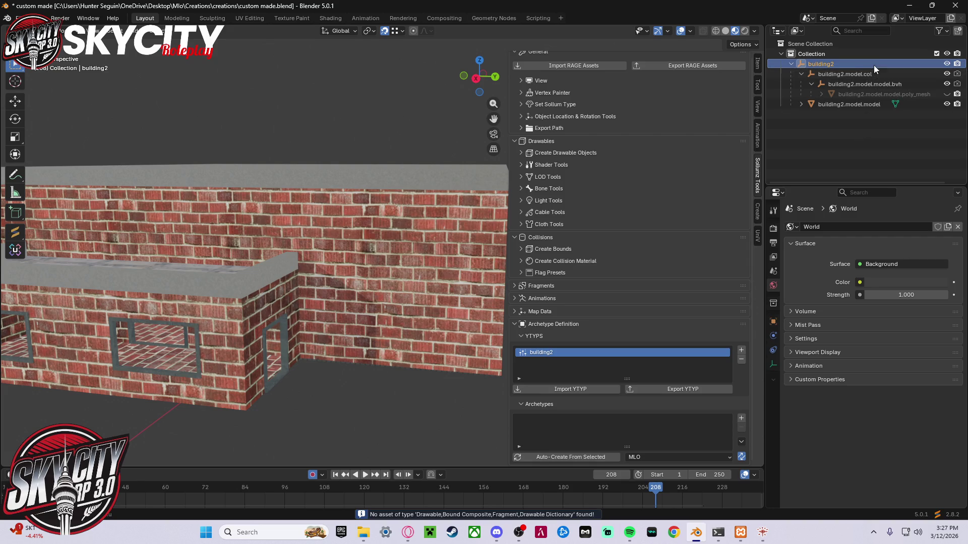
- With type Base, auto-create archetypes for building2 and building2.model.col
{"action": "left_click", "coordinate": [655, 457]}
{"action": "left_click", "coordinate": [651, 479]}
{"action": "left_click", "coordinate": [610, 458]}
{"action": "scroll", "coordinate": [617, 423], "scroll_direction": "down", "scroll_amount": 2}
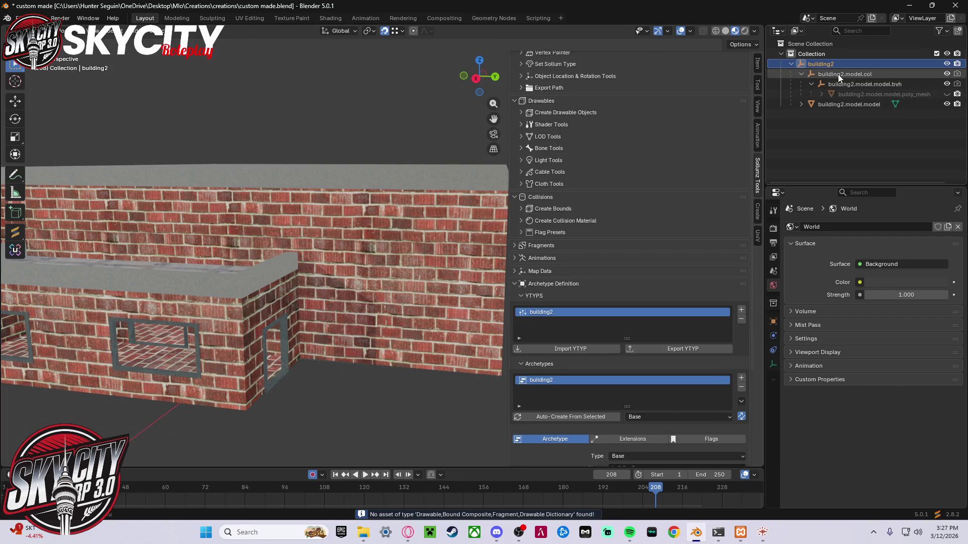
{"action": "left_click", "coordinate": [828, 105]}
{"action": "left_click", "coordinate": [596, 420]}
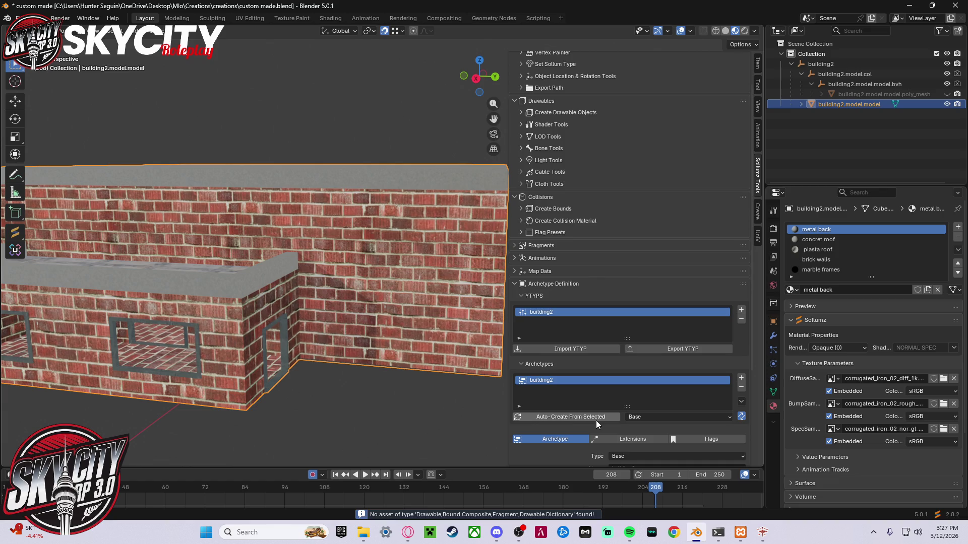
{"action": "left_click", "coordinate": [818, 75]}
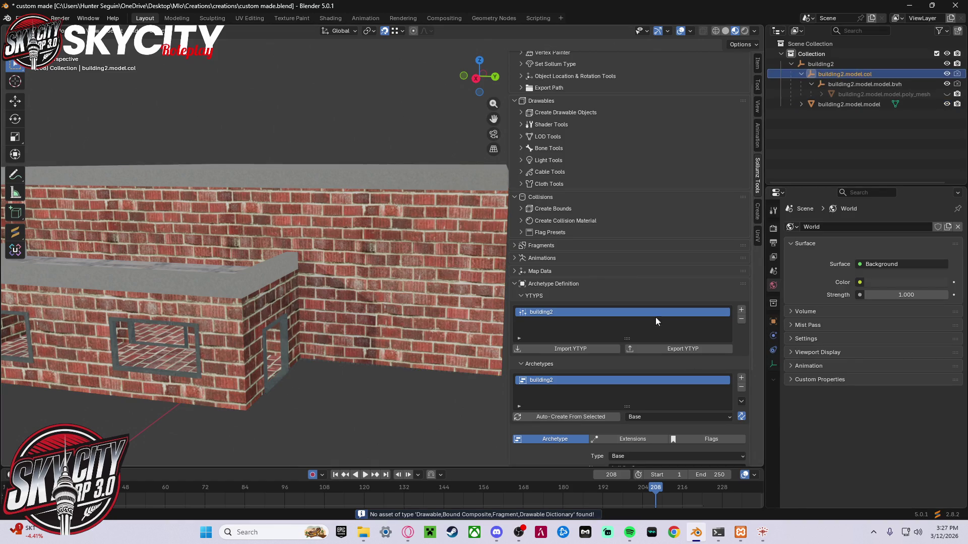
{"action": "left_click", "coordinate": [578, 417]}
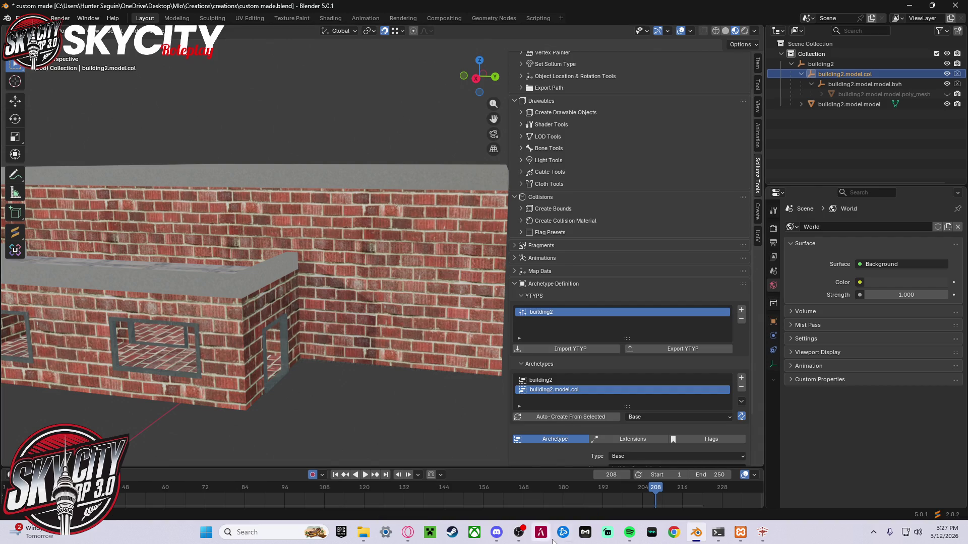
- Dismiss the Minecraft Launcher error and bring the tutorial browser forward
{"action": "left_click", "coordinate": [418, 535]}
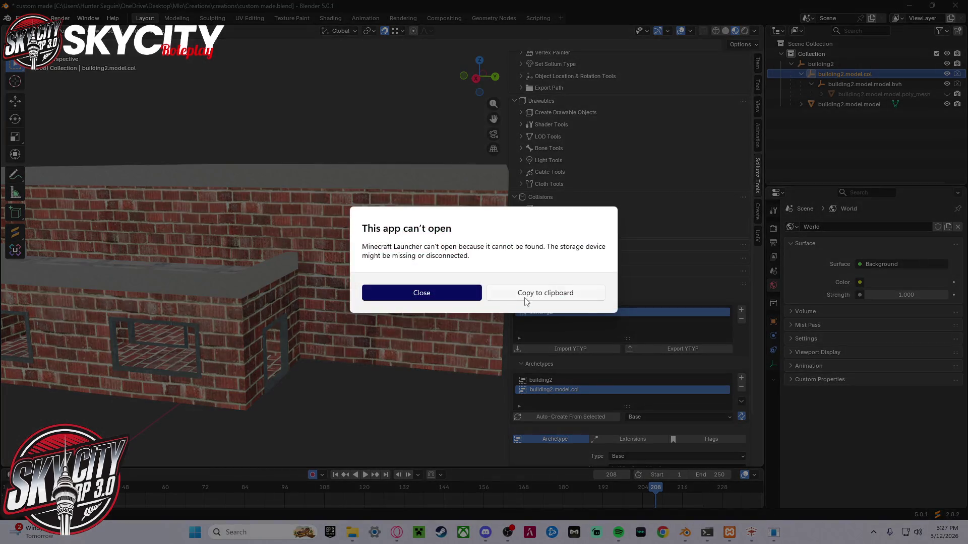
{"action": "left_click", "coordinate": [450, 293]}
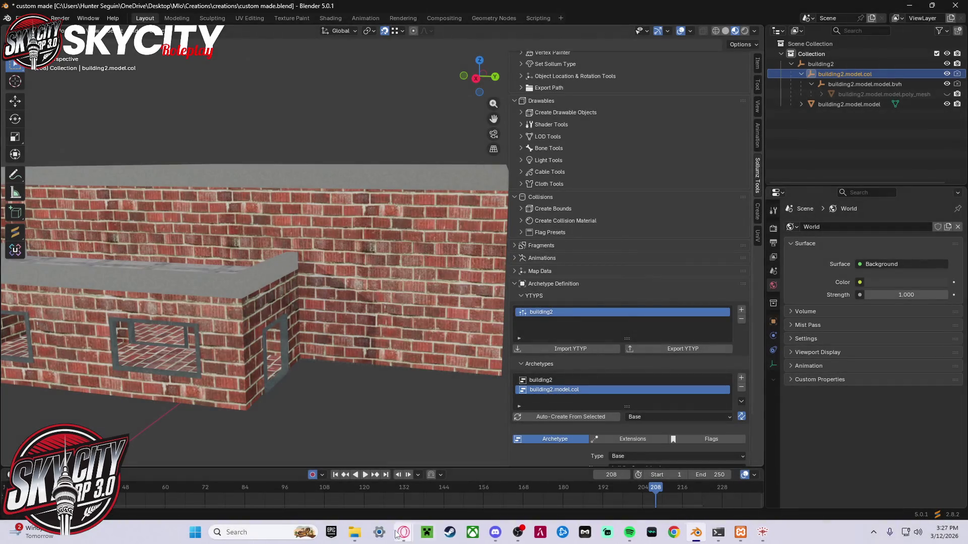
{"action": "mouse_move", "coordinate": [408, 533]}
{"action": "left_click", "coordinate": [474, 467]}
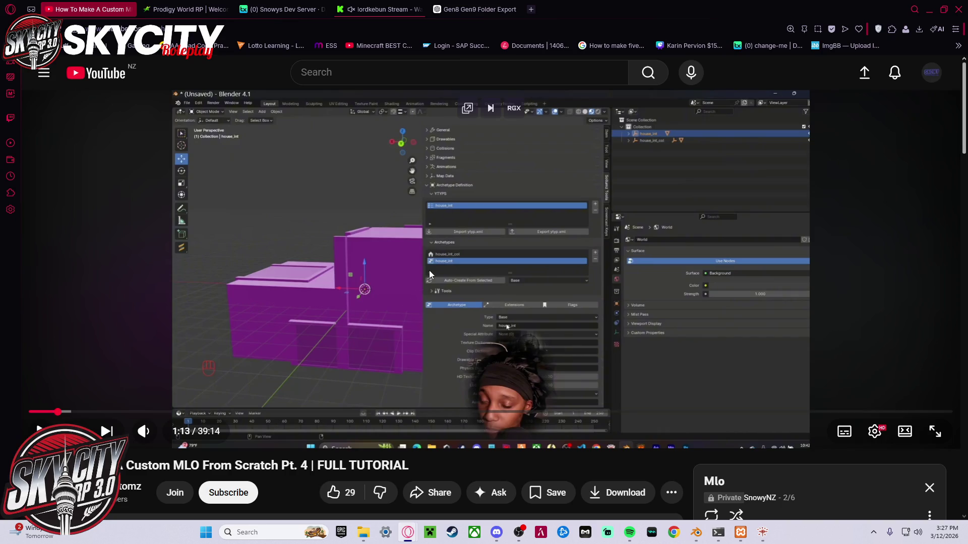
- Minimize the Opera browser so Blender's building2 YTYP is in view
{"action": "left_click", "coordinate": [929, 9]}
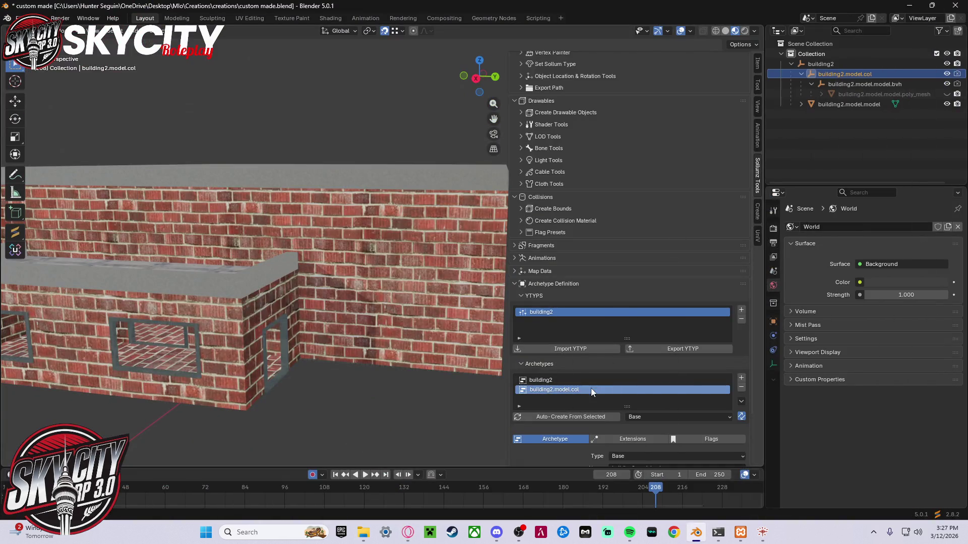
- Clear both archetypes and recreate them as building2.model.col, then building2
{"action": "left_click", "coordinate": [740, 387]}
{"action": "left_click", "coordinate": [740, 387]}
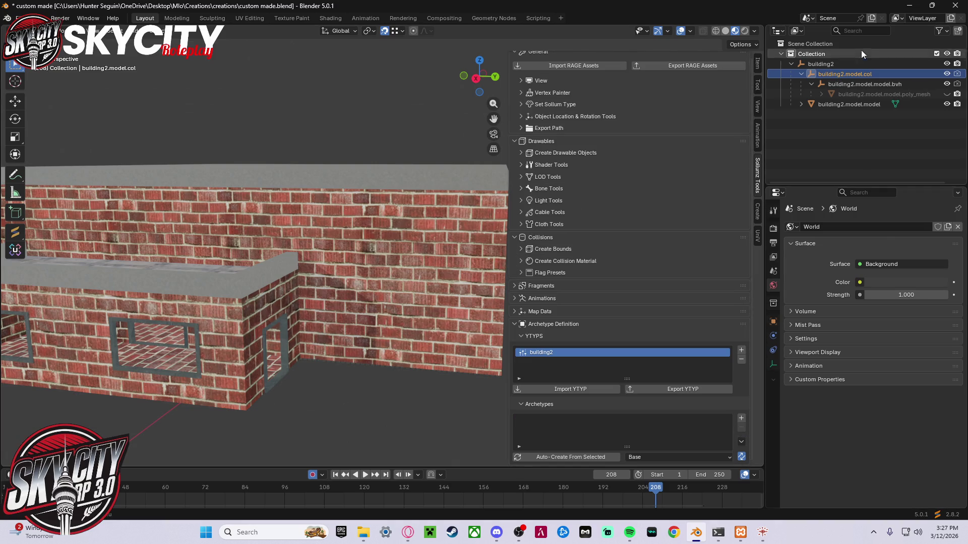
{"action": "left_click", "coordinate": [559, 455]}
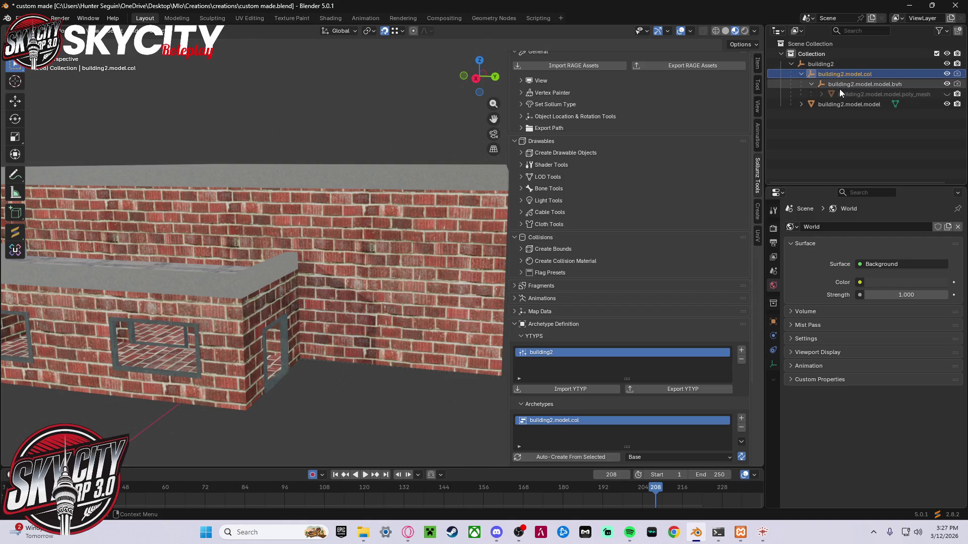
{"action": "left_click", "coordinate": [839, 86]}
{"action": "left_click", "coordinate": [584, 455]}
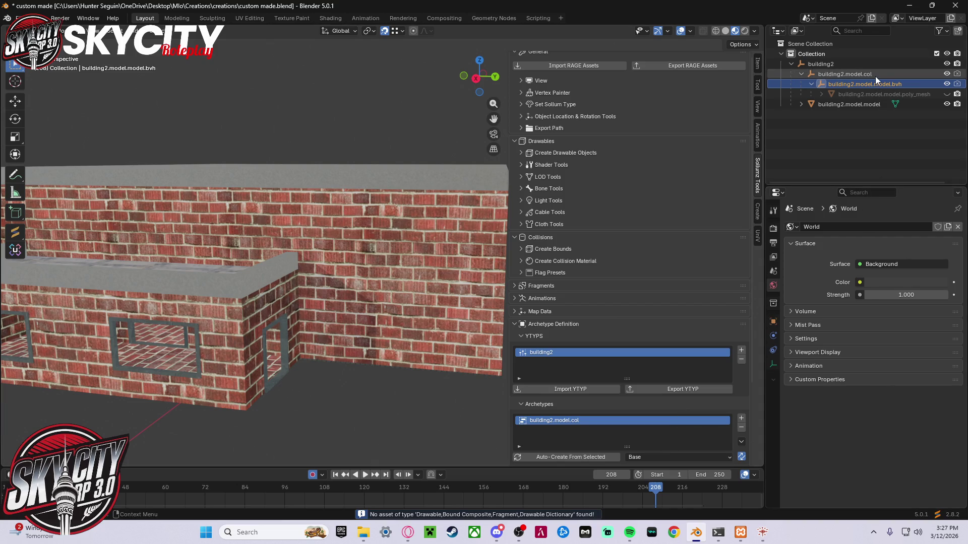
{"action": "left_click", "coordinate": [883, 62]}
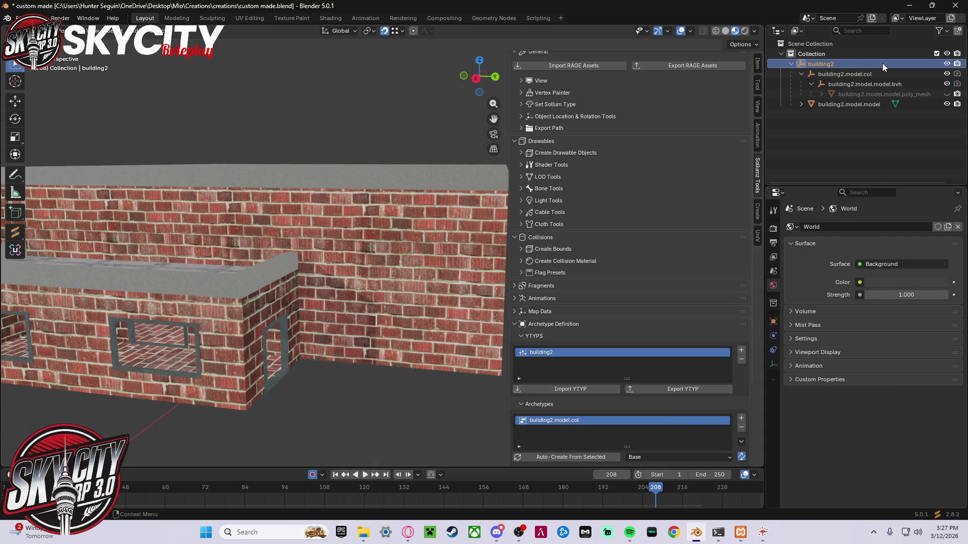
{"action": "left_click", "coordinate": [592, 455]}
{"action": "left_click", "coordinate": [497, 533]}
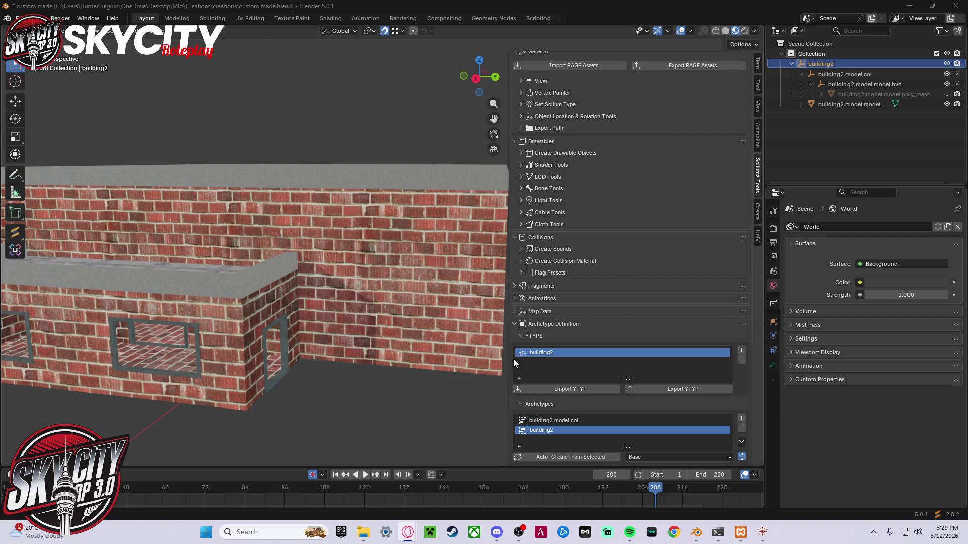
- Resume the MLO tutorial and watch to 1:35, where house_int_col is set to type MLO
{"action": "scroll", "coordinate": [612, 404], "scroll_direction": "down", "scroll_amount": 1}
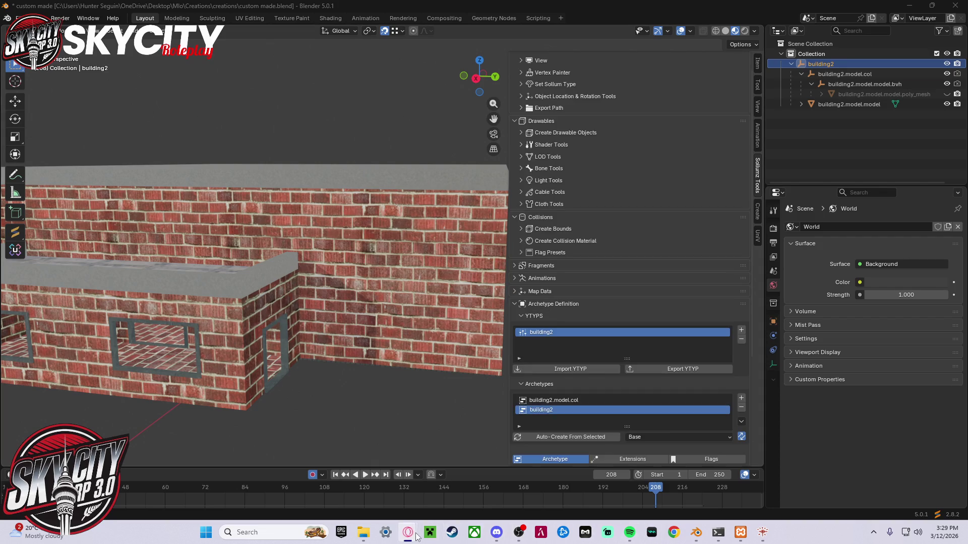
{"action": "left_click", "coordinate": [408, 532]}
{"action": "left_click", "coordinate": [468, 322]}
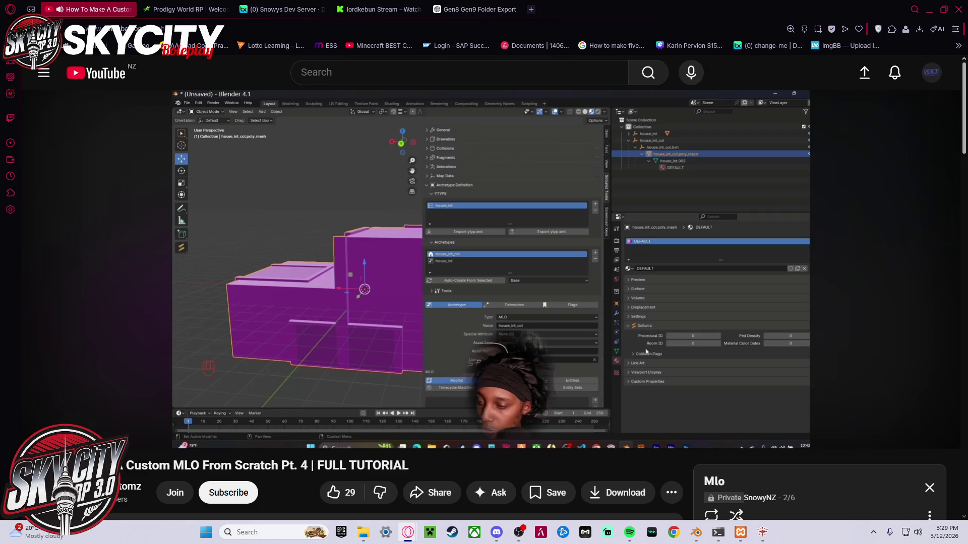
{"action": "mouse_move", "coordinate": [549, 369]}
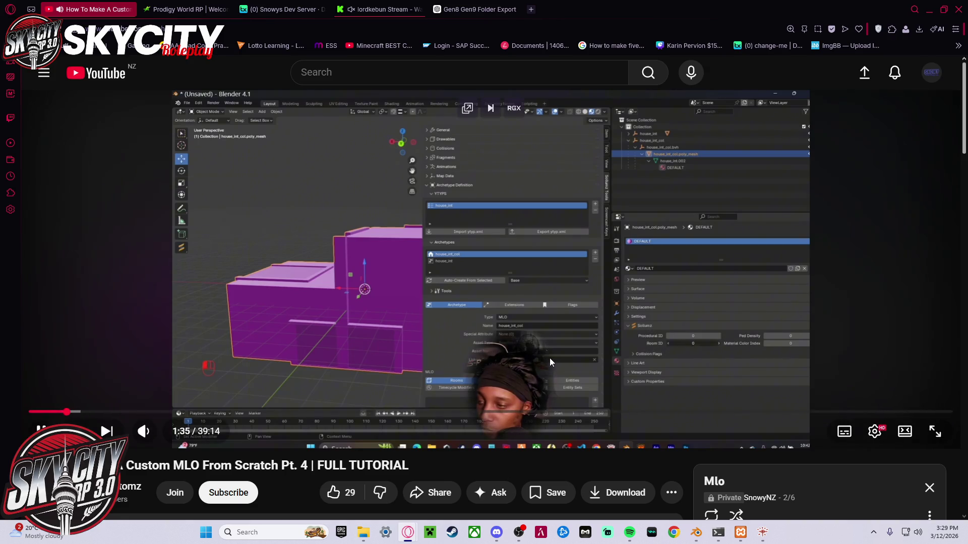
{"action": "mouse_move", "coordinate": [409, 539]}
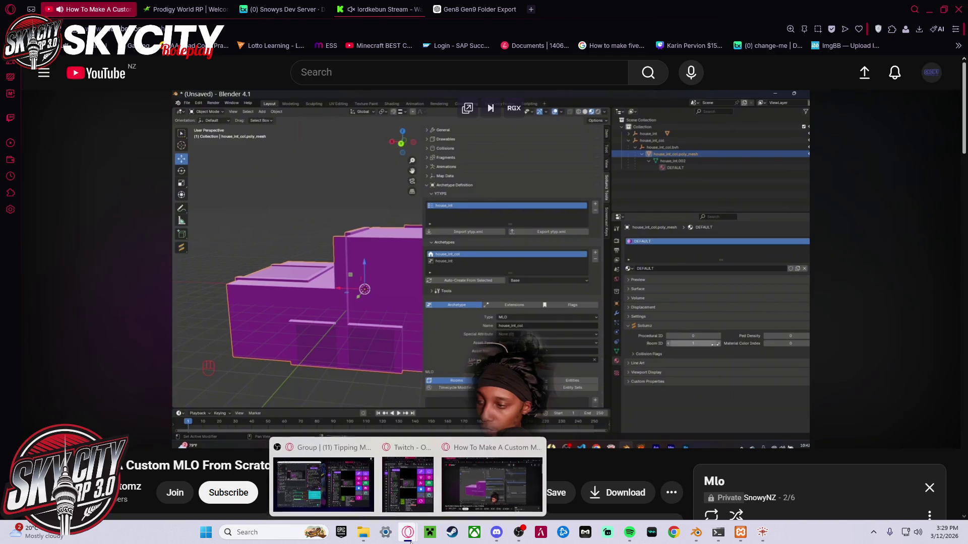
{"action": "left_click", "coordinate": [695, 537]}
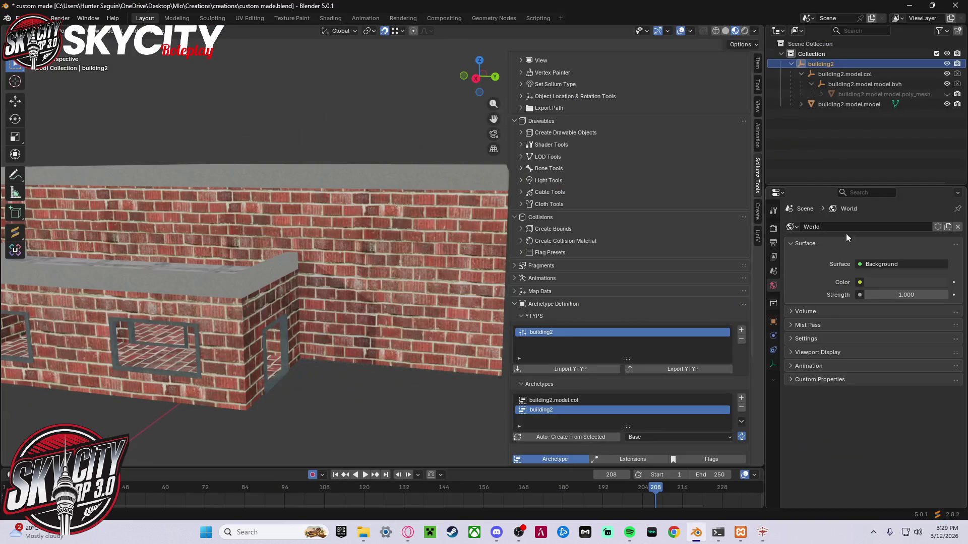
- Set the poly_mesh's DEFAULT material Room ID to 1 and unhide the collision mesh
{"action": "left_click", "coordinate": [839, 93]}
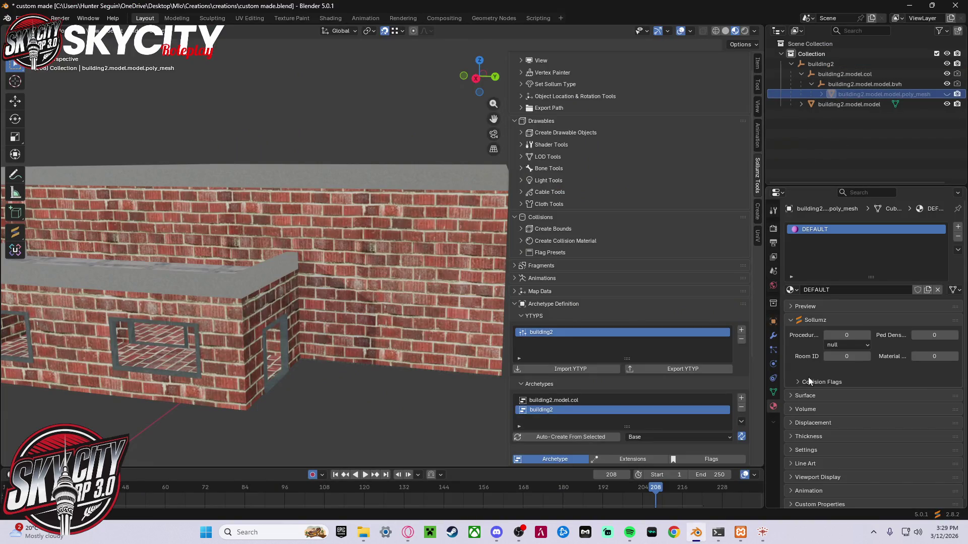
{"action": "left_click", "coordinate": [867, 359]}
{"action": "left_click", "coordinate": [947, 94]}
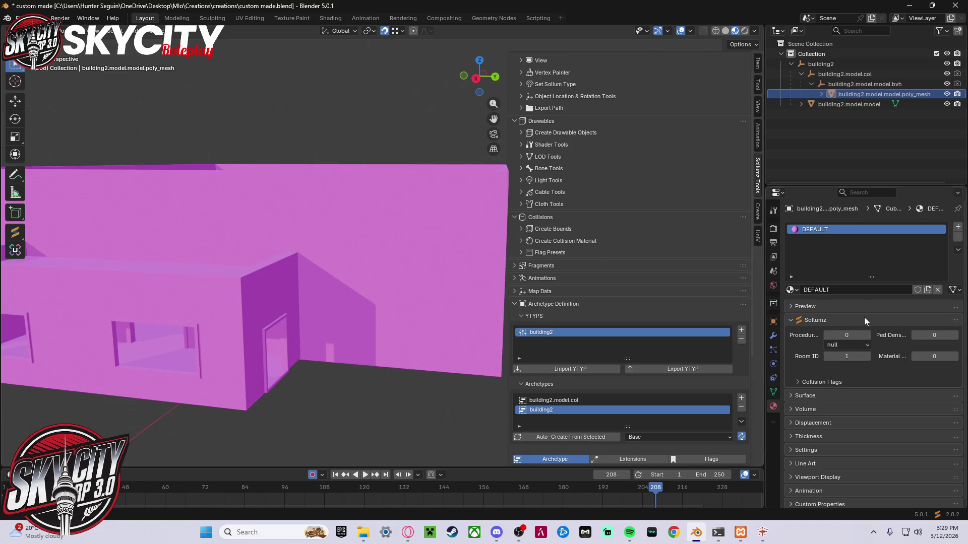